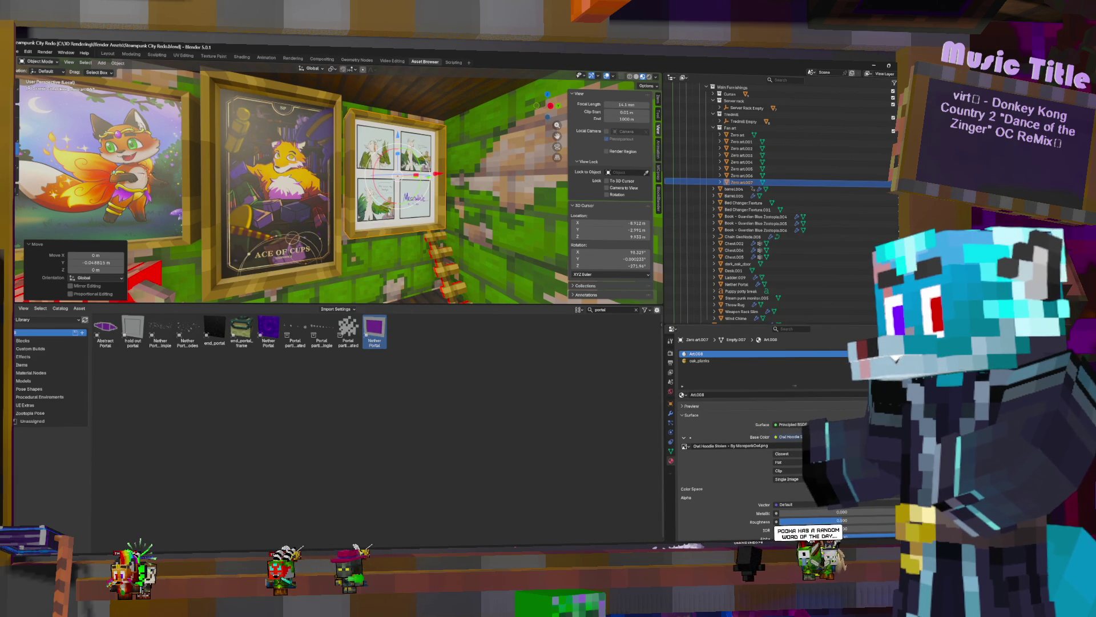
# Load the Star back to wizard fan-art onto the third painting and start walk navigation
pyautogui.hotkey('ctrl', 'o')
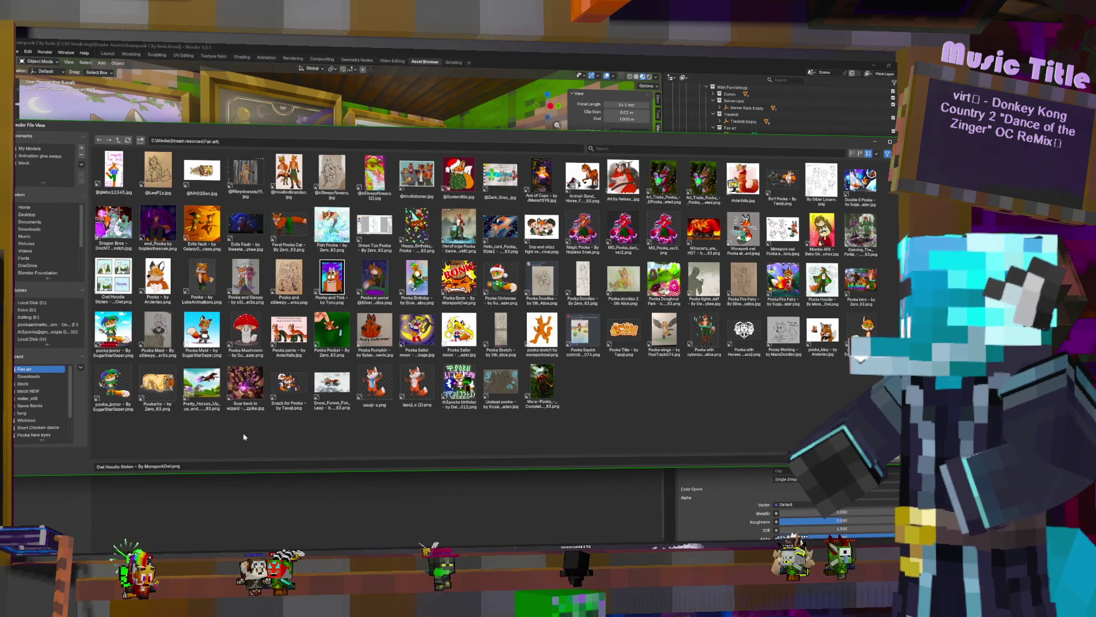
pyautogui.doubleClick(244, 383)
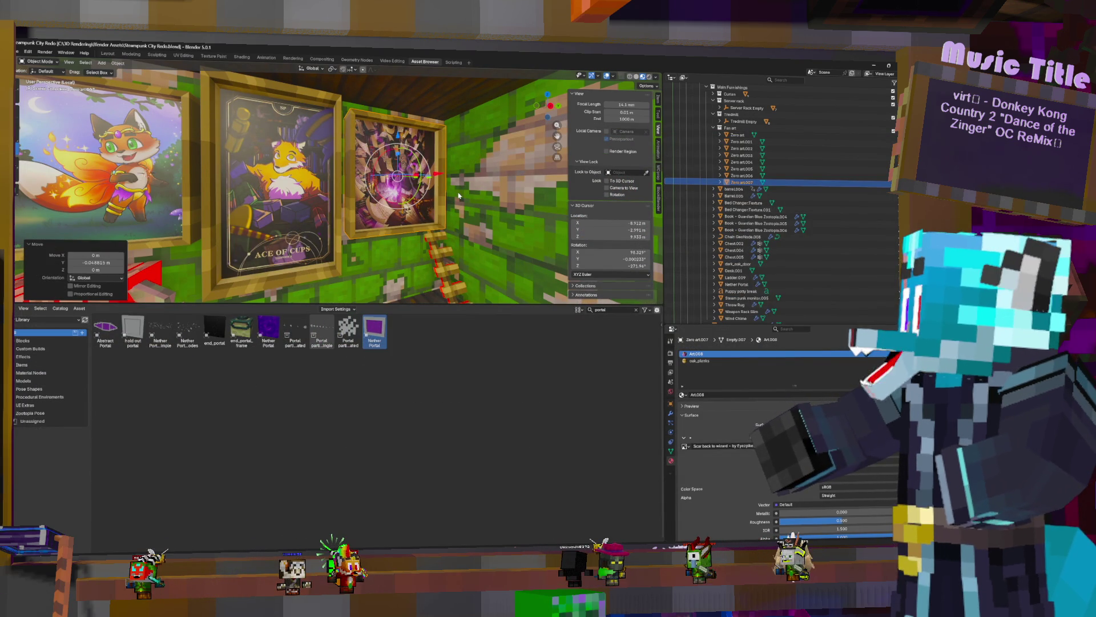
pyautogui.hotkey('shift', '`')
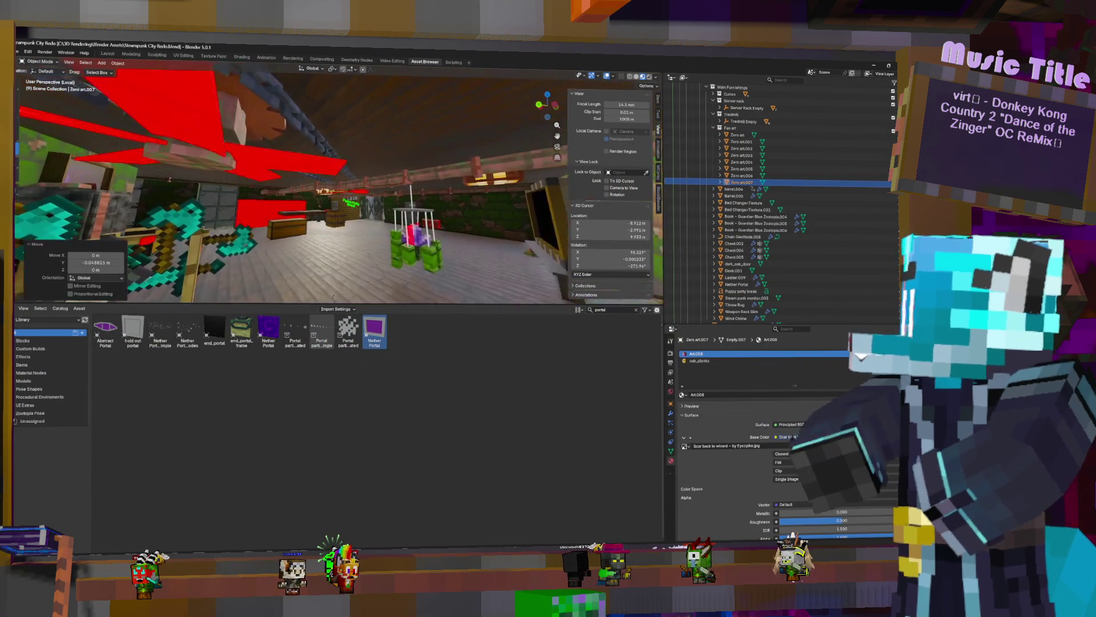
# Walk over to the Puppy Potty Break wall and duplicate the selected painting in place
pyautogui.press('w')
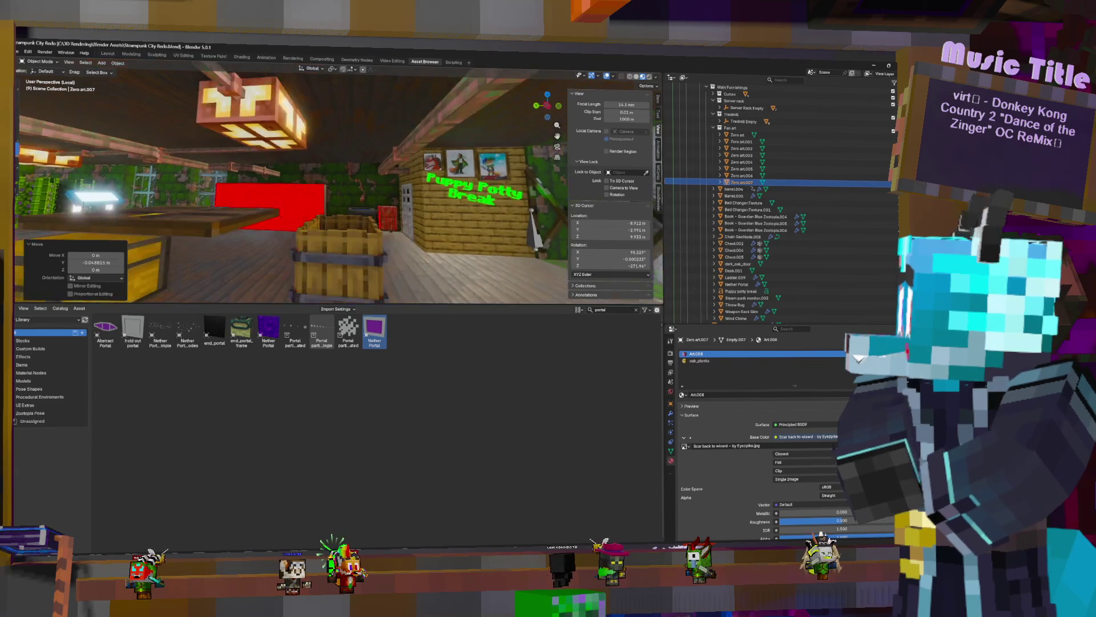
pyautogui.click(421, 137)
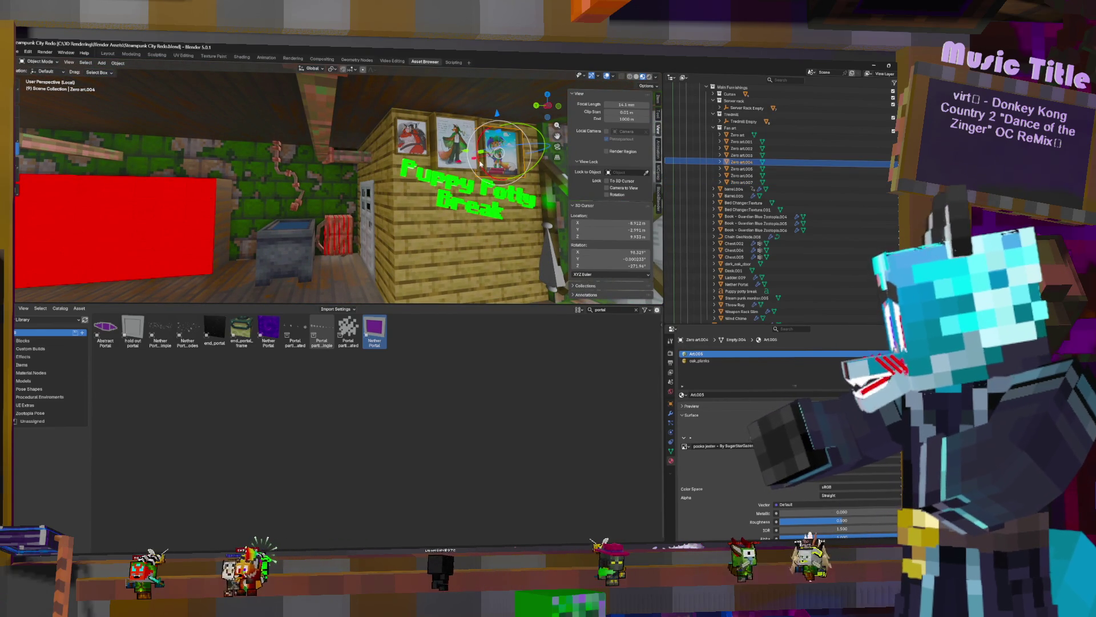
pyautogui.hotkey('shift', 'd')
pyautogui.press('Escape')
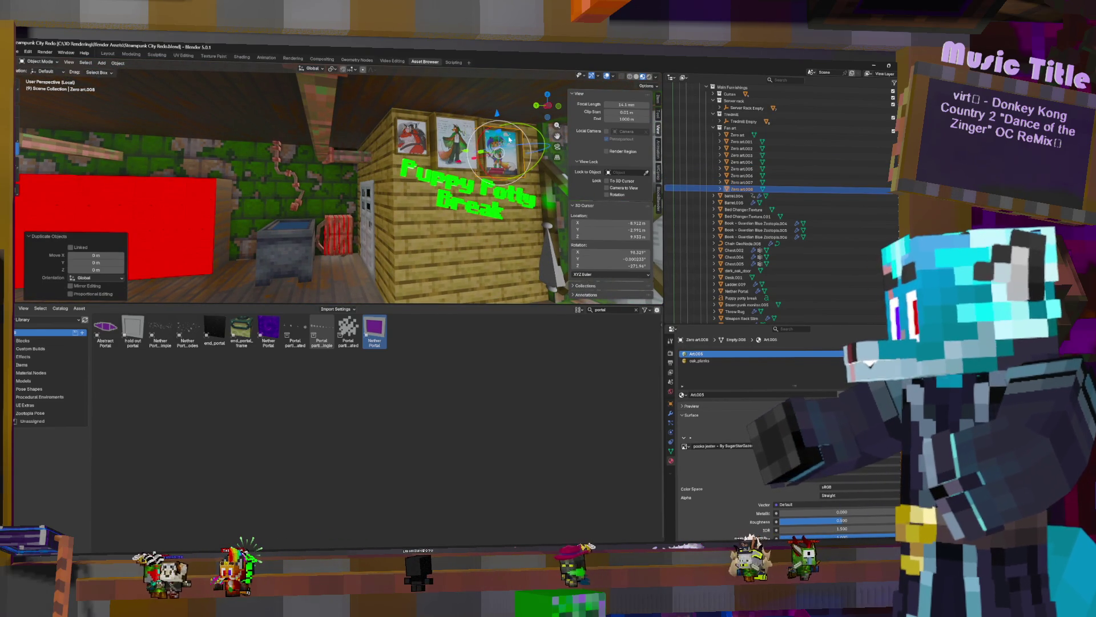
# Slide the copied painting along X to sit left beside the red wall
pyautogui.press('g')
pyautogui.press('x')
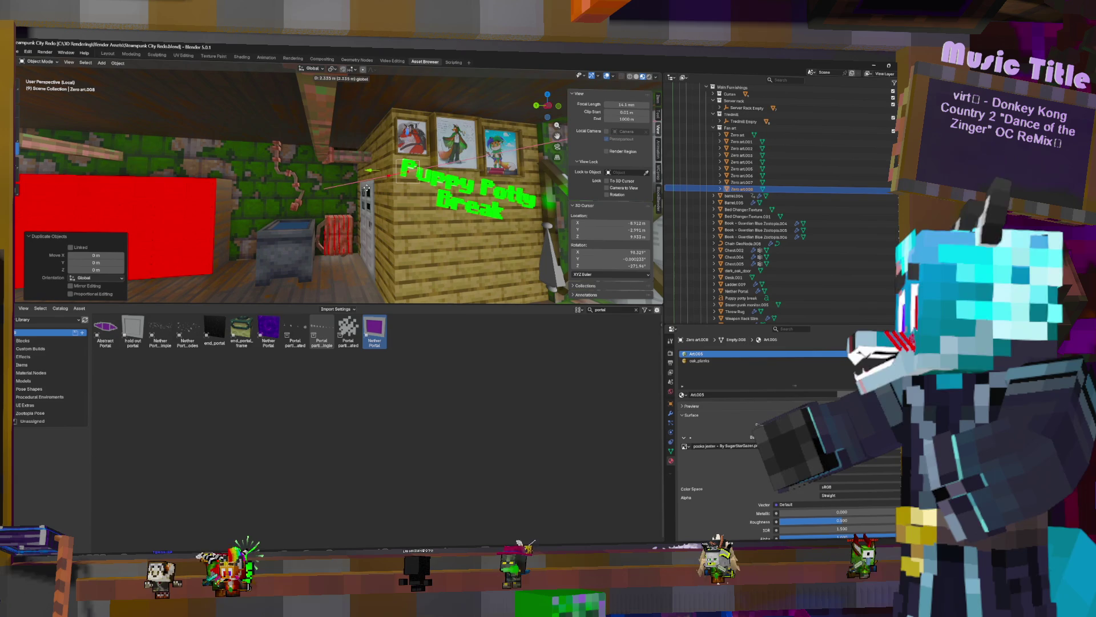
pyautogui.click(375, 185)
pyautogui.press('g')
pyautogui.press('x')
pyautogui.click(253, 184)
# Lower the copy on Z, fine-tune its X spot, and bring up its texture's image picker
pyautogui.press('g')
pyautogui.press('z')
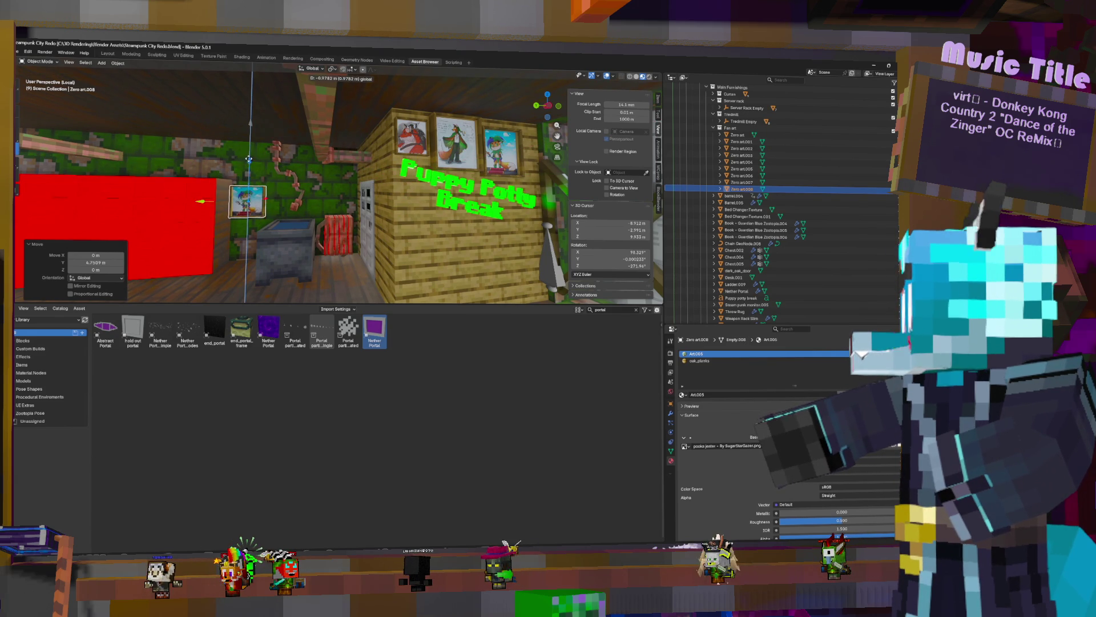
pyautogui.press('g')
pyautogui.press('x')
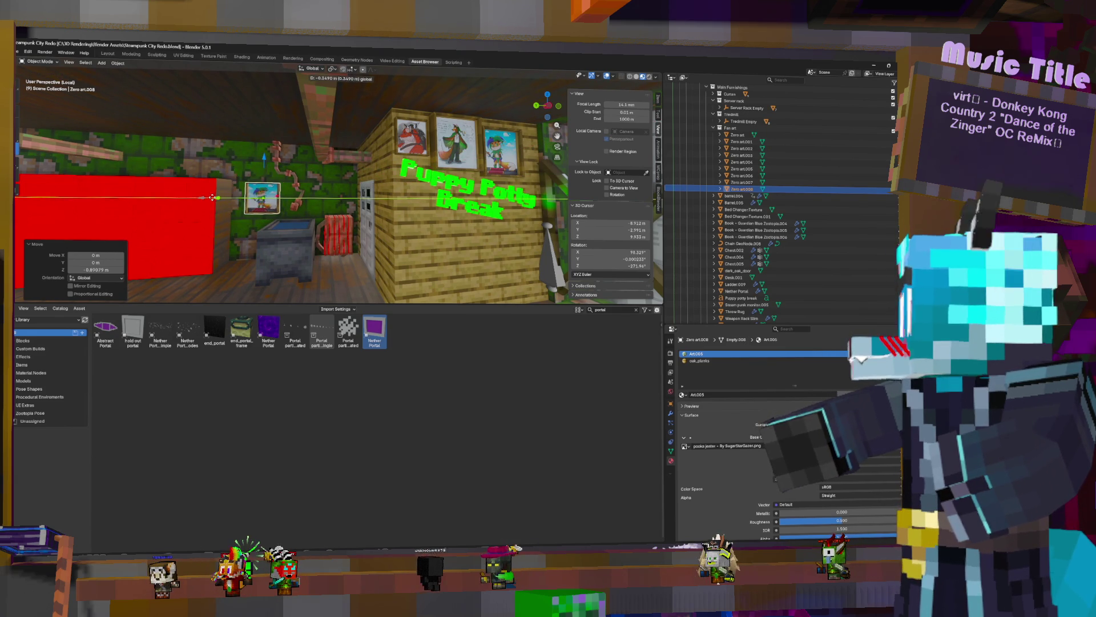
pyautogui.click(213, 197)
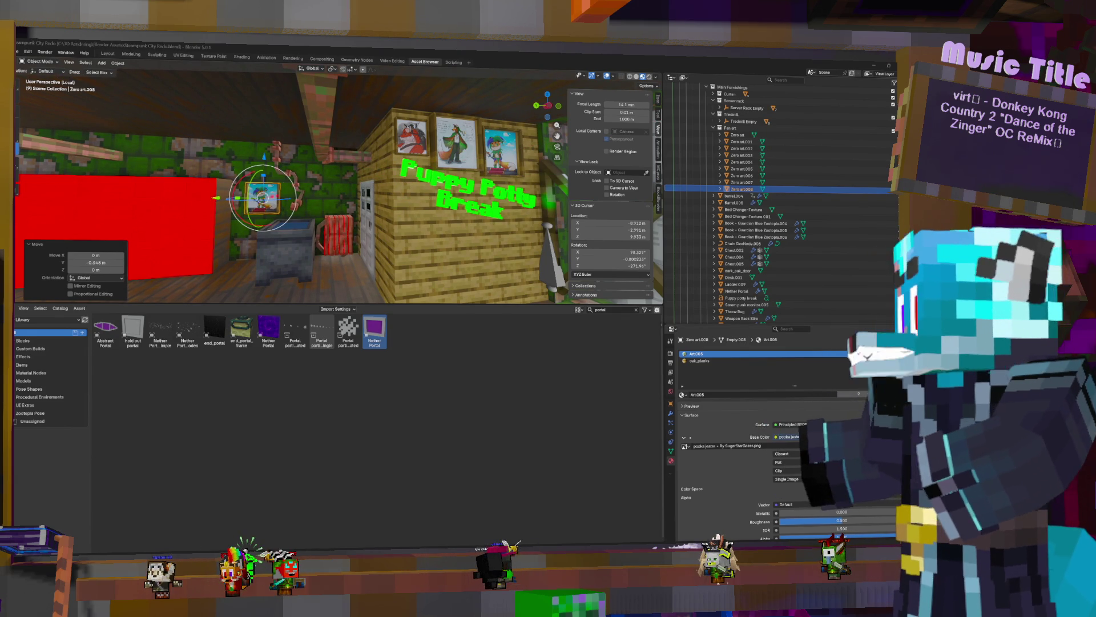
pyautogui.click(857, 445)
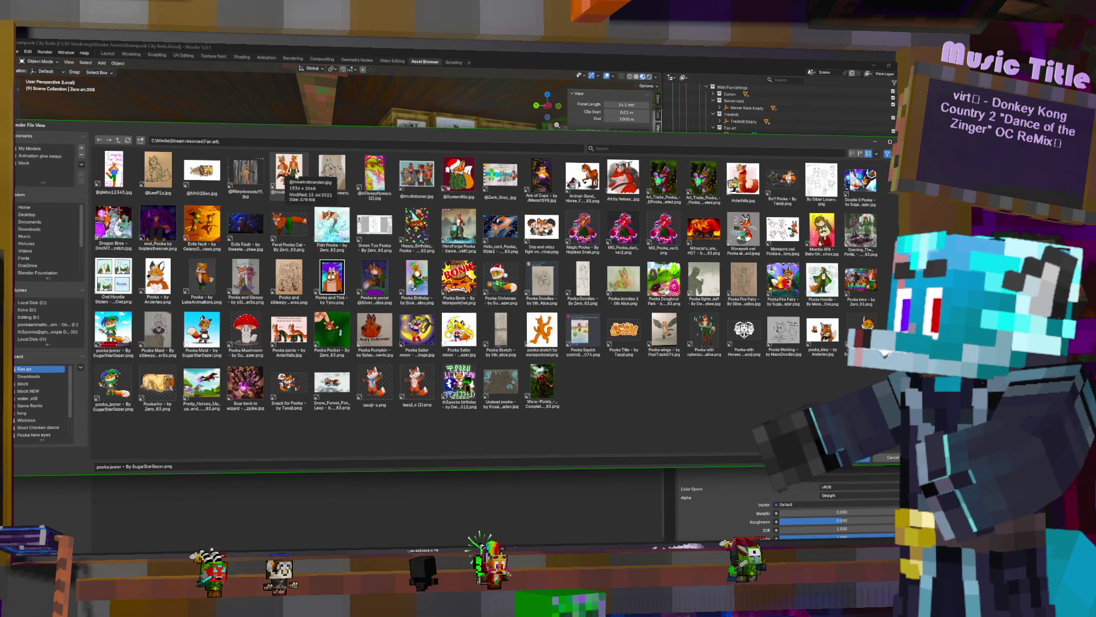
# Give the new painting the orange fox fan-art and stretch its mesh taller along Z
pyautogui.doubleClick(288, 172)
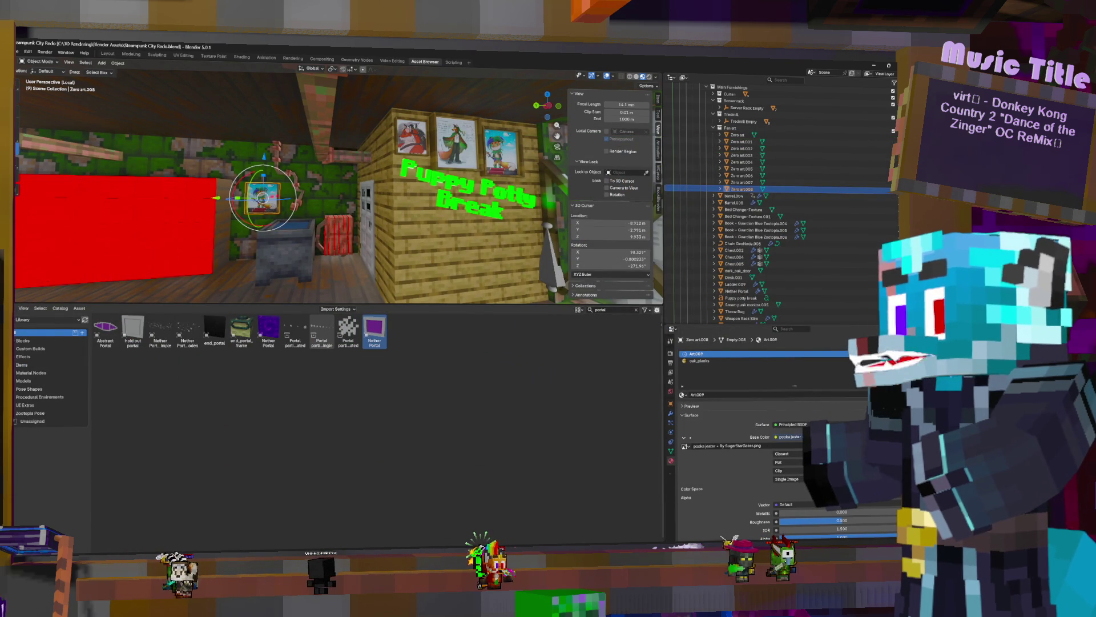
pyautogui.click(882, 446)
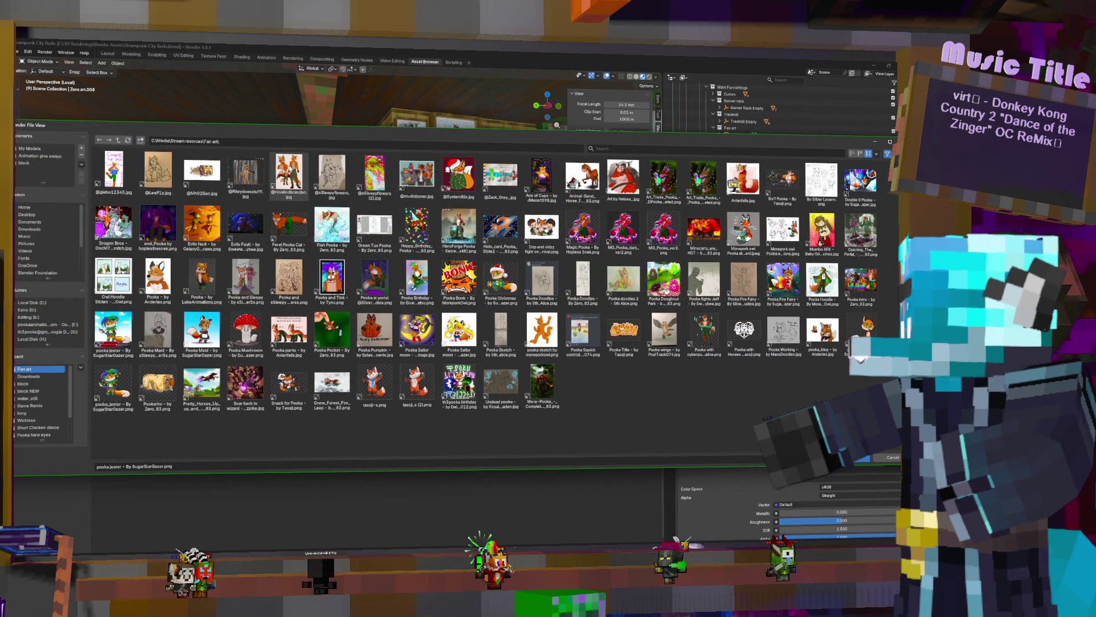
pyautogui.doubleClick(288, 176)
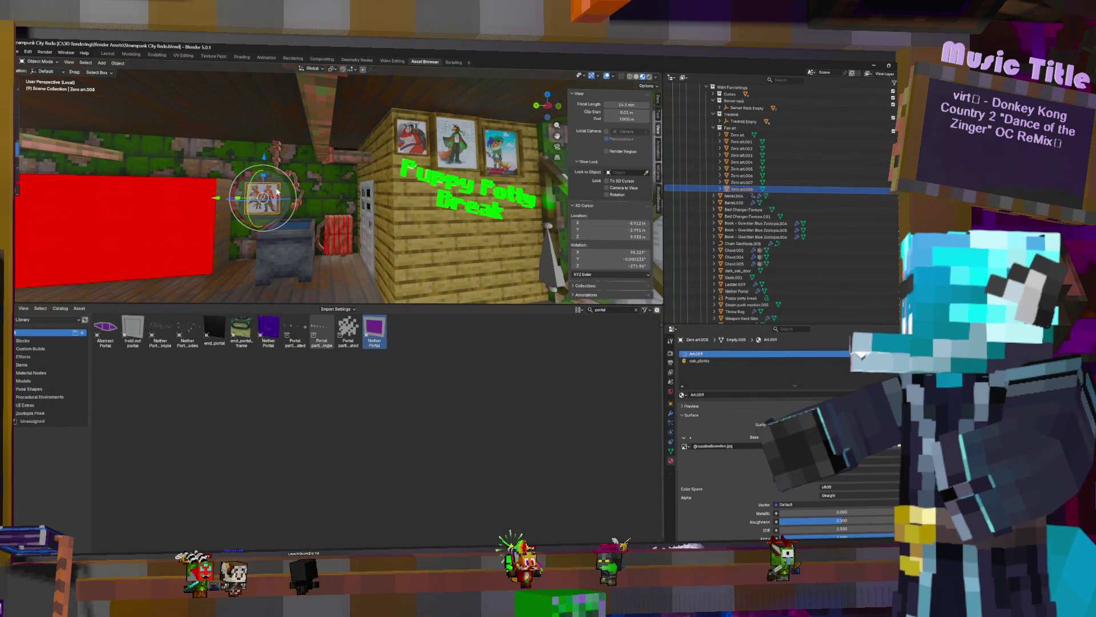
pyautogui.press('Tab')
pyautogui.press('s')
pyautogui.press('z')
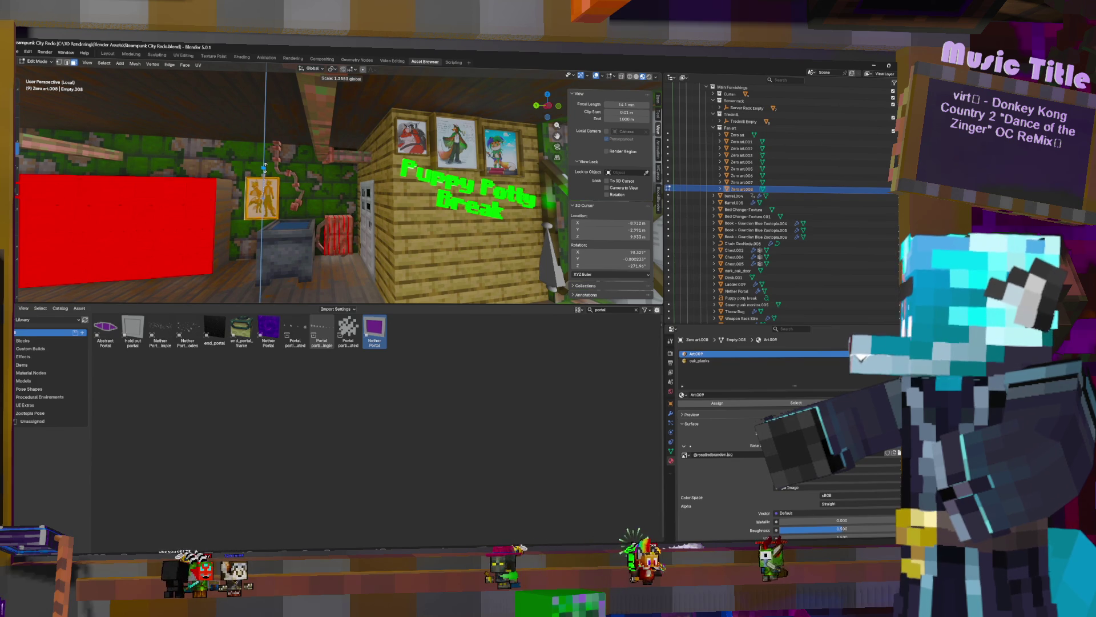
pyautogui.click(264, 166)
pyautogui.press('Tab')
# Adjust the fox painting's height and X position on the wall, then duplicate it in place
pyautogui.press('g')
pyautogui.click(281, 166)
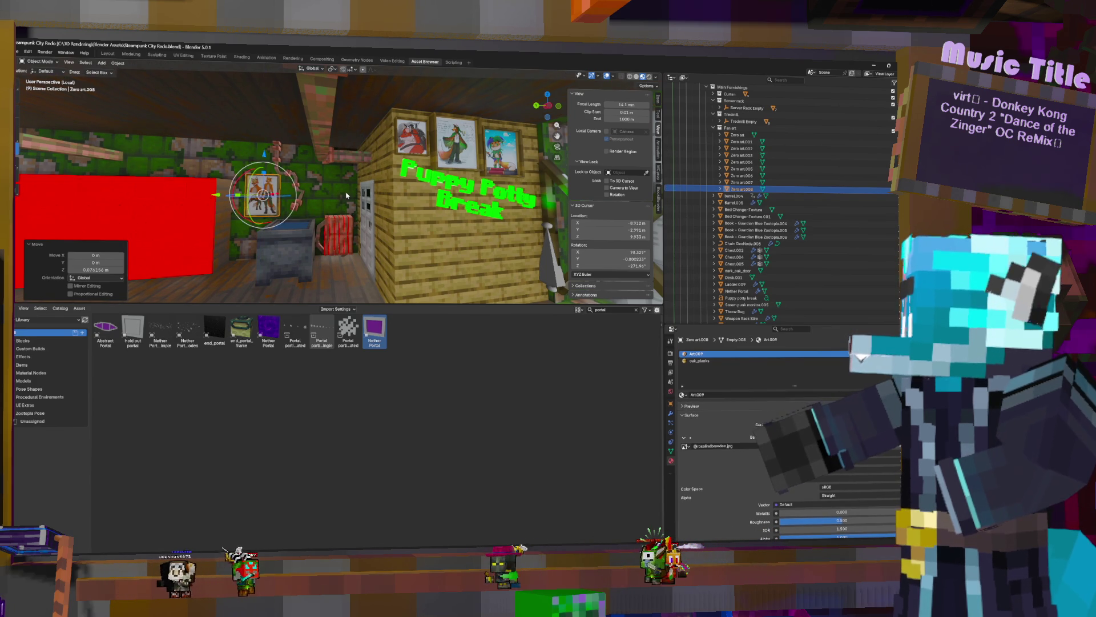
pyautogui.moveTo(344, 197); pyautogui.dragTo(357, 202, button='middle')
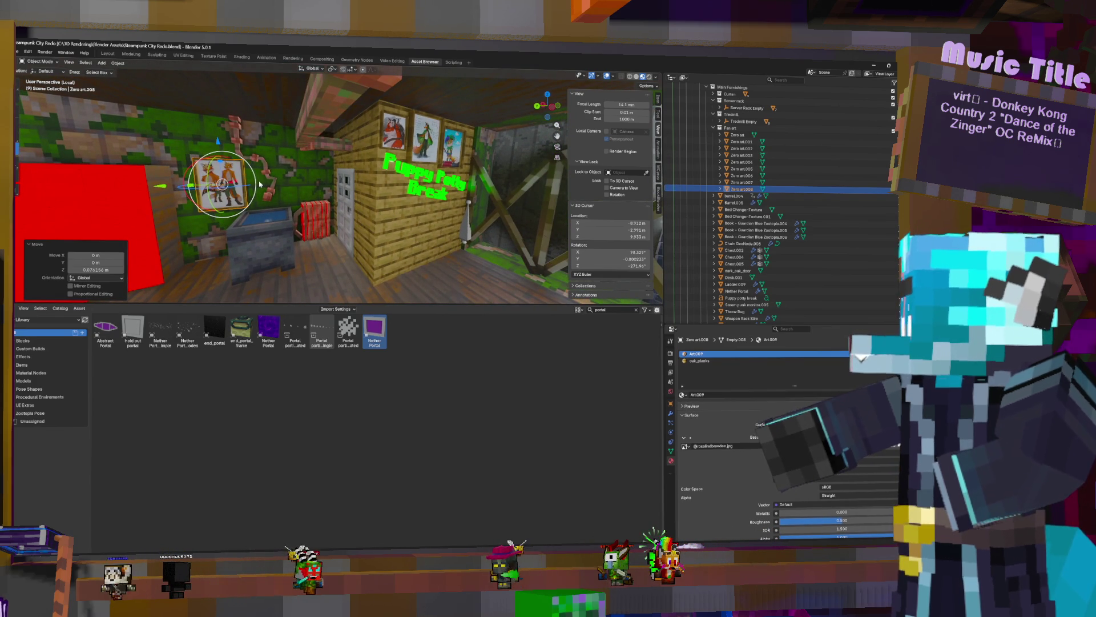
pyautogui.press('g')
pyautogui.press('x')
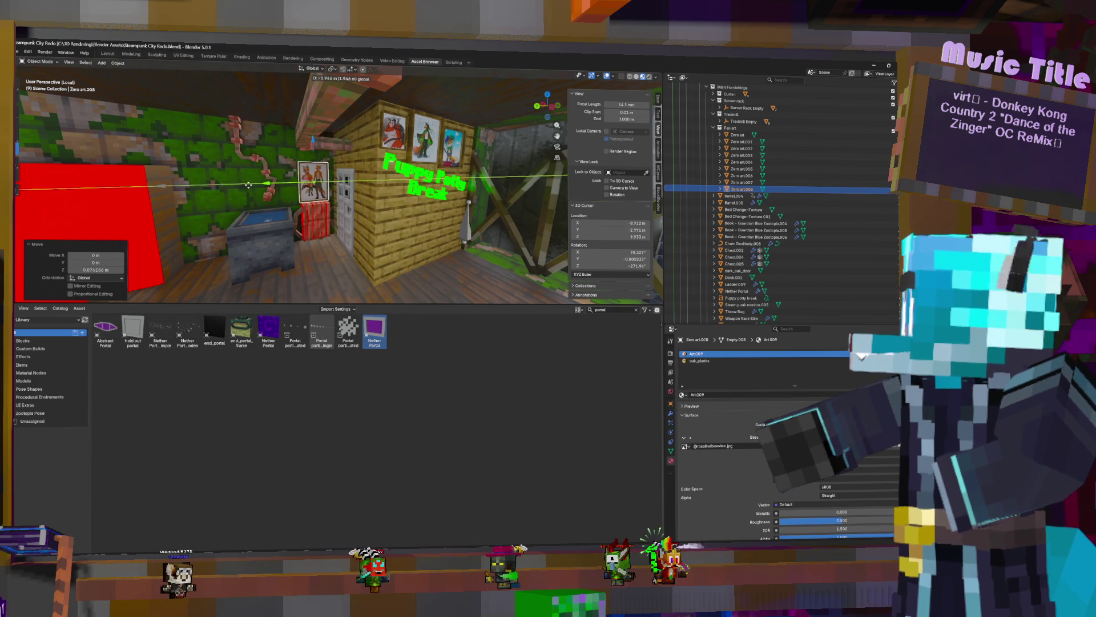
pyautogui.click(313, 181)
pyautogui.moveTo(313, 182); pyautogui.dragTo(313, 174)
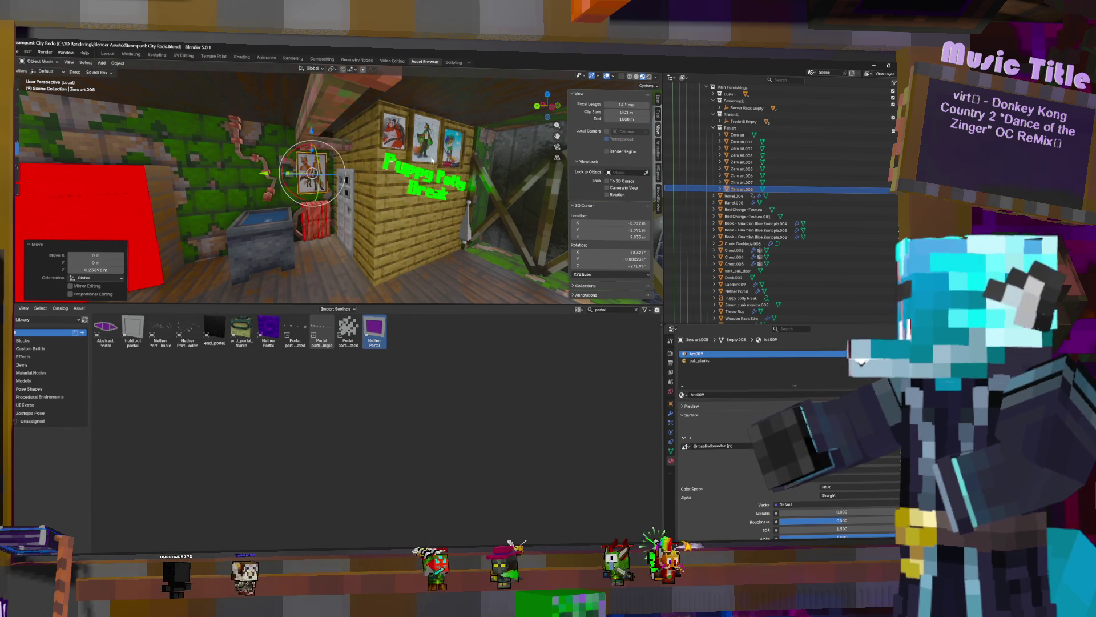
pyautogui.hotkey('shift', 'd')
pyautogui.press('Escape')
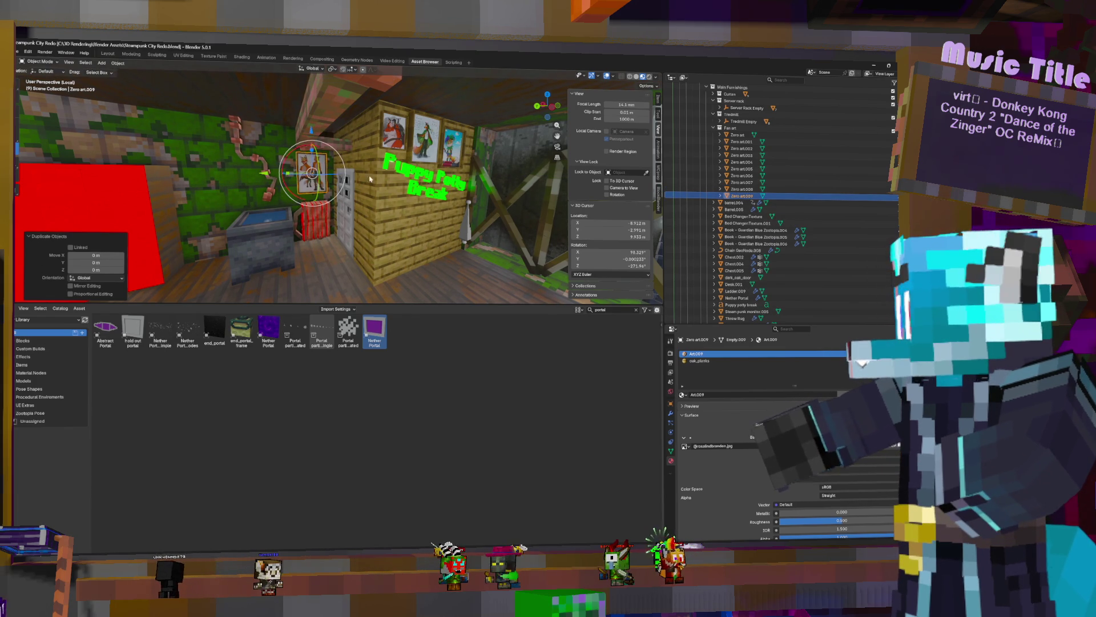
# Slide the fox copy left toward the red wall, set its height, and open its image picker
pyautogui.moveTo(313, 174); pyautogui.dragTo(213, 171)
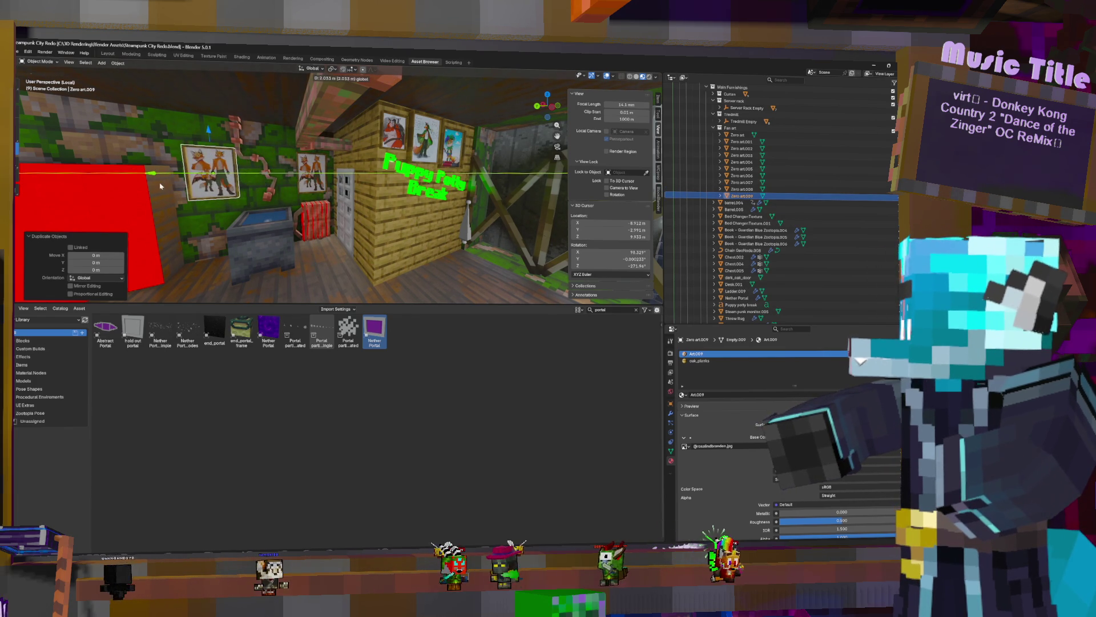
pyautogui.press('g')
pyautogui.press('z')
pyautogui.click(208, 141)
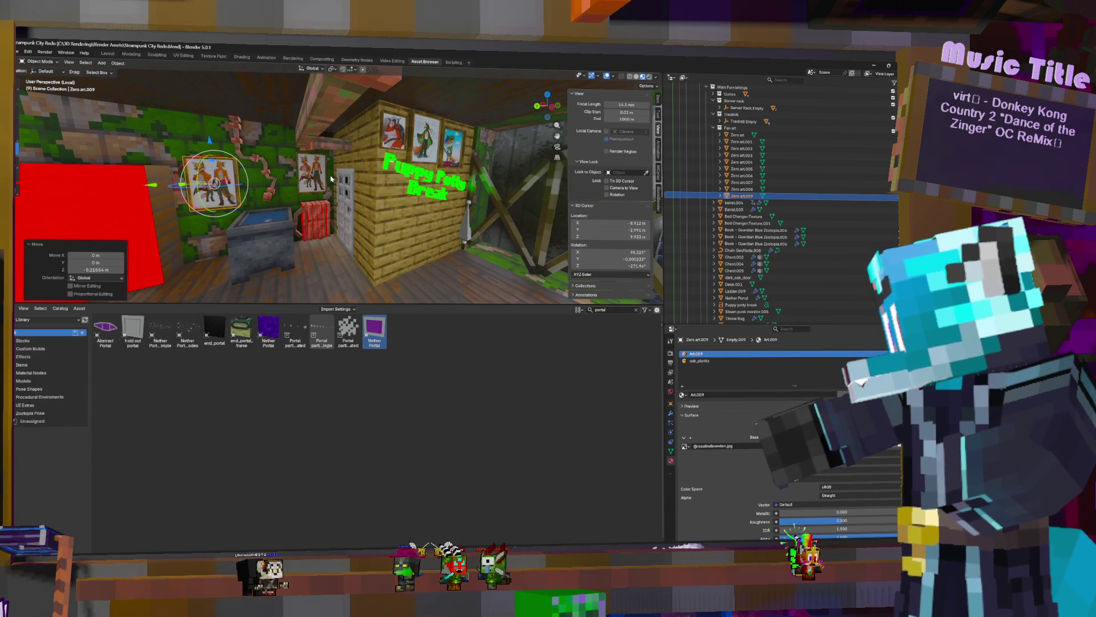
pyautogui.press('Tab')
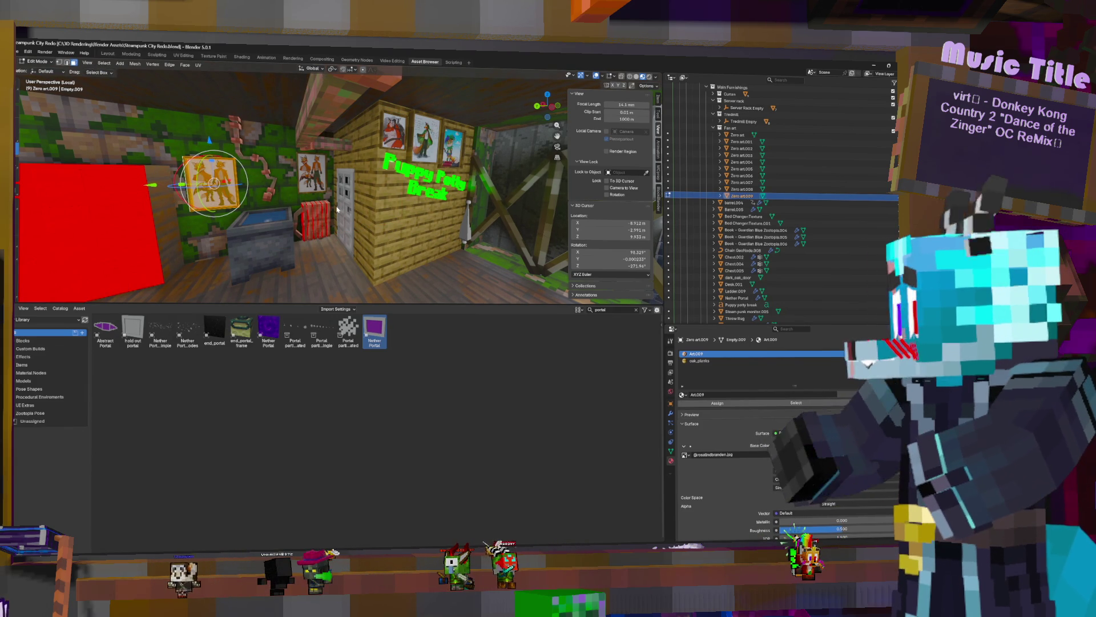
pyautogui.press('Tab')
pyautogui.click(882, 445)
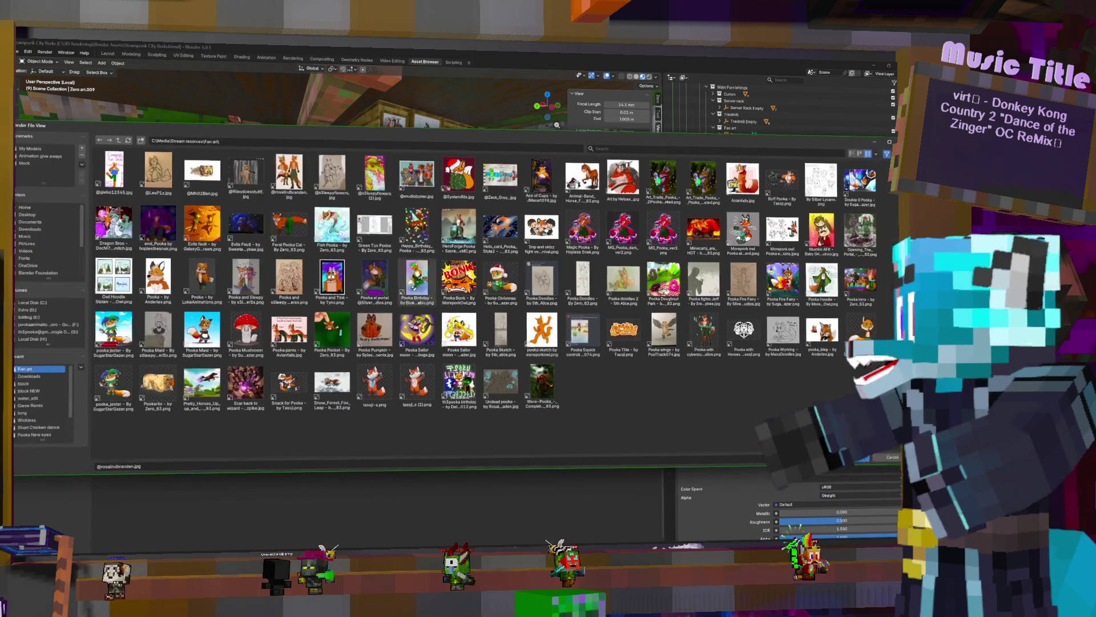
pyautogui.moveTo(622, 229)
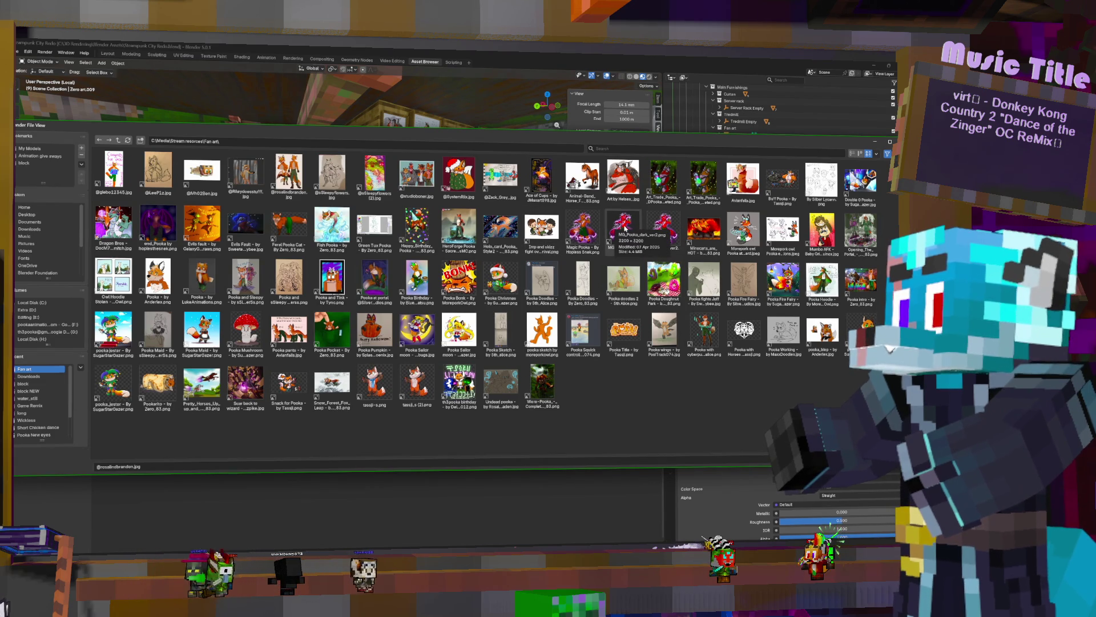
# Load a new fan-art image onto the copied painting and widen its mesh along X
pyautogui.doubleClick(636, 299)
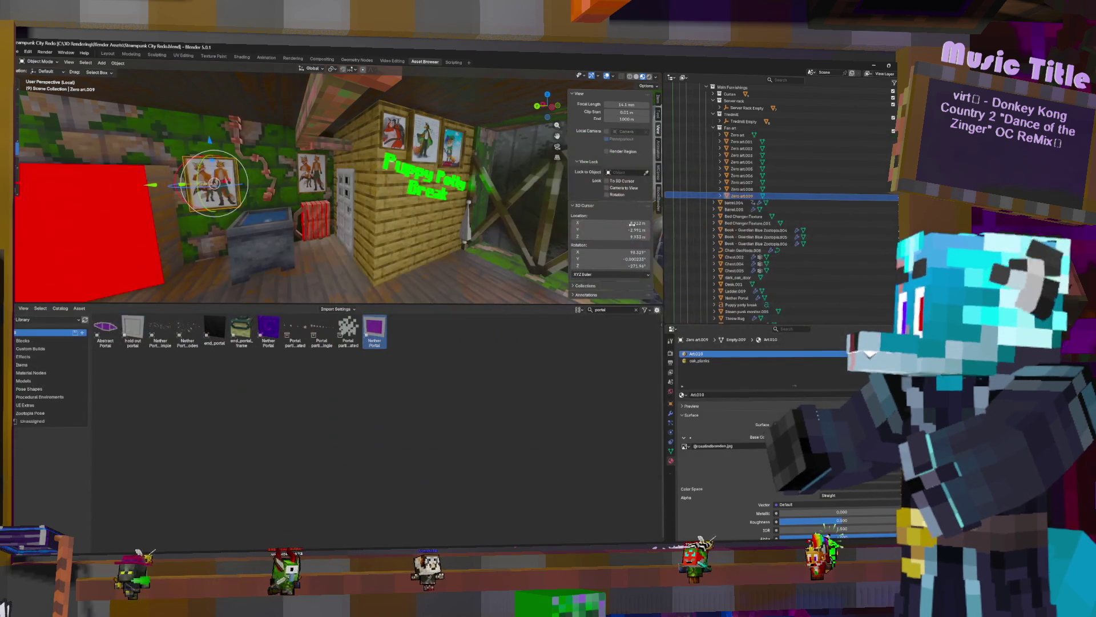
pyautogui.press('KP_Decimal')
pyautogui.moveTo(286, 199); pyautogui.dragTo(346, 156, button='middle')
pyautogui.press('Tab')
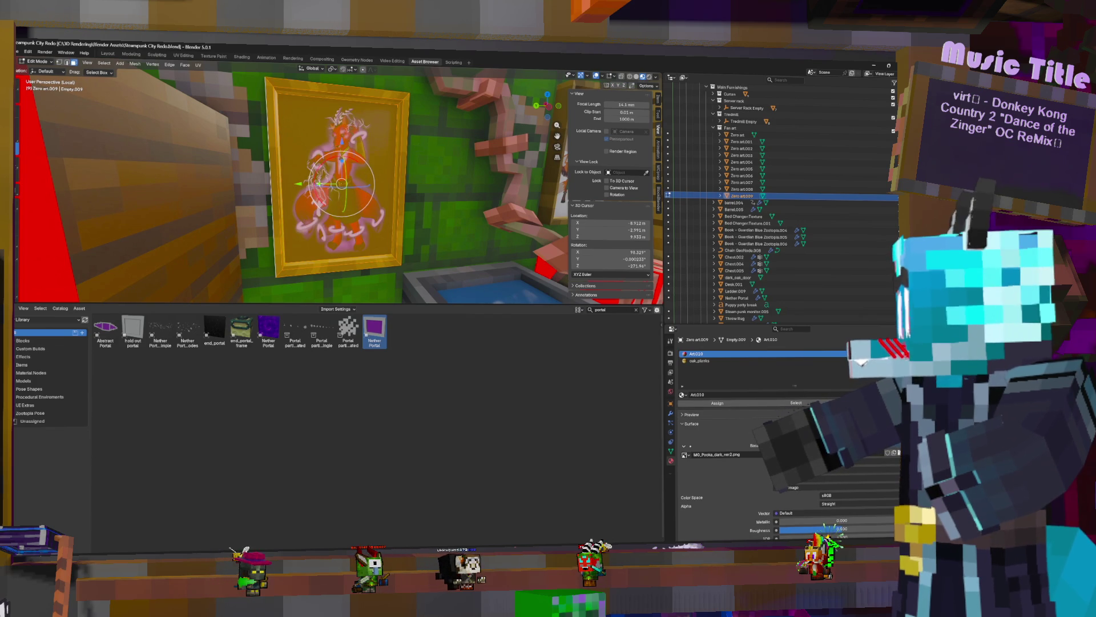
pyautogui.press('s')
pyautogui.press('x')
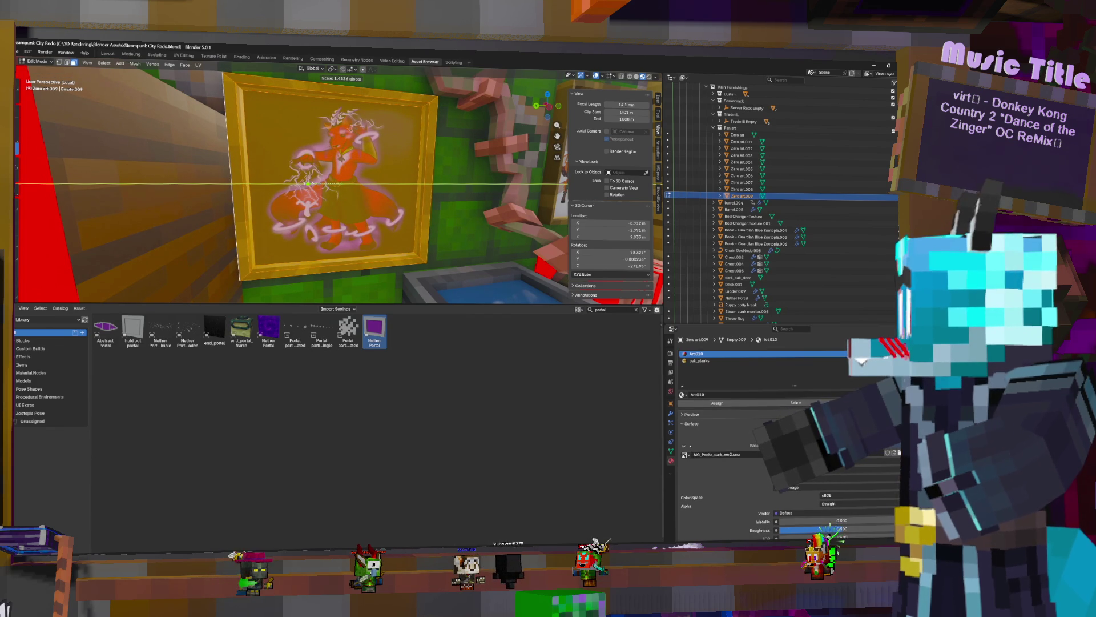
pyautogui.click(341, 182)
# Nudge the picture frame slightly along the wall on Y
pyautogui.press('Tab')
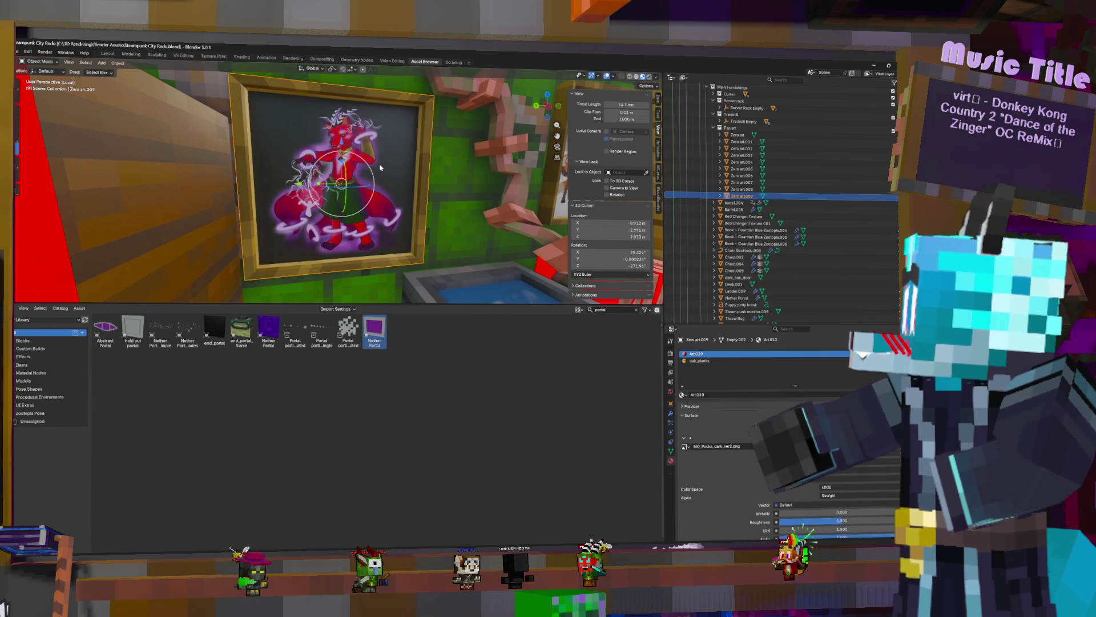
pyautogui.press('g')
pyautogui.press('y')
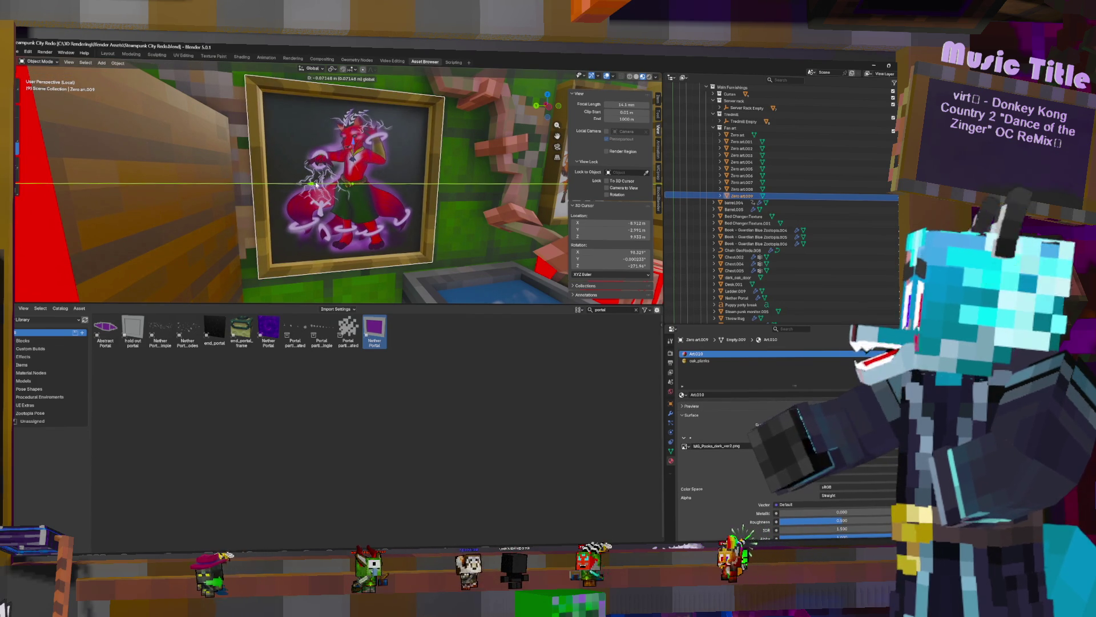
pyautogui.click(469, 189)
pyautogui.scroll(-4, 469, 188)
# Fly through the room to face the mossy green wall with the fiery painting
pyautogui.hotkey('shift', '`')
pyautogui.press('w')
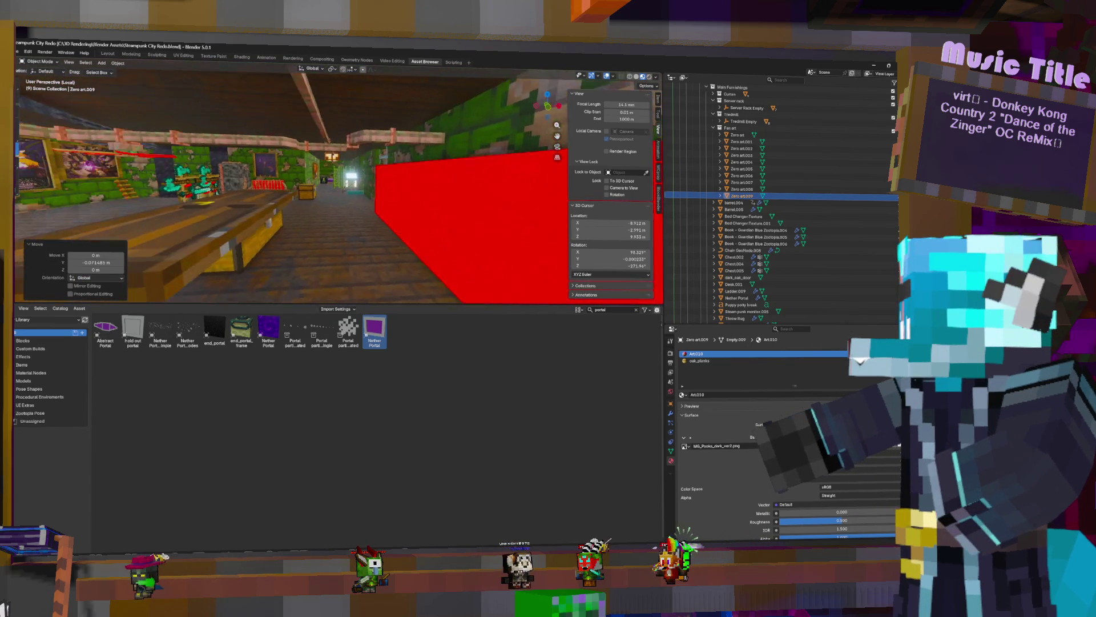
pyautogui.press('s')
pyautogui.press('w')
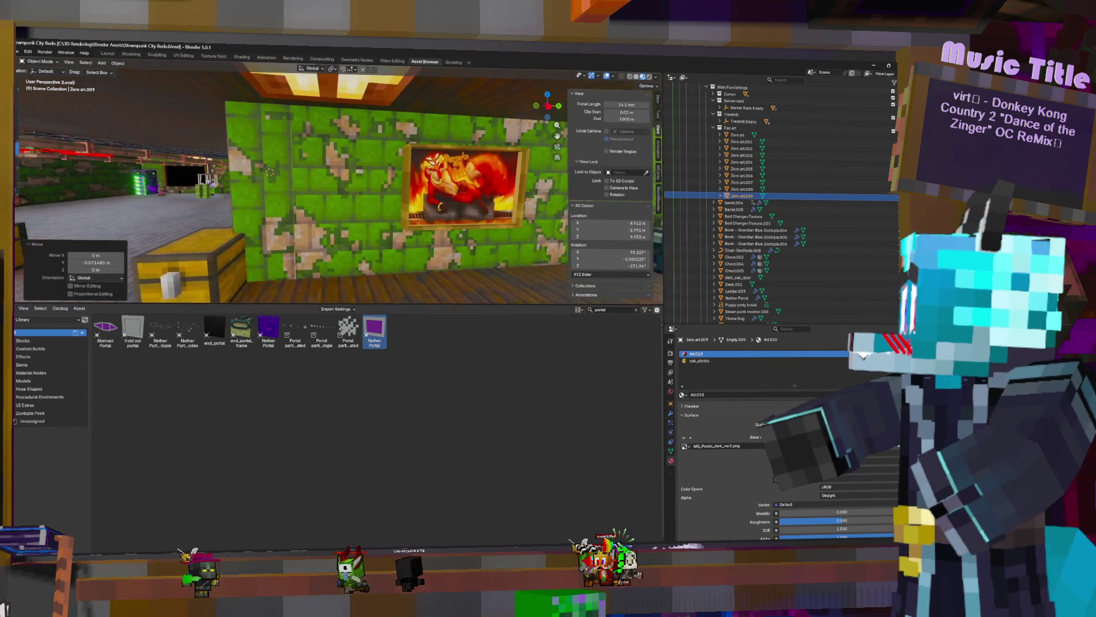
# Enlarge the fiery painting and slide it right along the green wall
pyautogui.click(469, 188)
pyautogui.click(466, 184)
pyautogui.press('s')
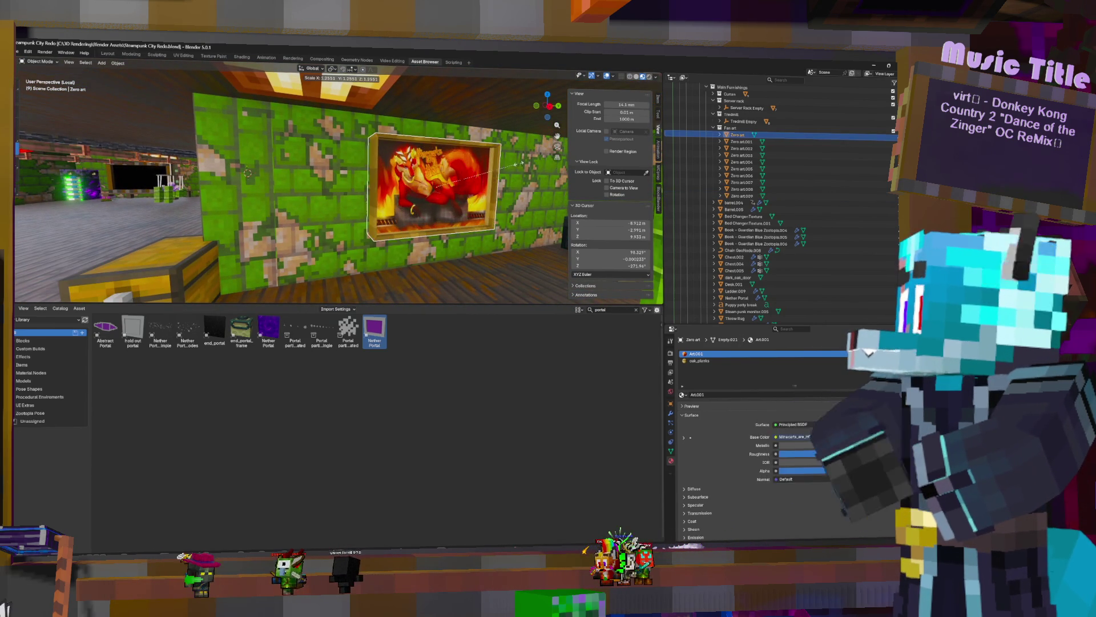
pyautogui.click(441, 186)
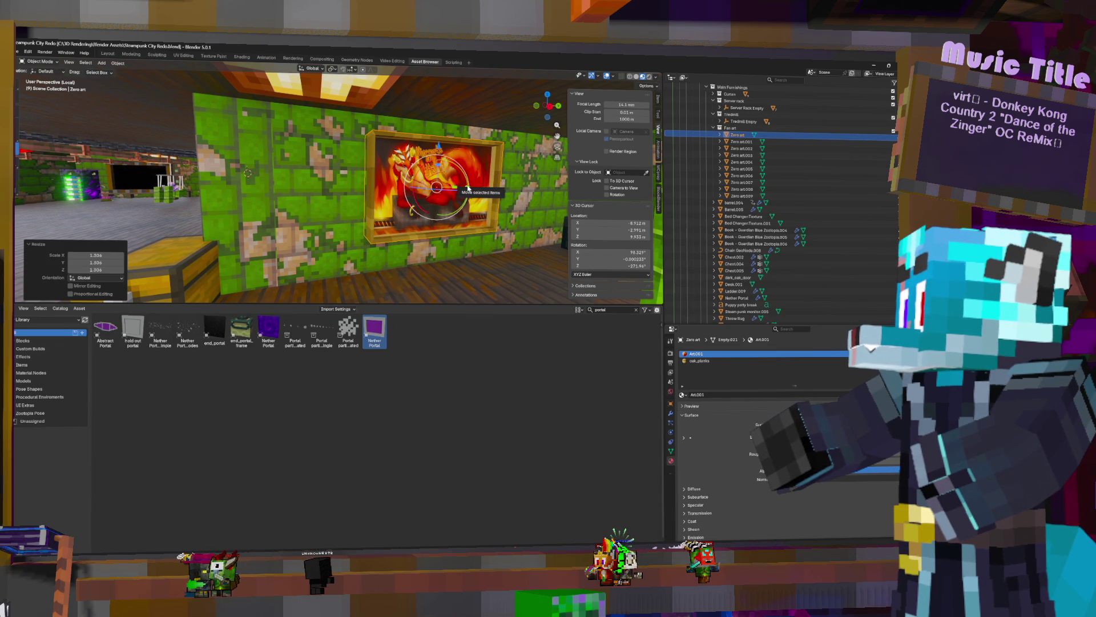
pyautogui.moveTo(468, 188); pyautogui.dragTo(524, 191)
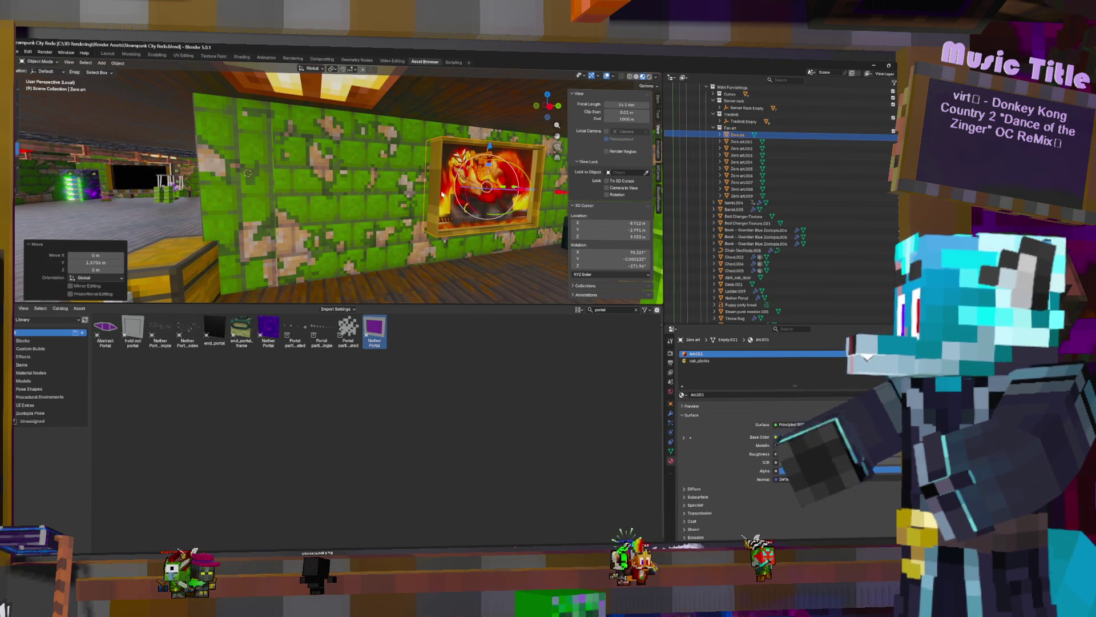
# Duplicate the painting, move the copy left, and give it the Pooka fights Jeff sketch
pyautogui.hotkey('shift', 'd')
pyautogui.click(484, 193)
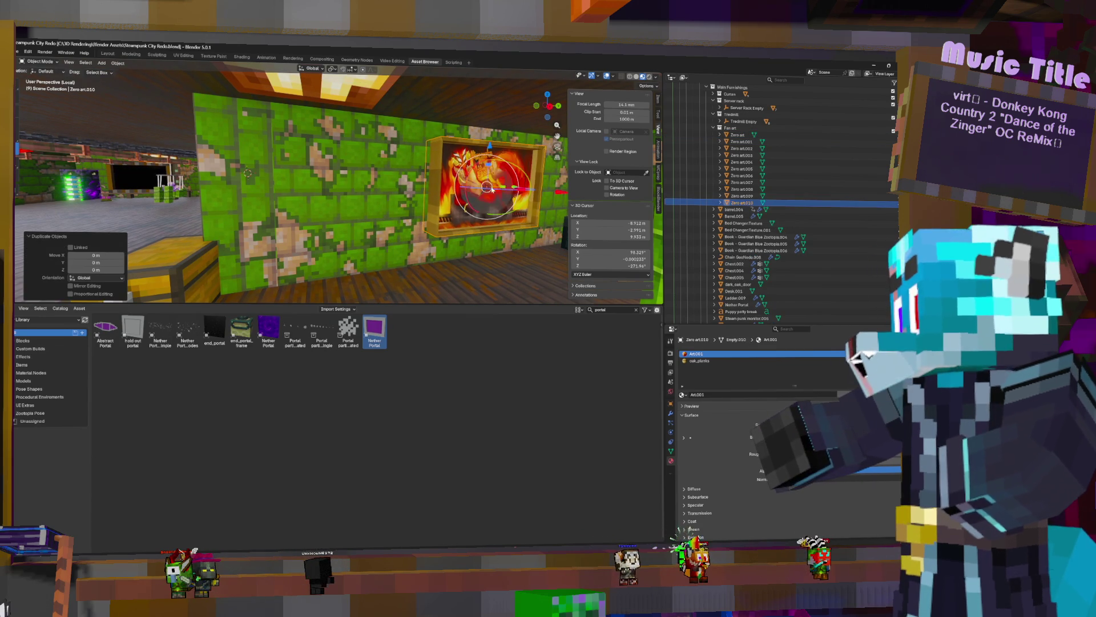
pyautogui.moveTo(513, 188); pyautogui.dragTo(356, 189)
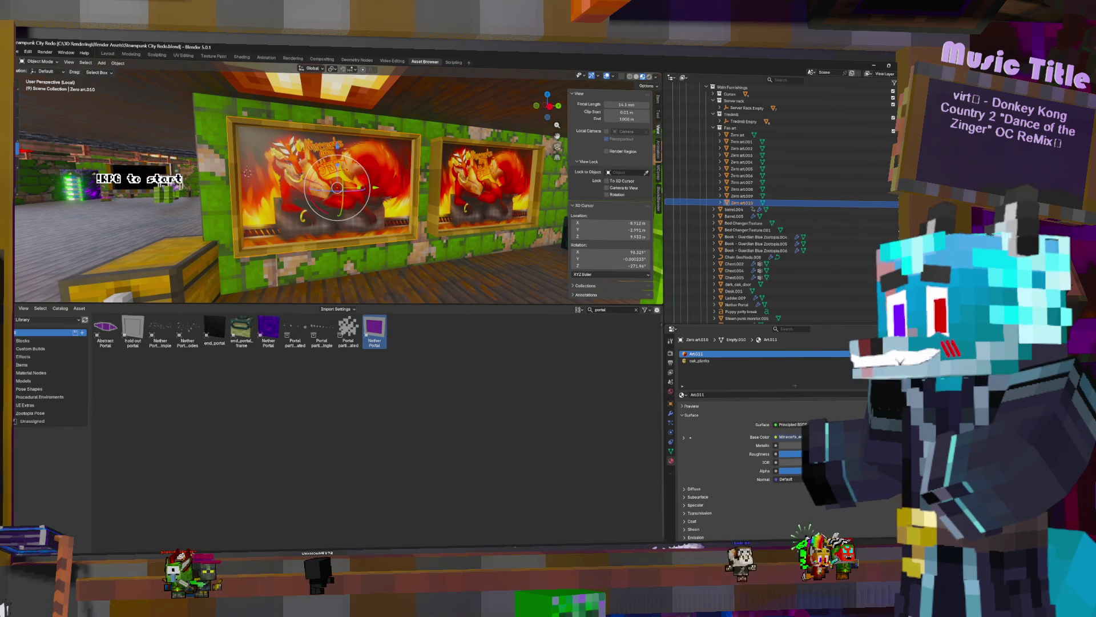
pyautogui.click(684, 439)
pyautogui.click(796, 446)
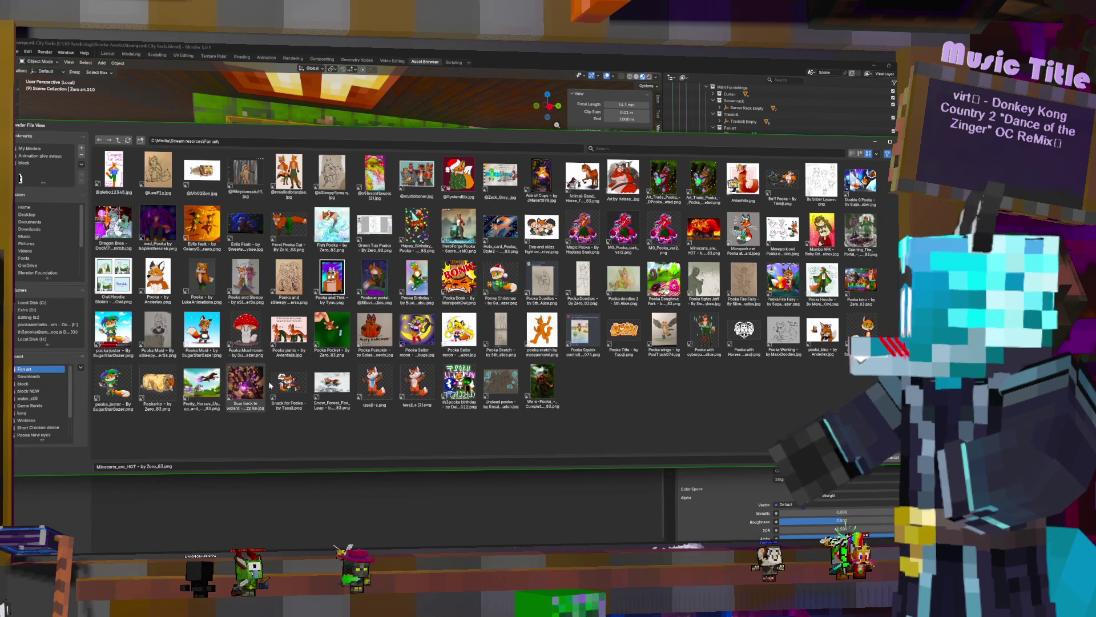
pyautogui.moveTo(704, 283)
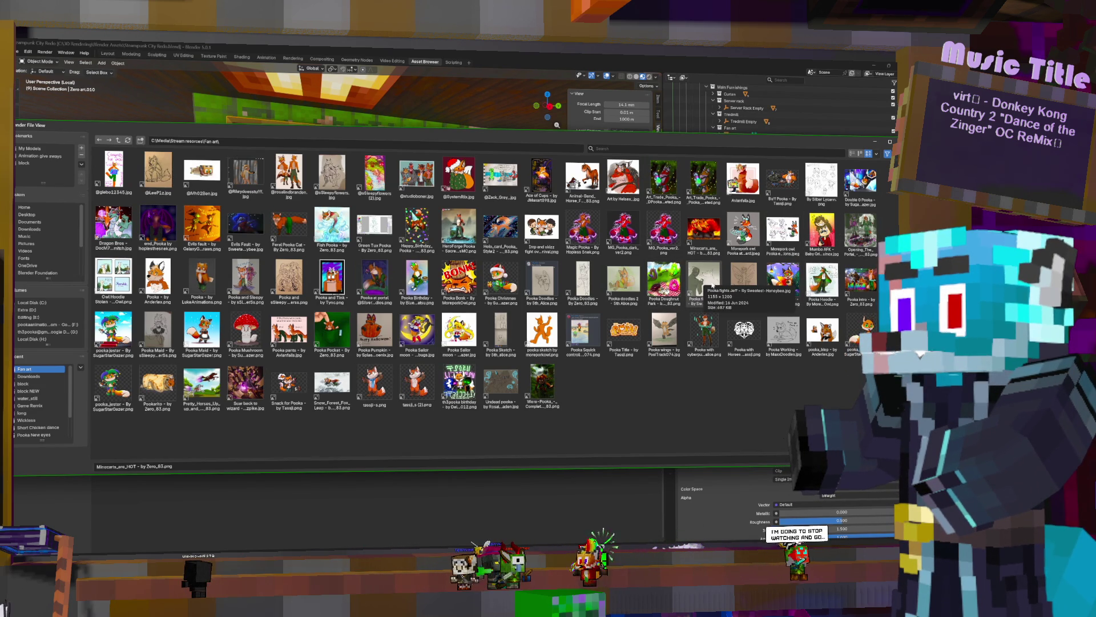
pyautogui.doubleClick(703, 276)
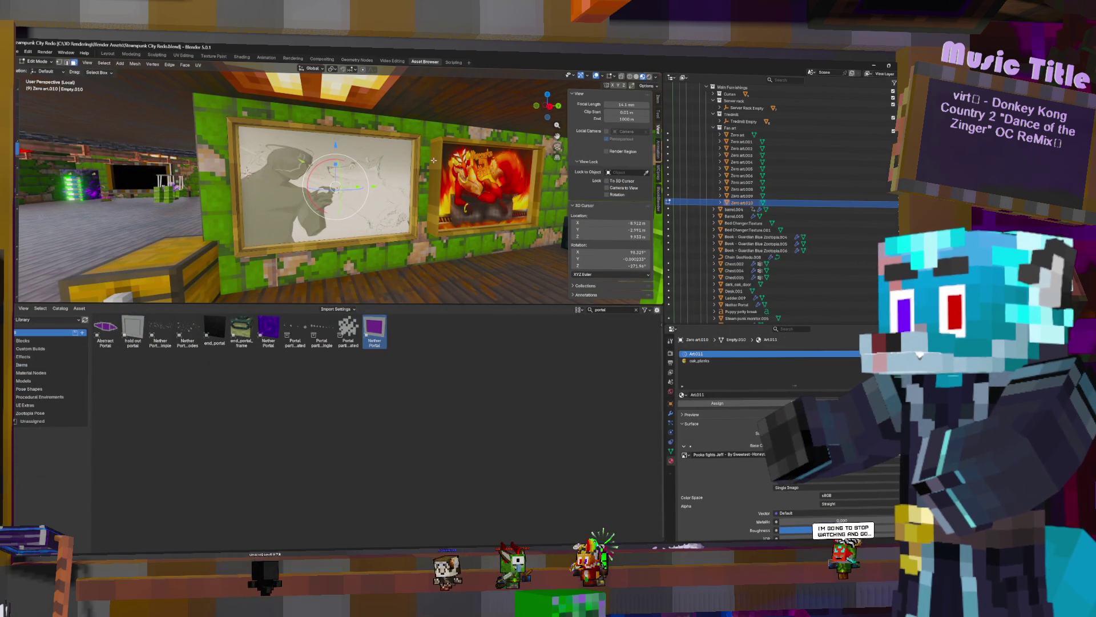
# Shrink the sketch painting's mesh along Y and reposition it along the wall
pyautogui.press('Tab')
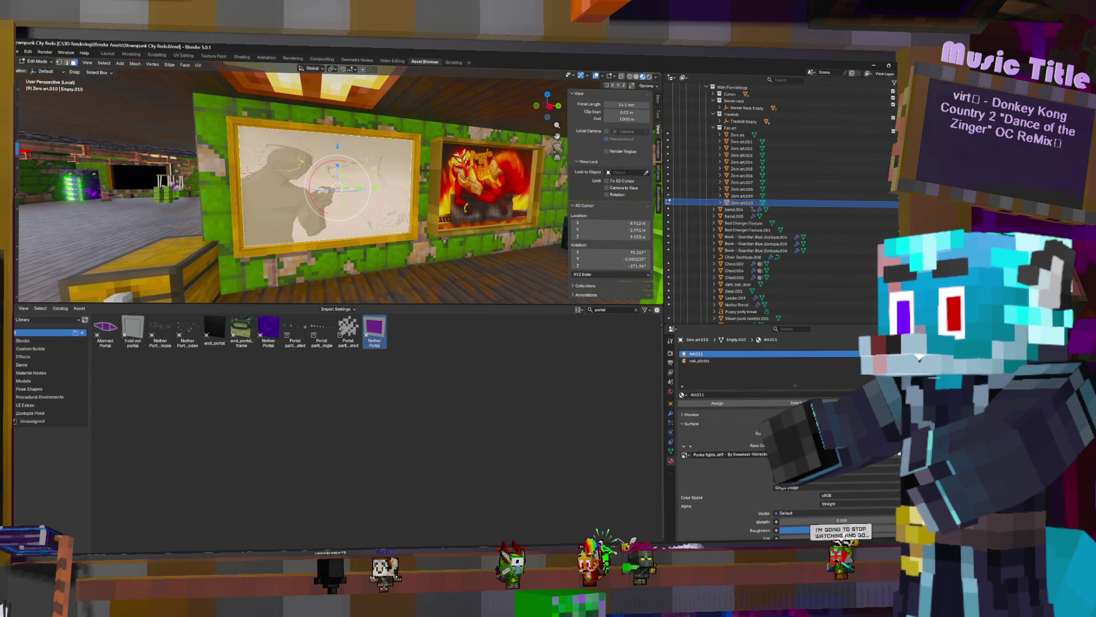
pyautogui.press('y')
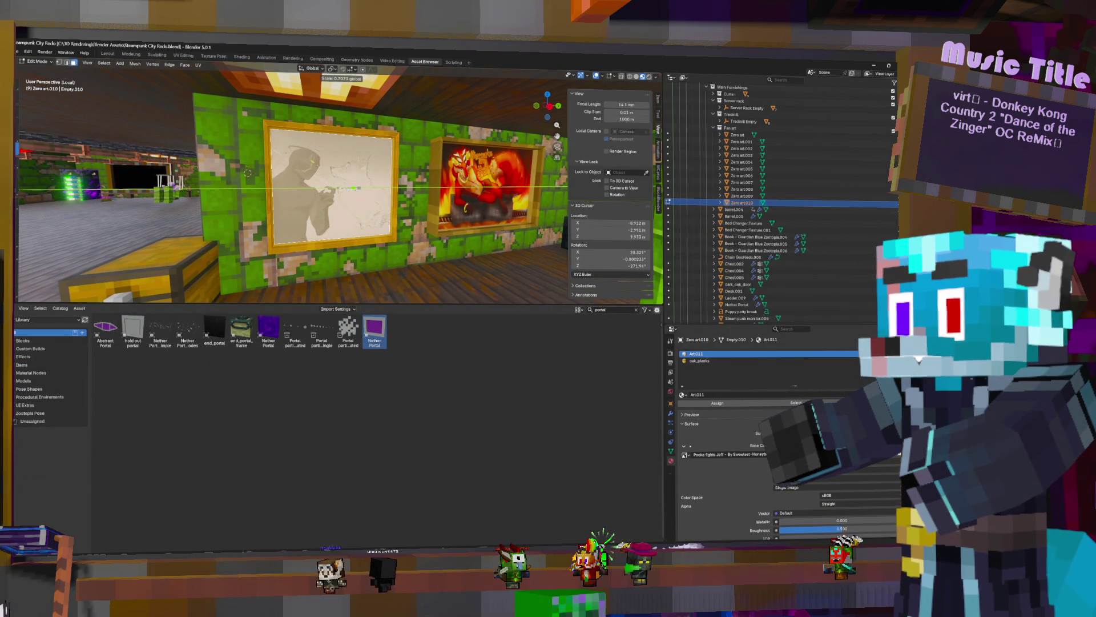
pyautogui.press('Return')
pyautogui.press('Tab')
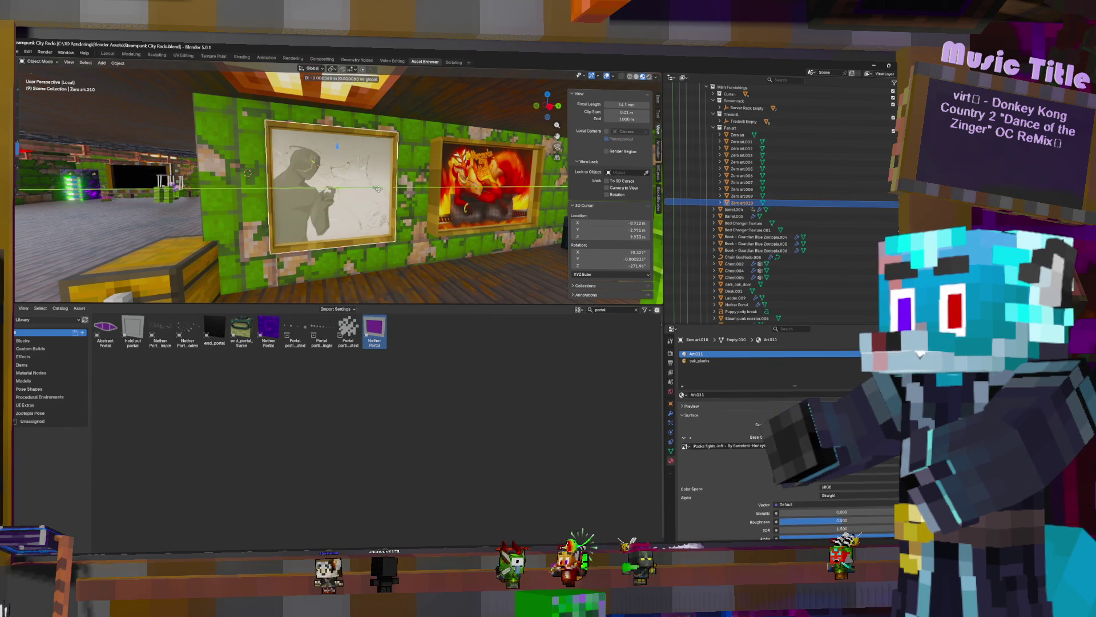
pyautogui.press('g')
pyautogui.press('y')
pyautogui.click(477, 141)
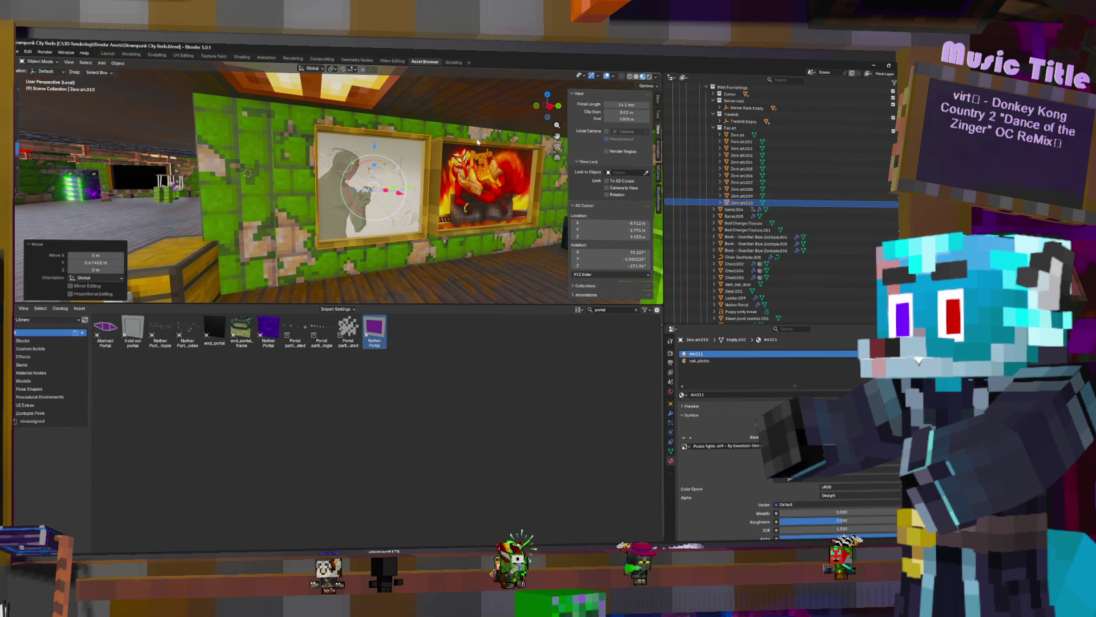
# In Edit Mode, pick the oak_planks frame material and shift its geometry along Y
pyautogui.press('Tab')
pyautogui.moveTo(343, 189); pyautogui.dragTo(291, 188, button='middle')
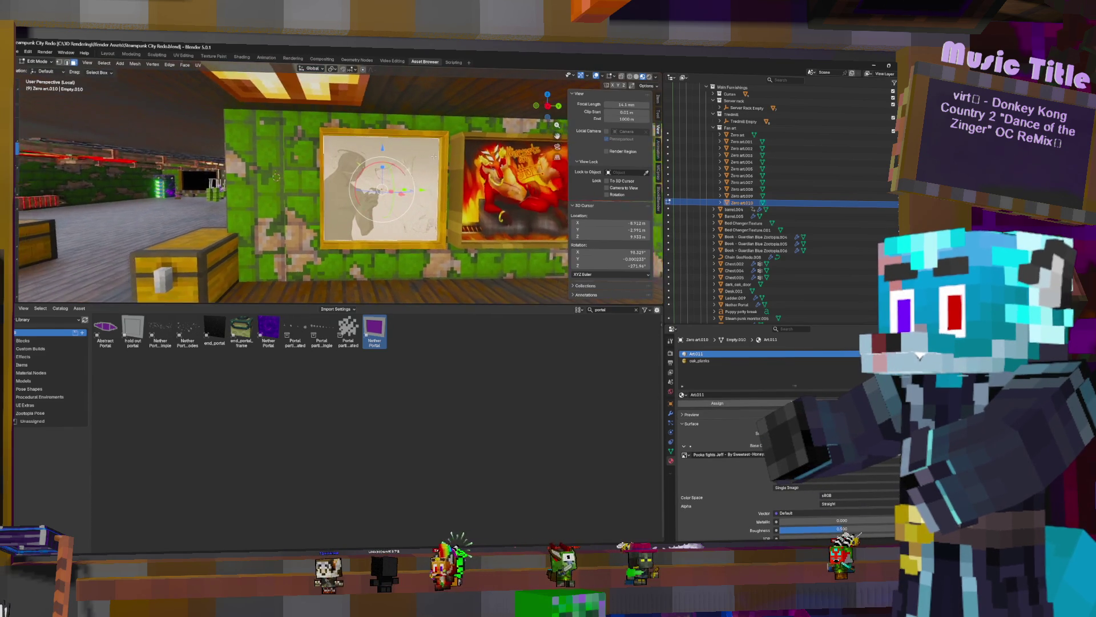
pyautogui.moveTo(212, 180); pyautogui.dragTo(169, 174, button='middle')
pyautogui.click(169, 173)
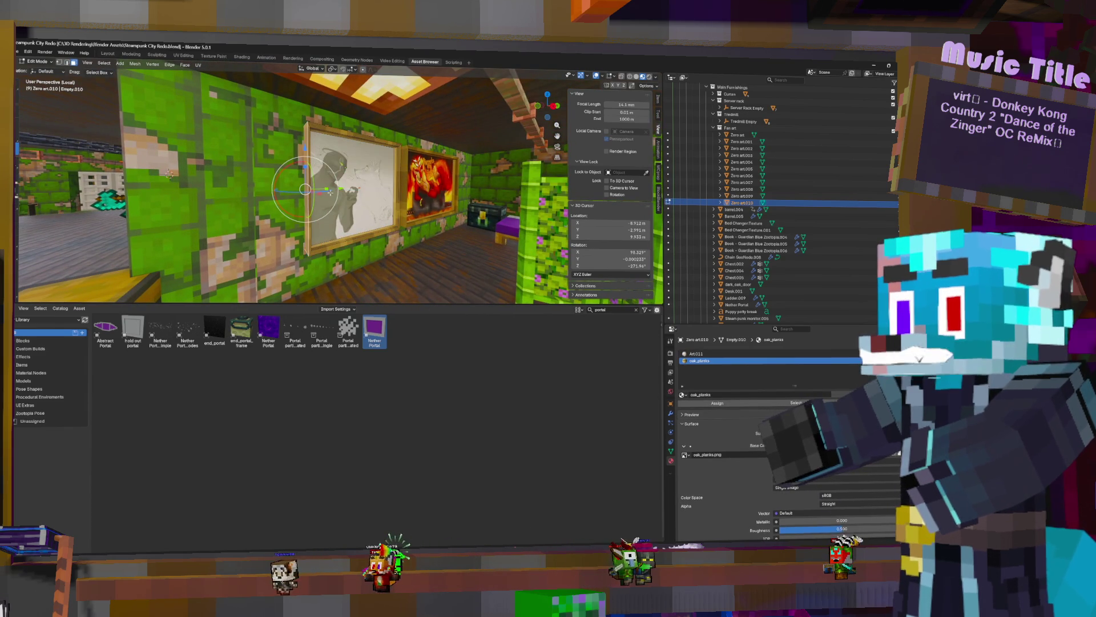
pyautogui.press('g')
pyautogui.press('y')
pyautogui.press('Return')
pyautogui.moveTo(385, 172); pyautogui.dragTo(444, 172, button='middle')
pyautogui.press('Tab')
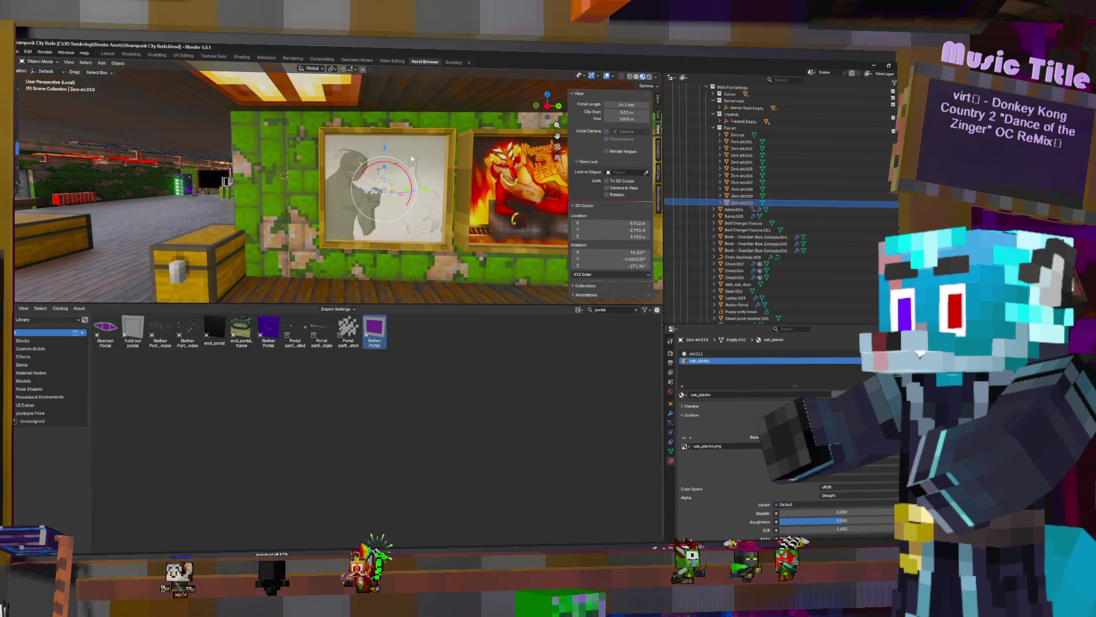
# Adjust the sketch painting's height, undo a trial shrink, and settle its spot along the wall
pyautogui.press('g')
pyautogui.press('z')
pyautogui.press('Return')
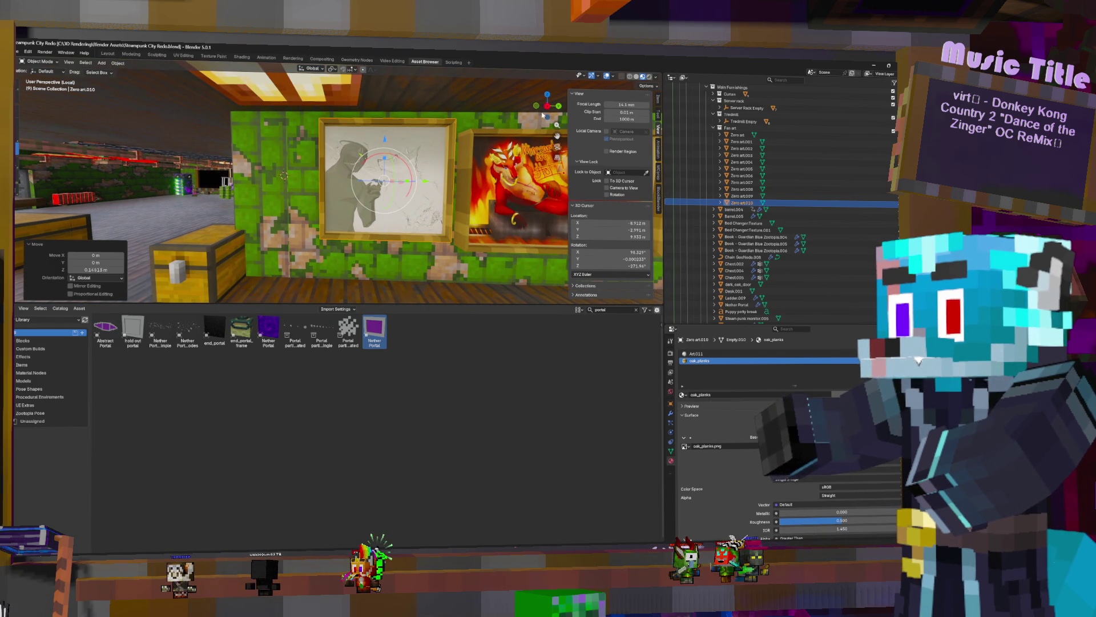
pyautogui.press('s')
pyautogui.press('Return')
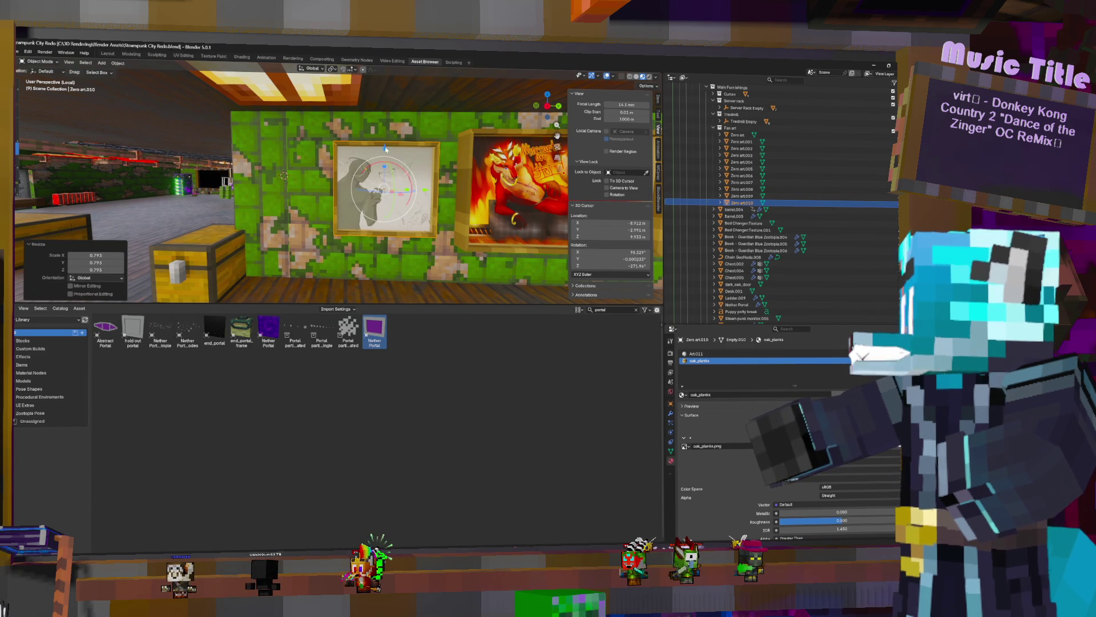
pyautogui.hotkey('ctrl', 'z')
pyautogui.press('g')
pyautogui.press('y')
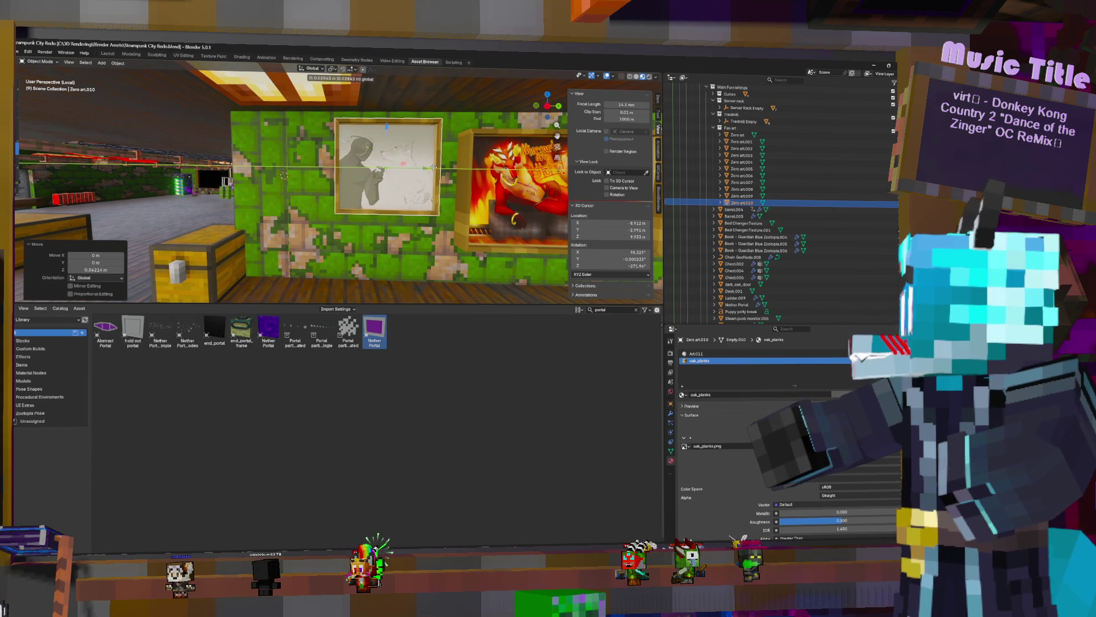
pyautogui.press('Return')
# Duplicate the sketch painting in place and start sliding the copy along the wall
pyautogui.hotkey('shift', 'd')
pyautogui.press('Escape')
pyautogui.press('g')
pyautogui.press('y')
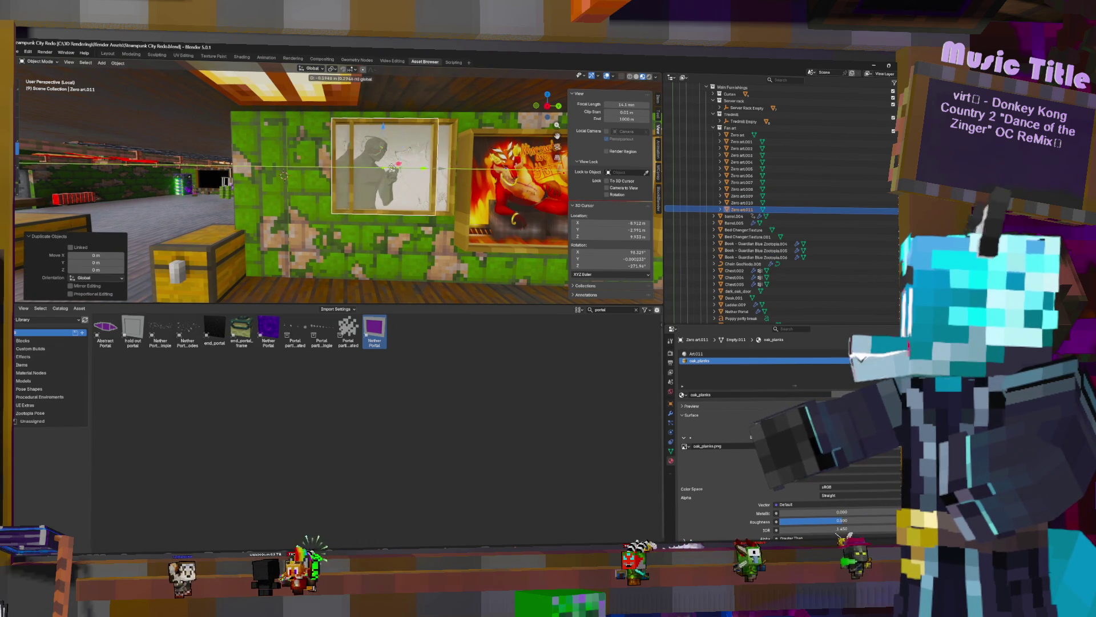
# Place the copy at the left end, scale it to 0.915, and browse images for its Art material
pyautogui.press('Return')
pyautogui.press('s')
pyautogui.press('Return')
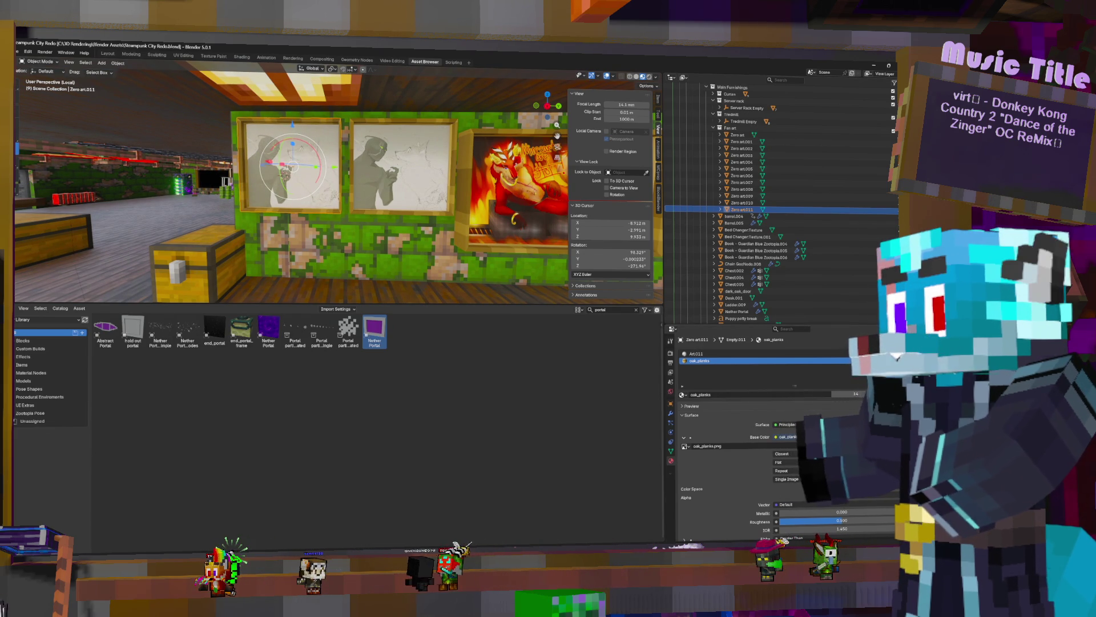
pyautogui.click(728, 353)
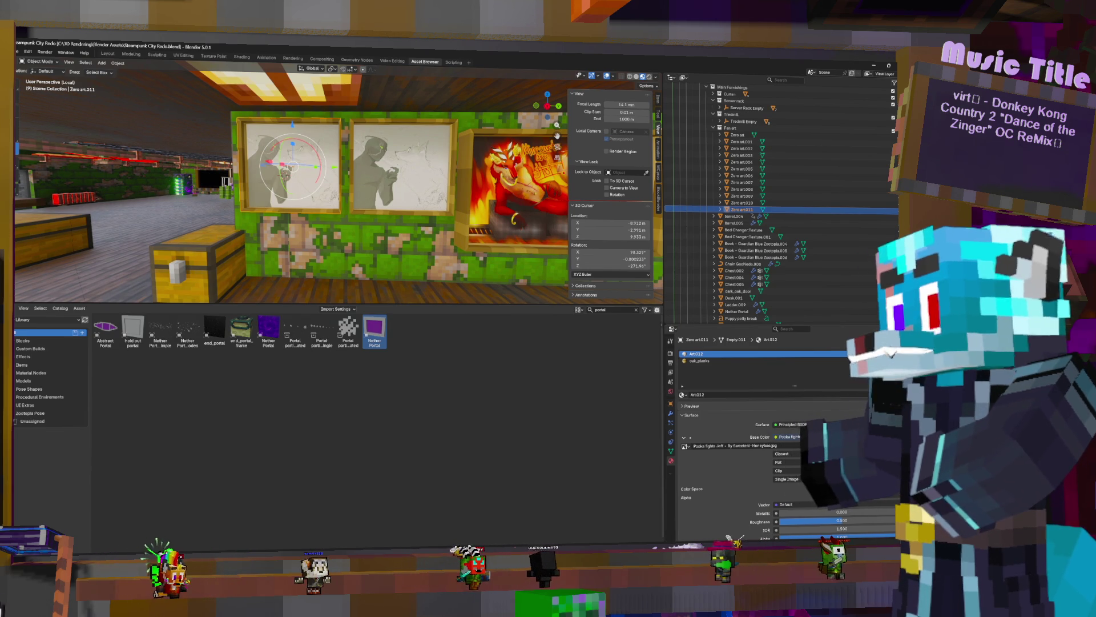
pyautogui.click(886, 446)
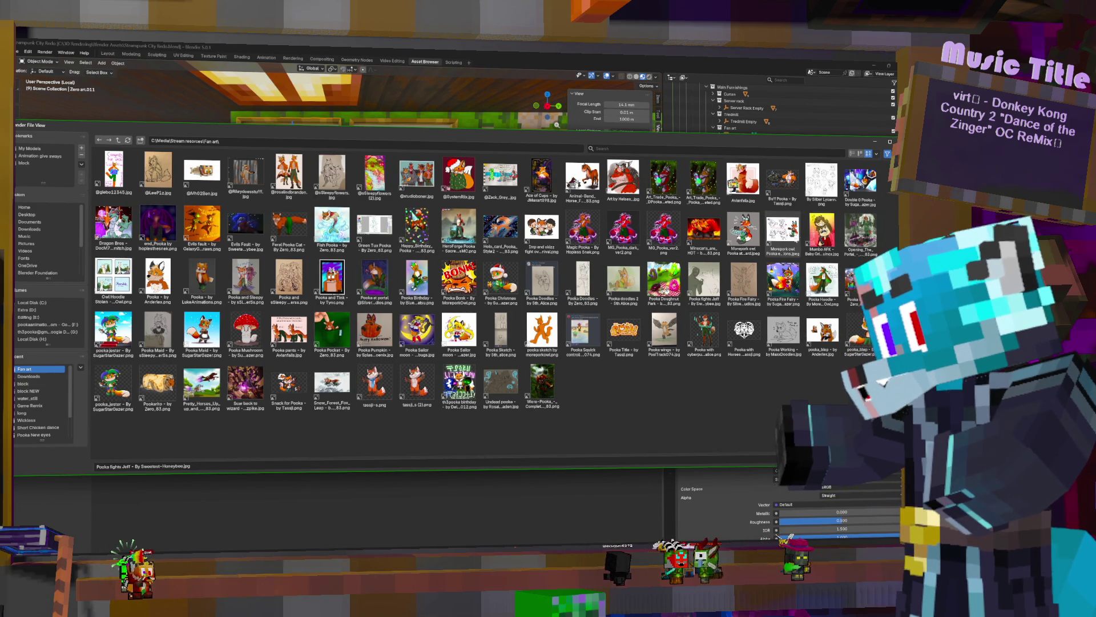
pyautogui.moveTo(782, 178)
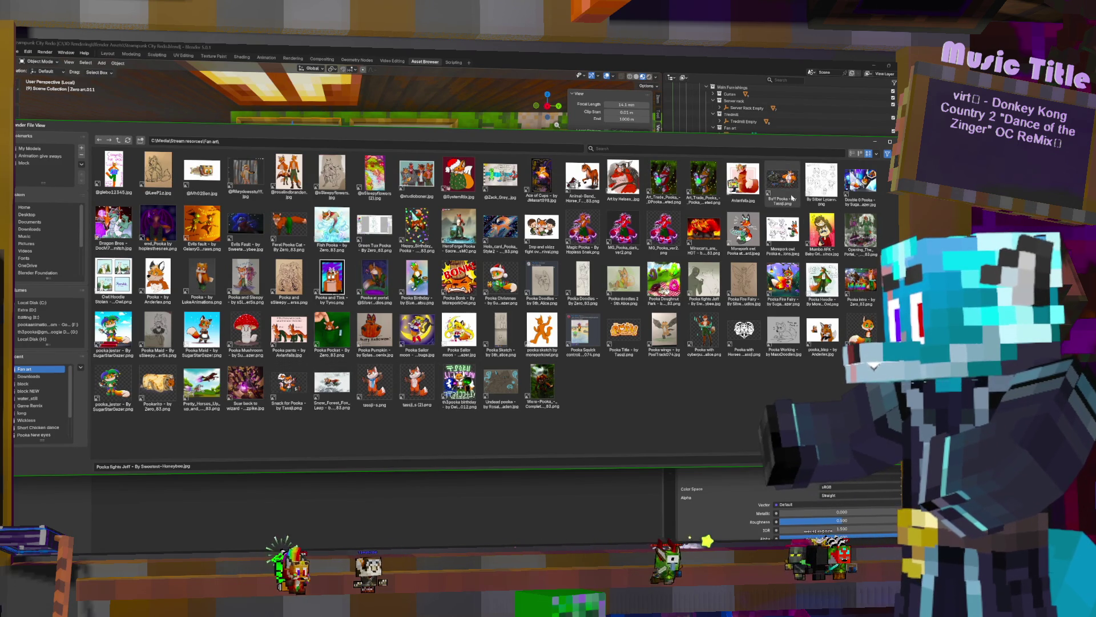
# Give the left copy the Buff Pooka image and shorten its mesh along Z
pyautogui.doubleClick(781, 178)
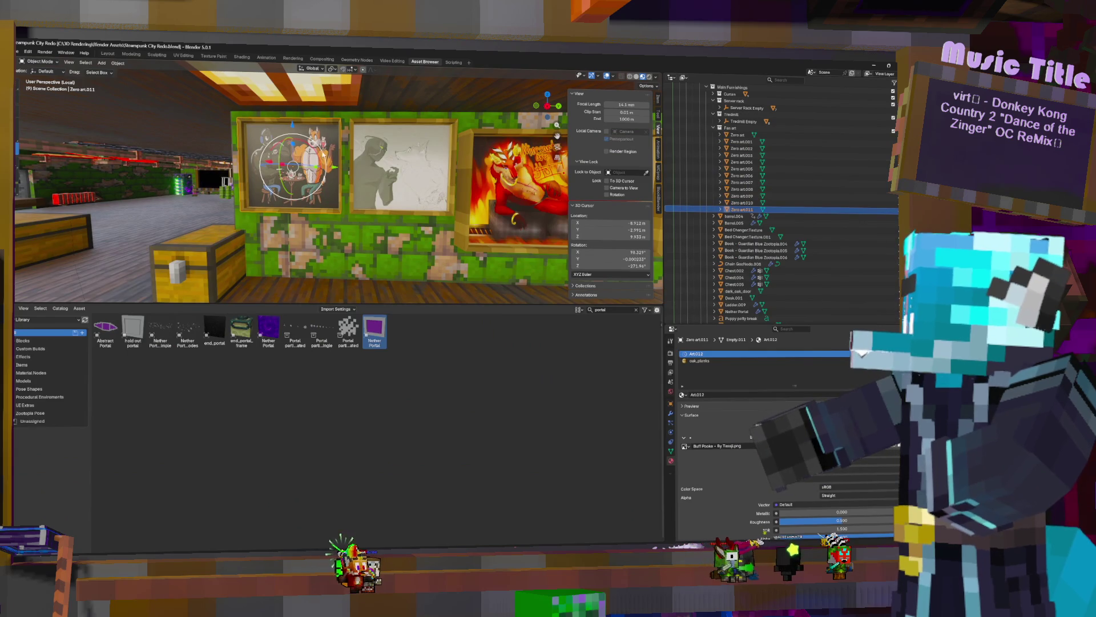
pyautogui.press('Tab')
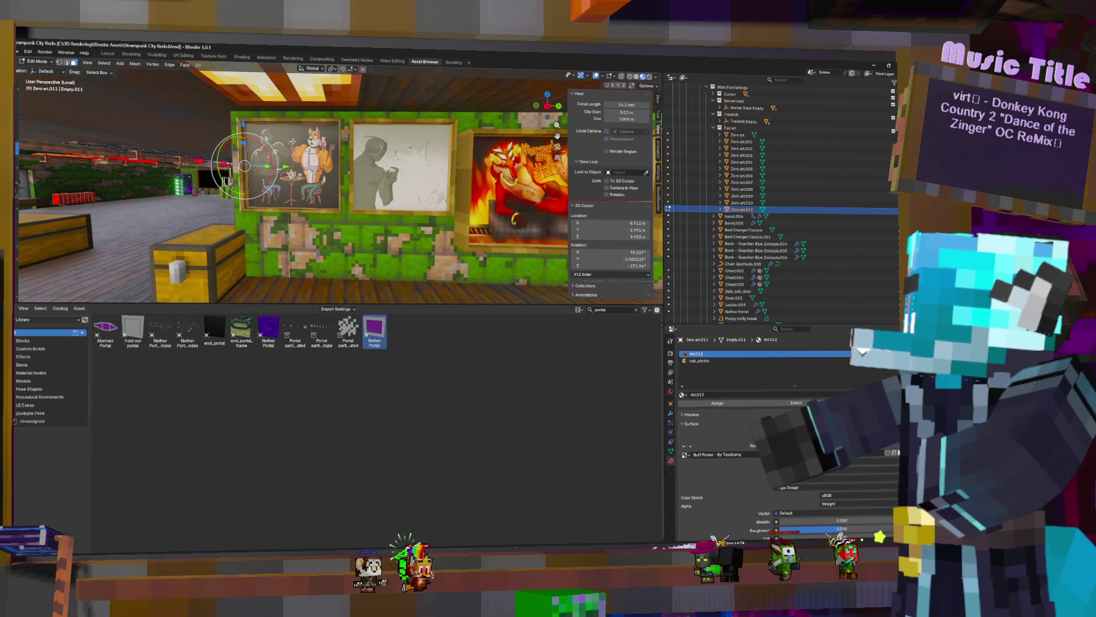
pyautogui.press('a')
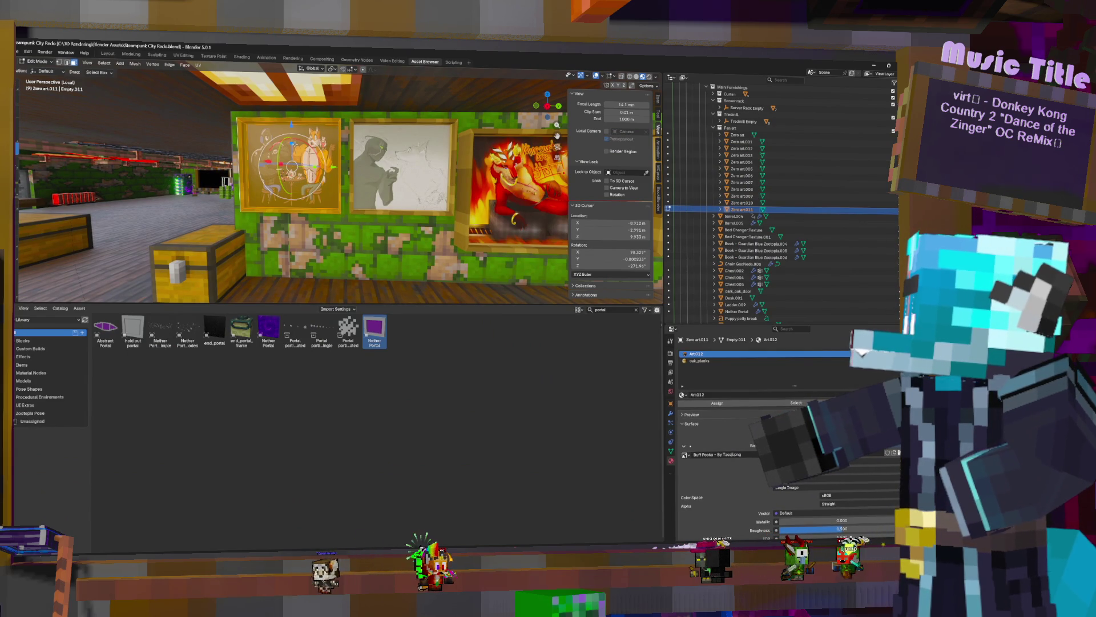
pyautogui.press('s')
pyautogui.press('z')
pyautogui.click(294, 153)
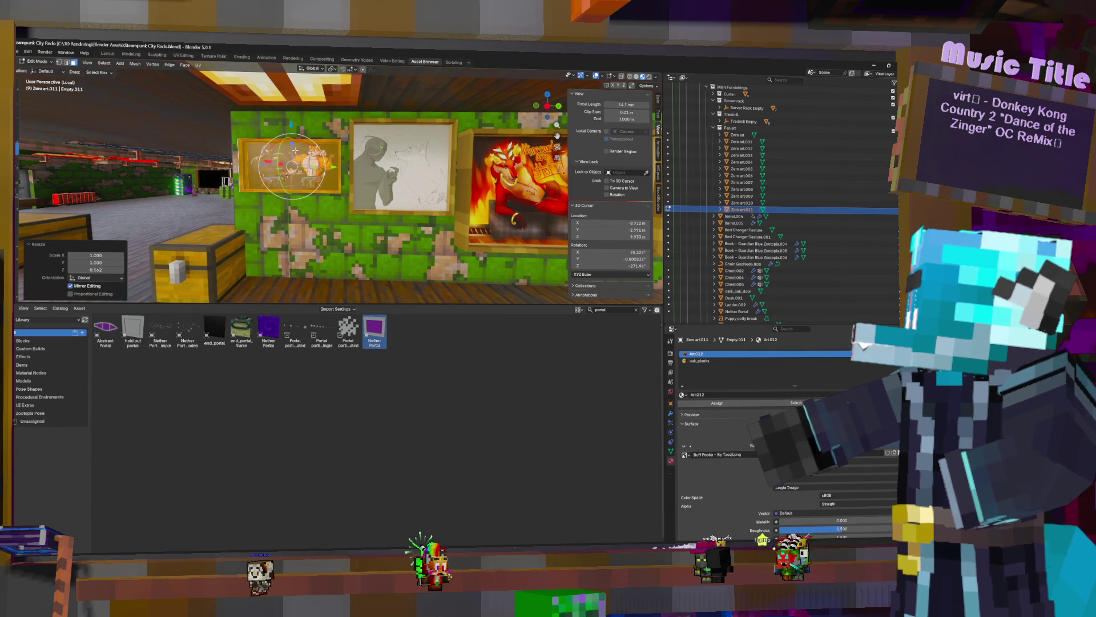
# Raise the Buff Pooka picture on the wall and duplicate it in place
pyautogui.press('Tab')
pyautogui.press('g')
pyautogui.press('z')
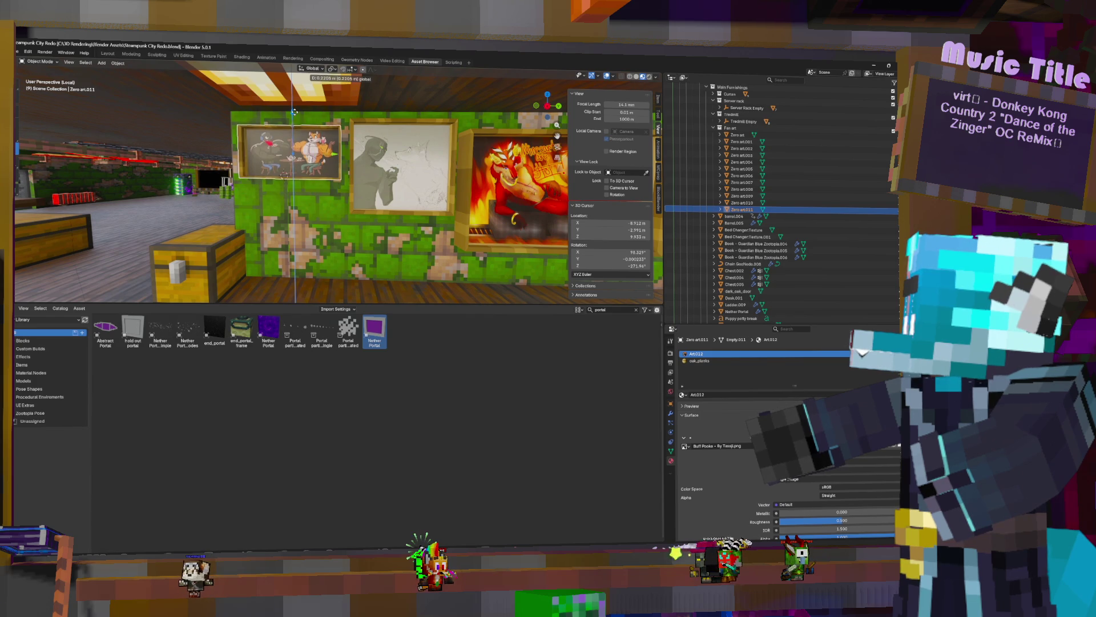
pyautogui.click(294, 112)
pyautogui.moveTo(294, 112)
pyautogui.mouseDown(button='middle')
pyautogui.moveTo(388, 183)
pyautogui.moveTo(371, 185)
pyautogui.mouseUp(button='middle')
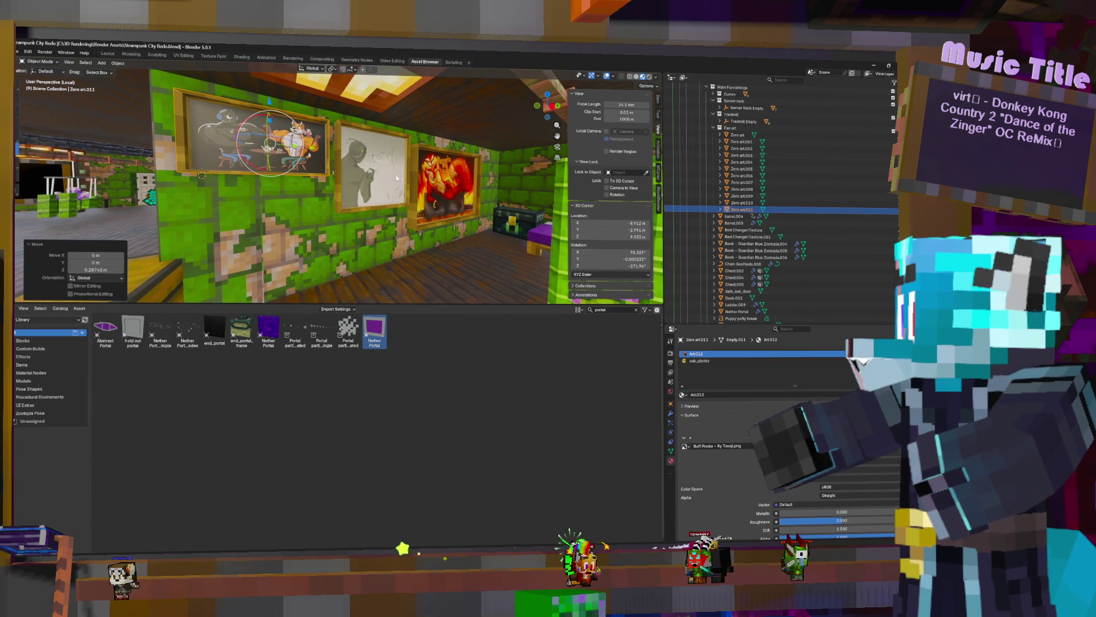
pyautogui.moveTo(392, 178); pyautogui.dragTo(376, 154, button='middle')
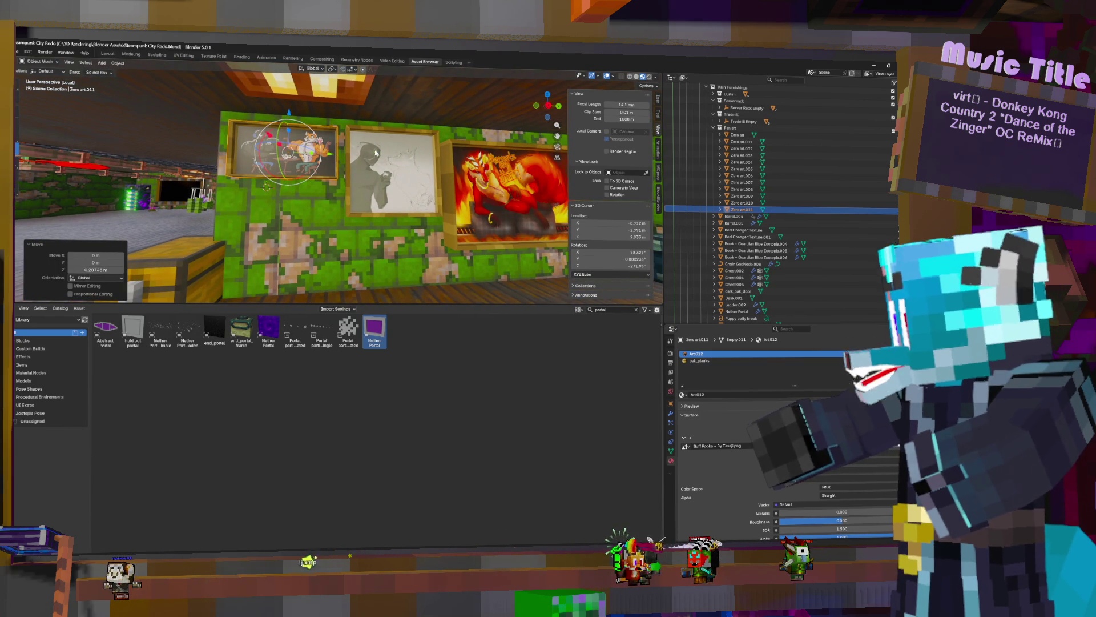
pyautogui.hotkey('shift', 'd')
pyautogui.press('Escape')
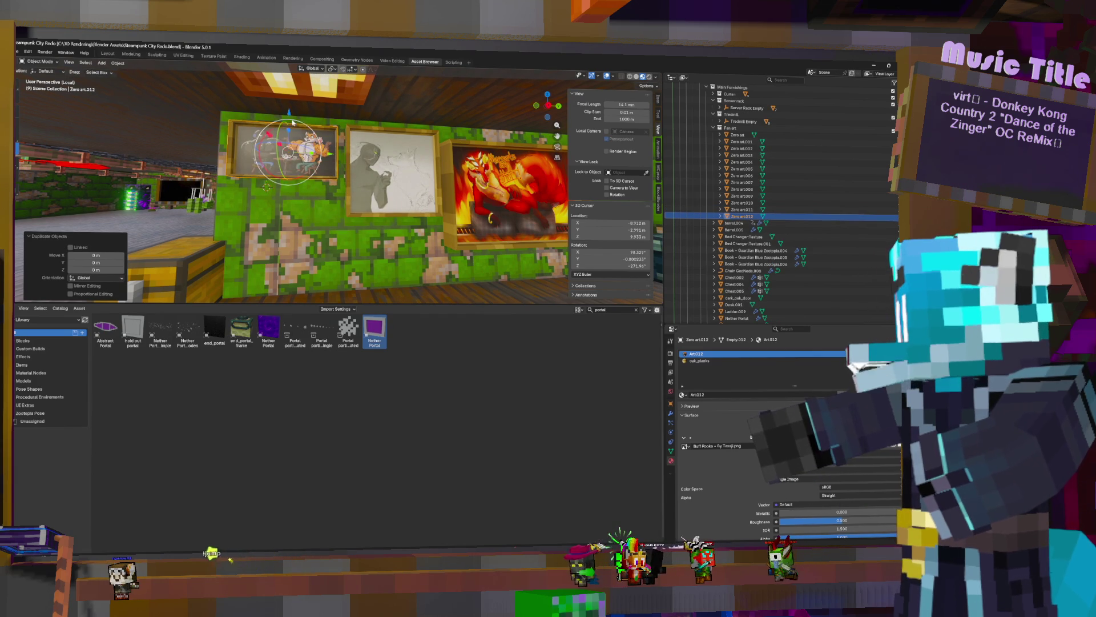
# Drag the Buff Pooka copy below the original and browse for new artwork for it
pyautogui.moveTo(288, 112); pyautogui.dragTo(284, 194)
pyautogui.press('Tab')
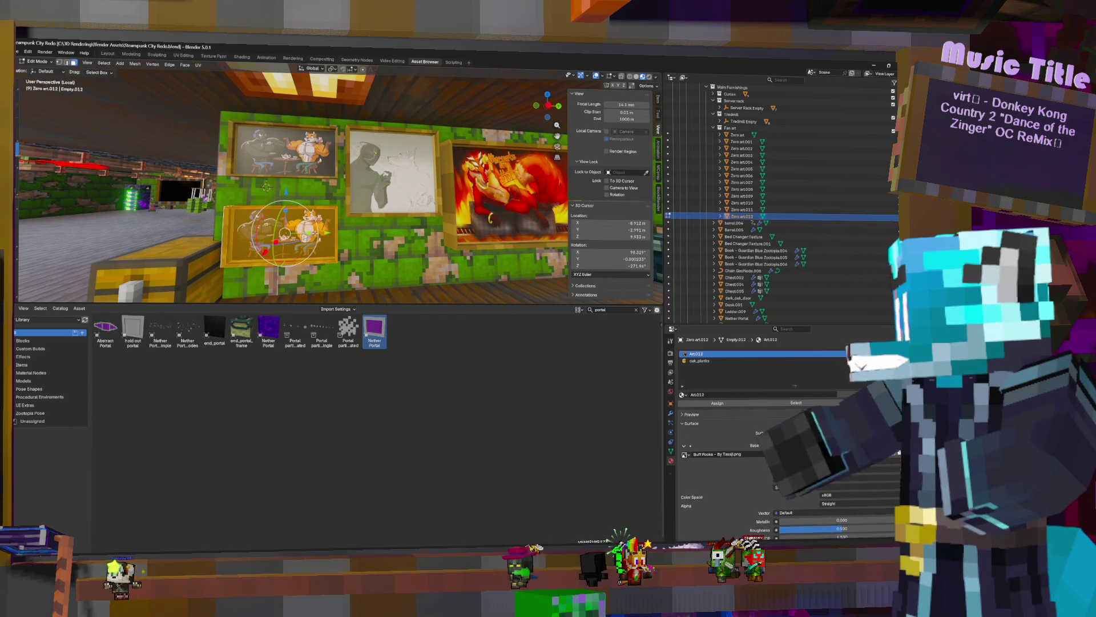
pyautogui.press('Tab')
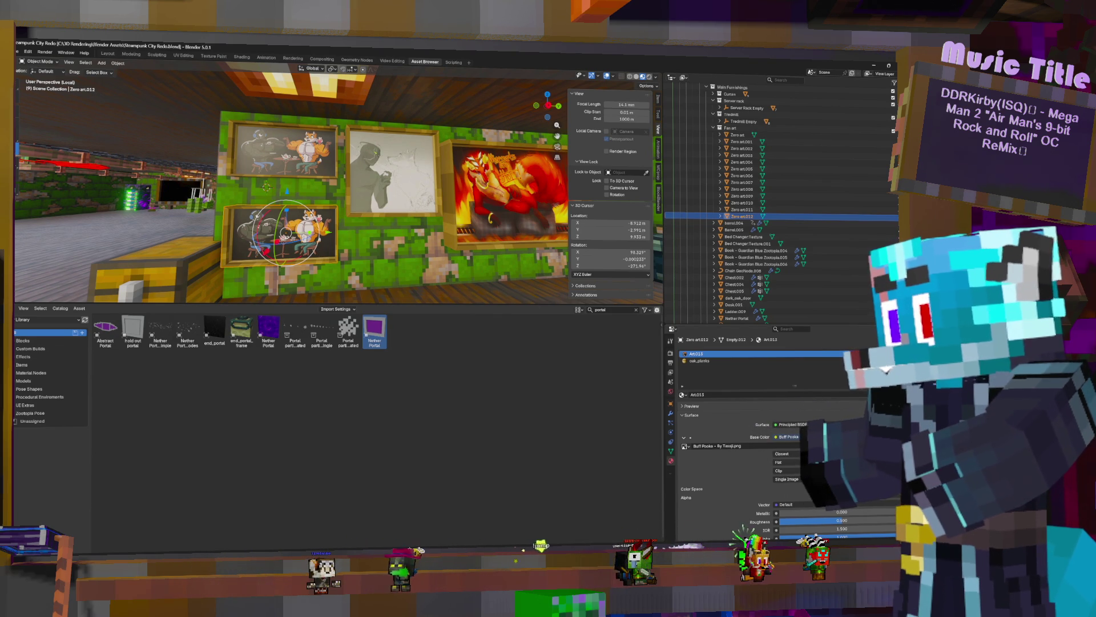
pyautogui.click(865, 447)
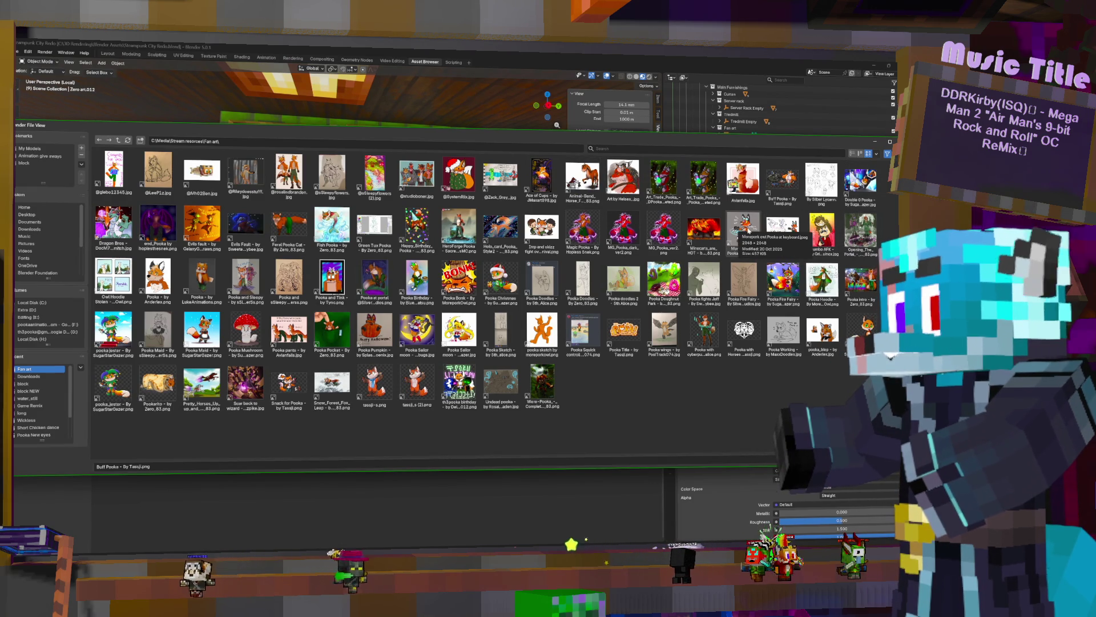
pyautogui.moveTo(741, 228)
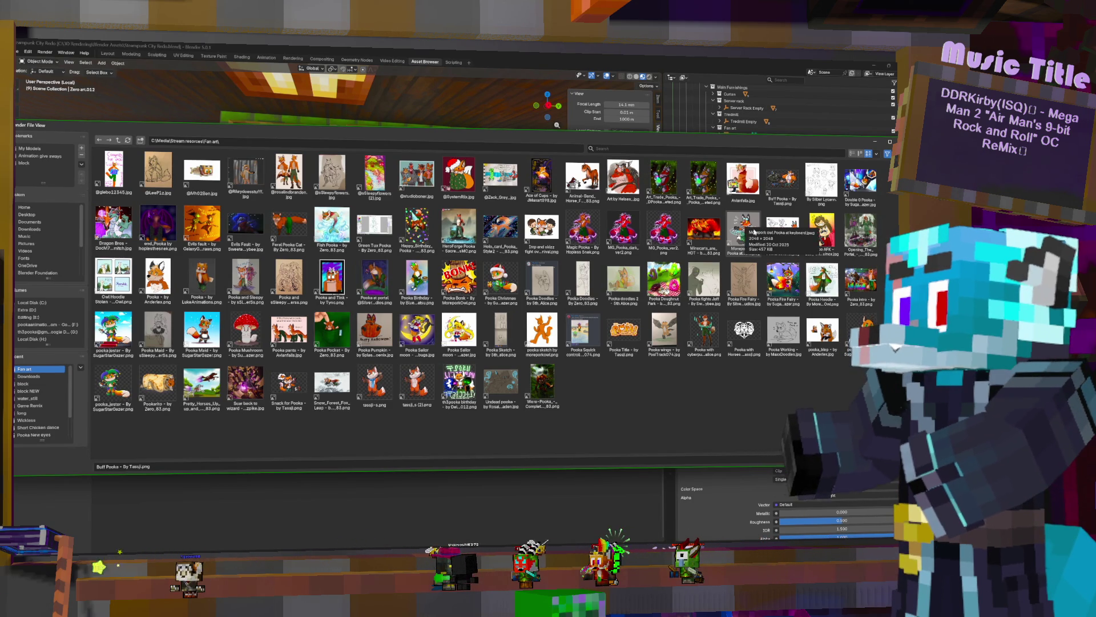
# Give the lower picture the mermaid-and-Pooka keyboard artwork and shrink its mesh
pyautogui.doubleClick(742, 230)
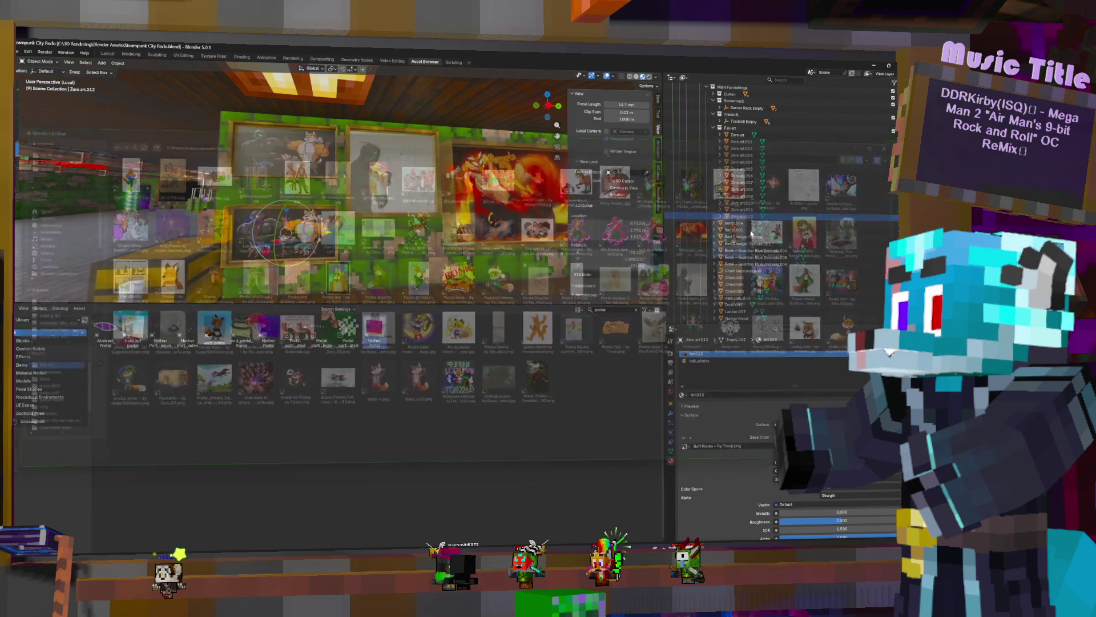
pyautogui.press('Tab')
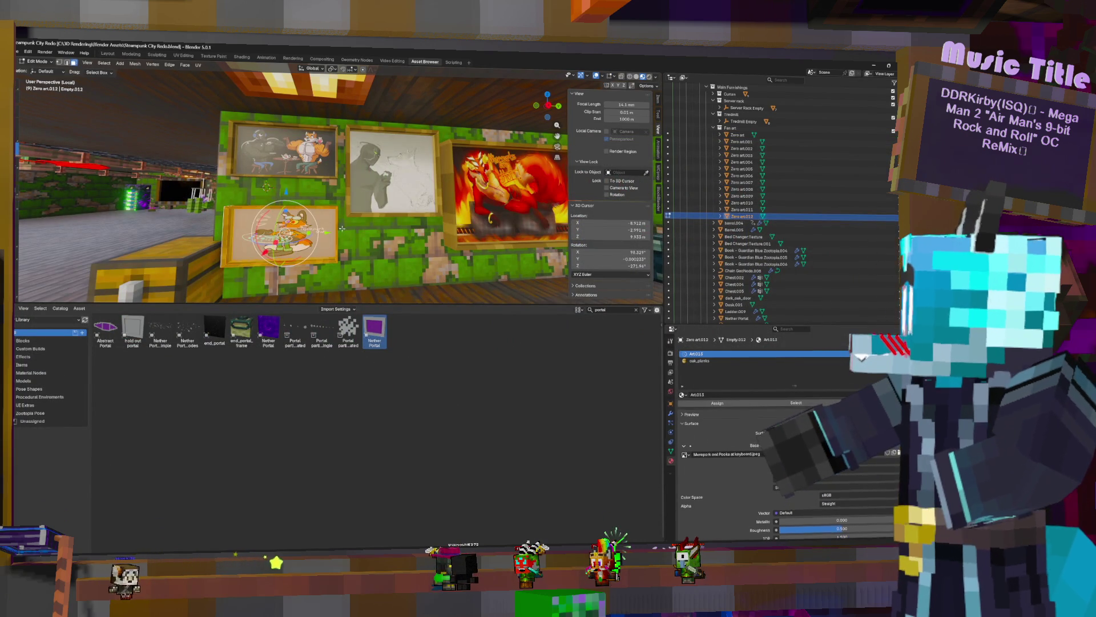
pyautogui.press('s')
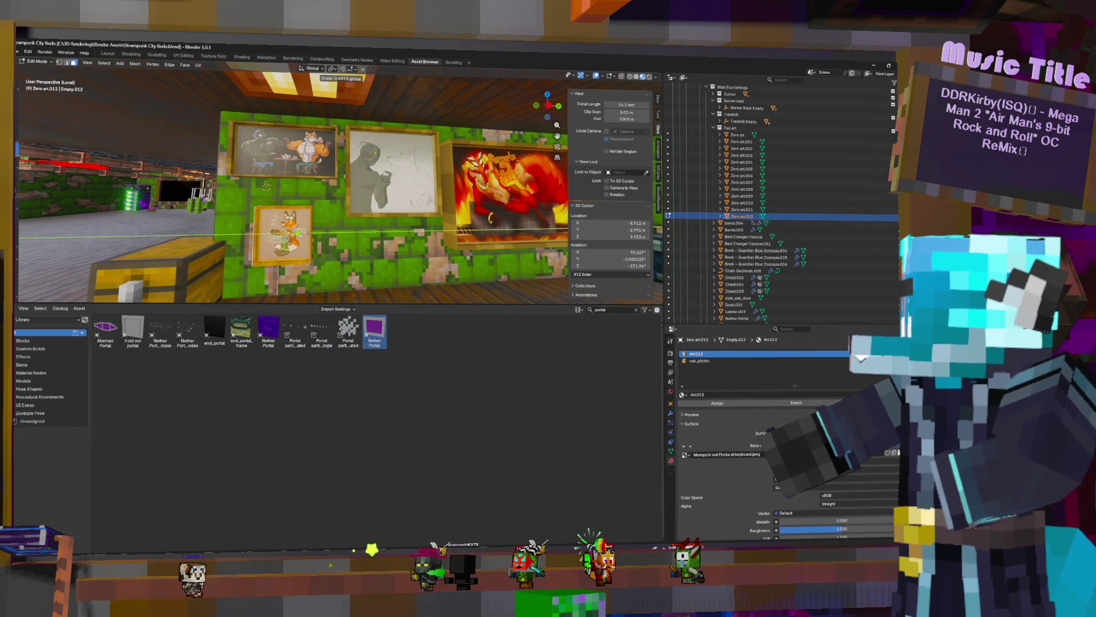
pyautogui.click(266, 184)
pyautogui.press('Tab')
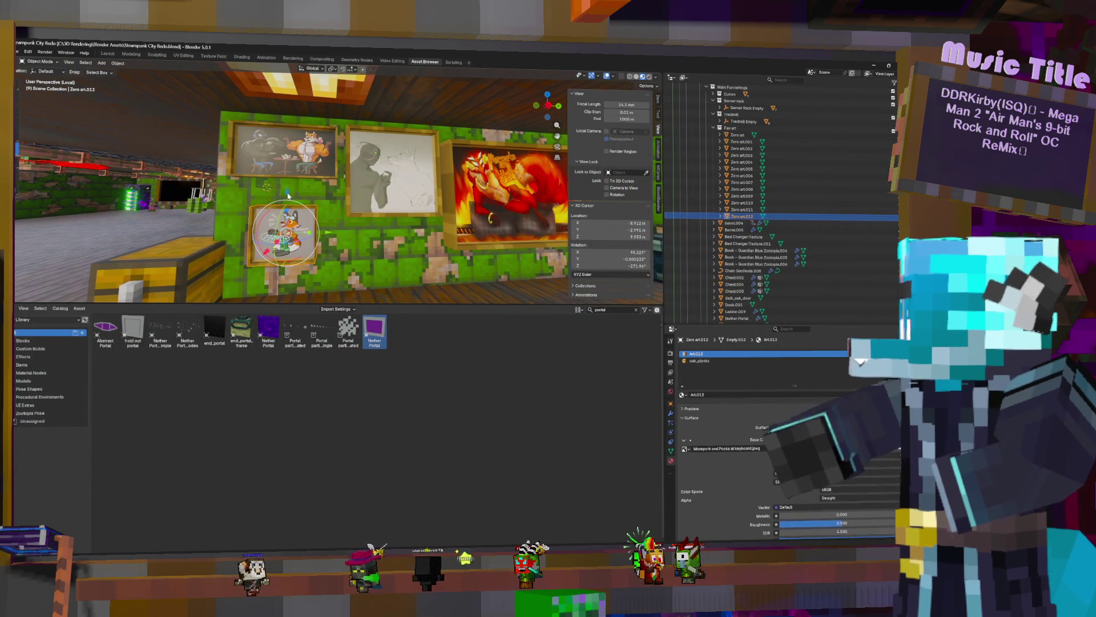
# Raise the lower picture slightly and enlarge it to fit under the original
pyautogui.press('g')
pyautogui.press('z')
pyautogui.click(288, 196)
pyautogui.press('s')
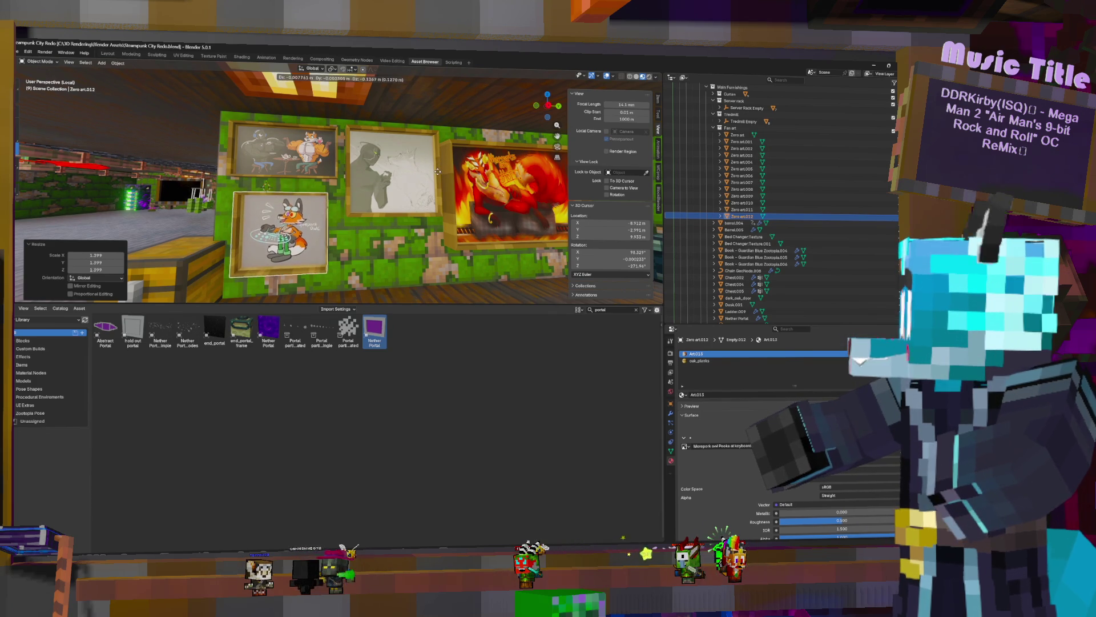
pyautogui.click(443, 172)
pyautogui.click(443, 172)
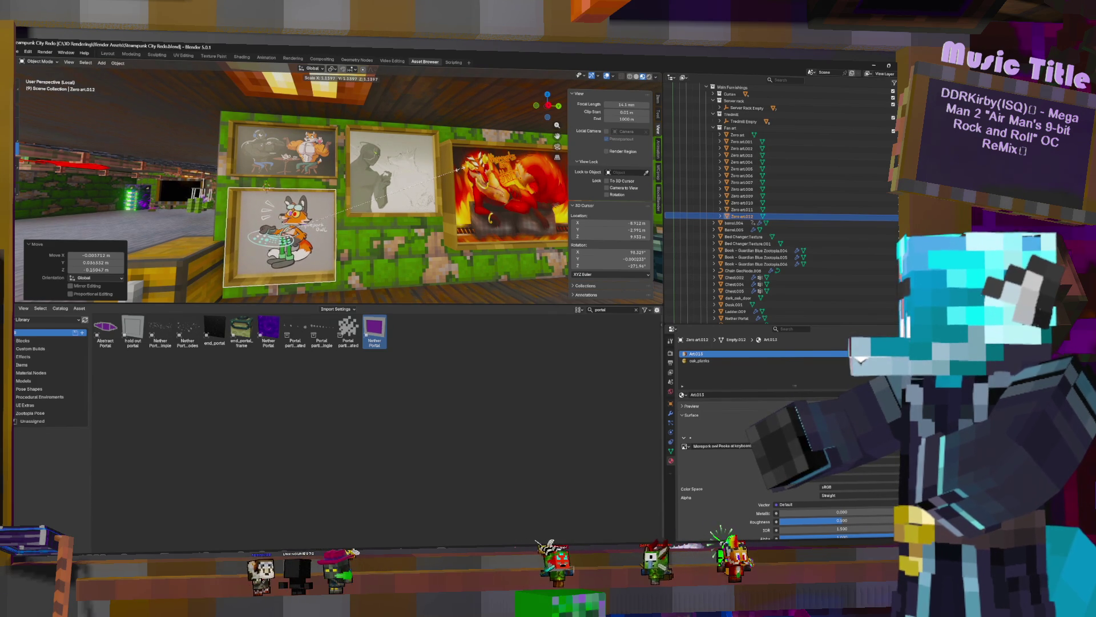
# Set the picture's depth against the wall along X, then duplicate the upper-left picture
pyautogui.moveTo(443, 172)
pyautogui.mouseDown(button='middle')
pyautogui.moveTo(402, 240)
pyautogui.moveTo(287, 242)
pyautogui.mouseUp(button='middle')
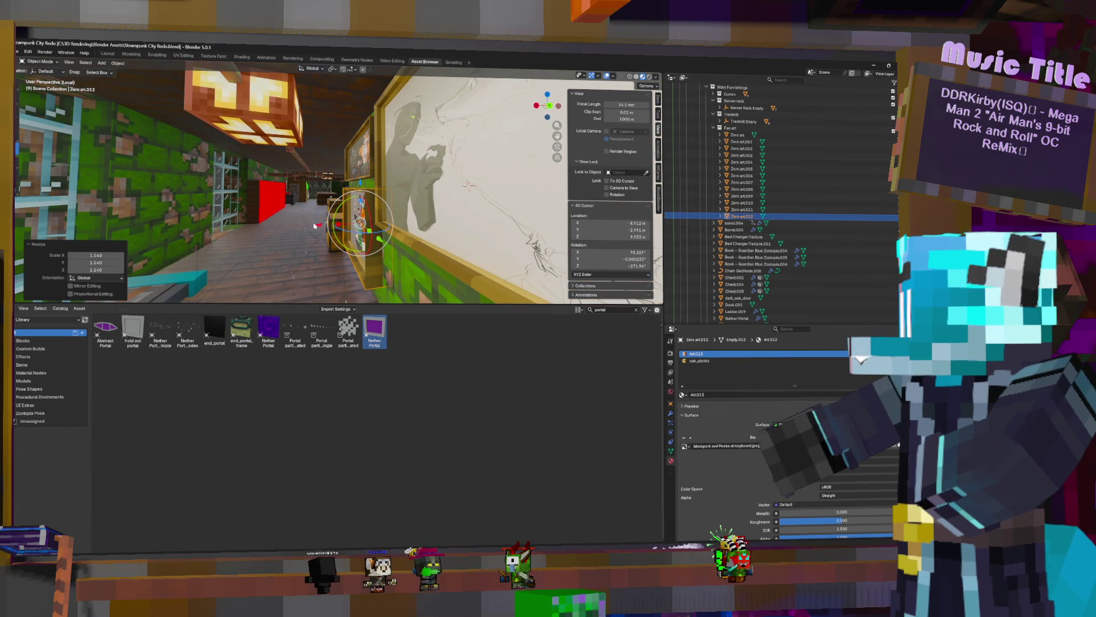
pyautogui.press('g')
pyautogui.press('x')
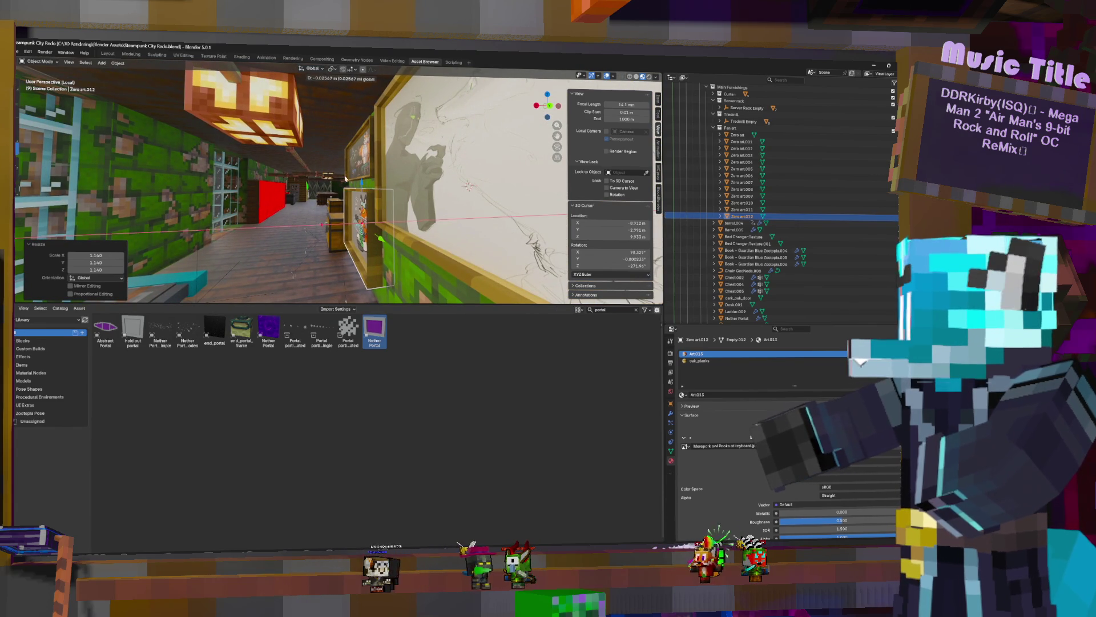
pyautogui.click(342, 186)
pyautogui.moveTo(342, 187); pyautogui.dragTo(402, 195, button='middle')
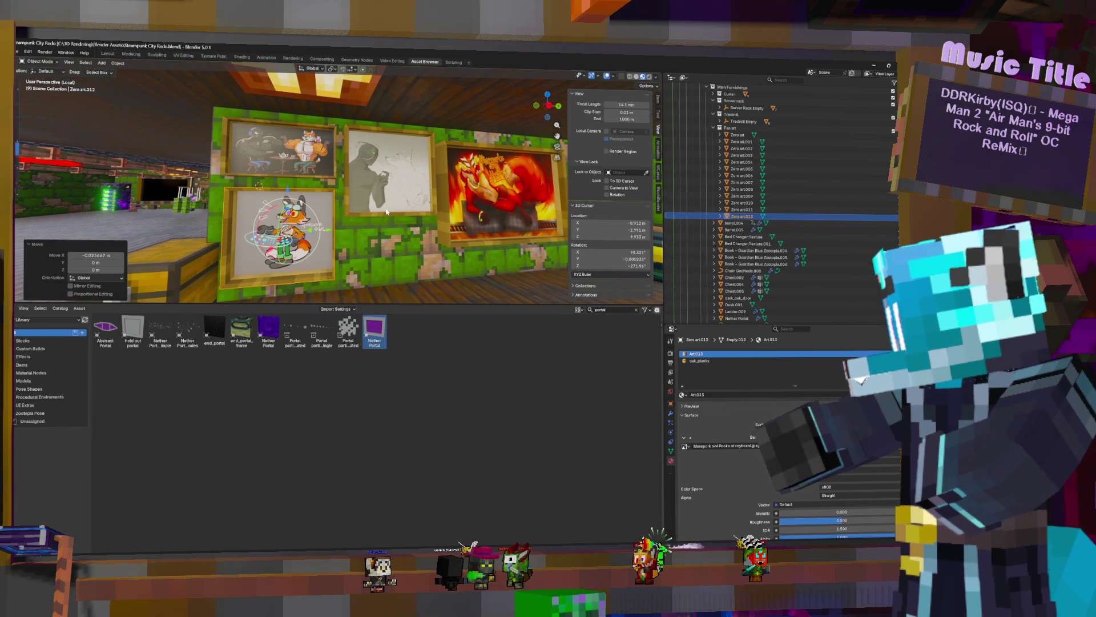
pyautogui.click(280, 150)
pyautogui.hotkey('shift', 'd')
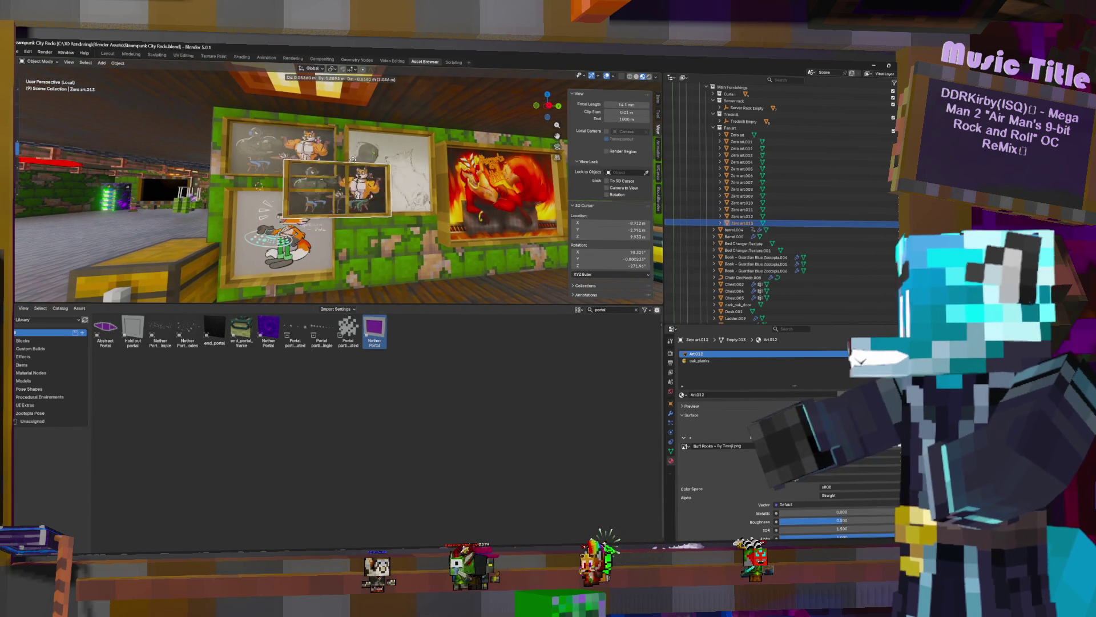
# Slide the Buff Pooka copy along the wall to the middle painting, then lower it about 1.59 m beneath it
pyautogui.press('Escape')
pyautogui.press('g')
pyautogui.press('y')
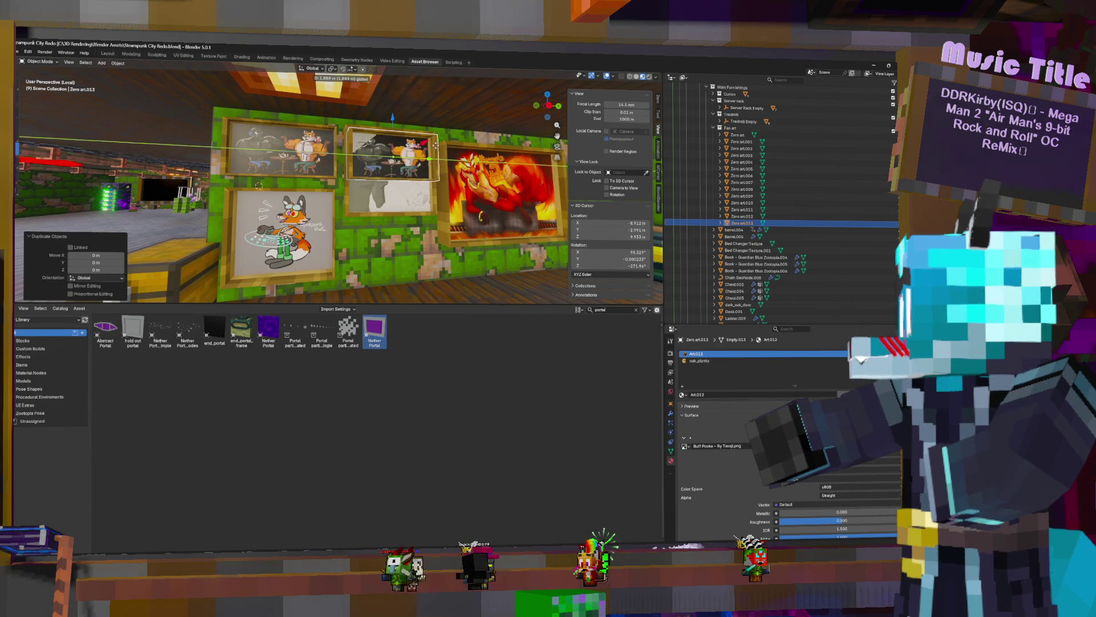
pyautogui.click(397, 121)
pyautogui.press('g')
pyautogui.press('z')
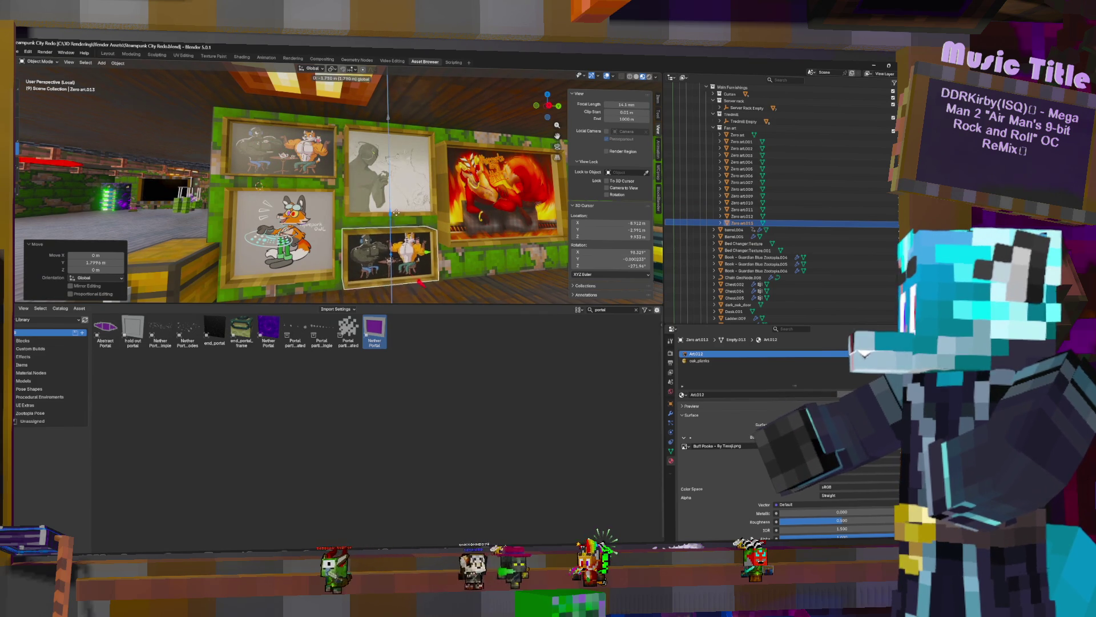
pyautogui.click(397, 206)
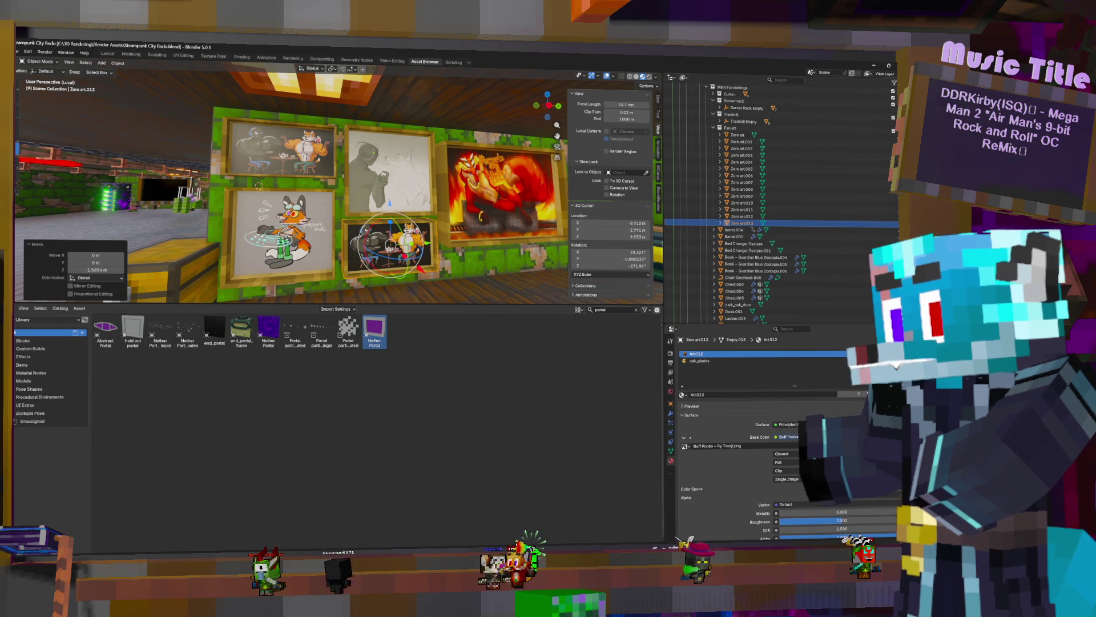
# Swap the lower-middle picture's Base Color image for the Evila Fault artwork from the File View
pyautogui.click(823, 445)
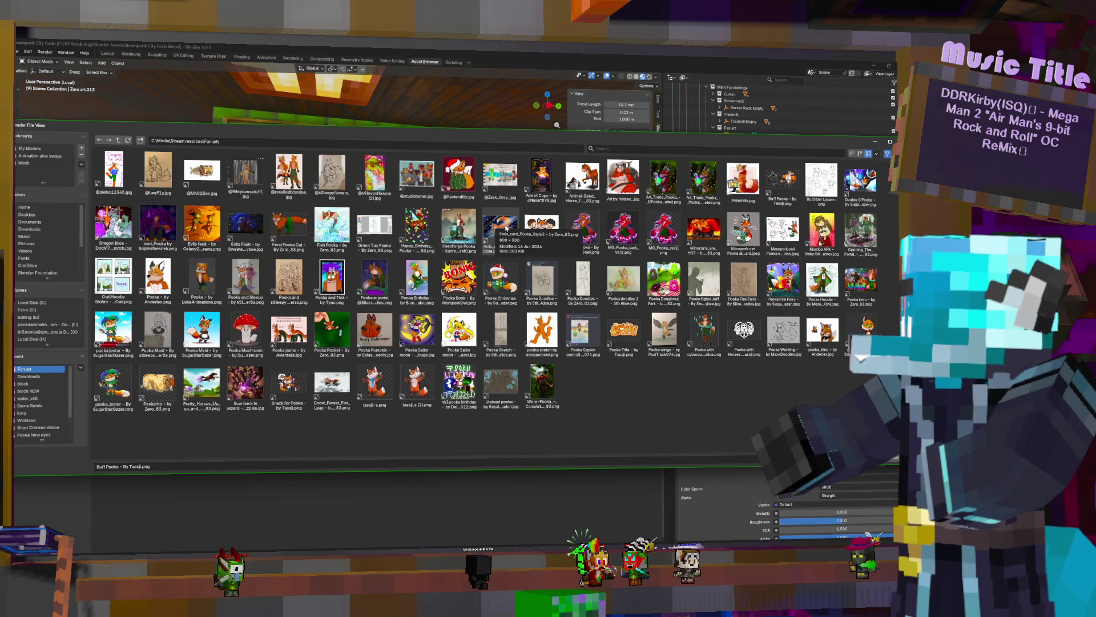
pyautogui.doubleClick(247, 225)
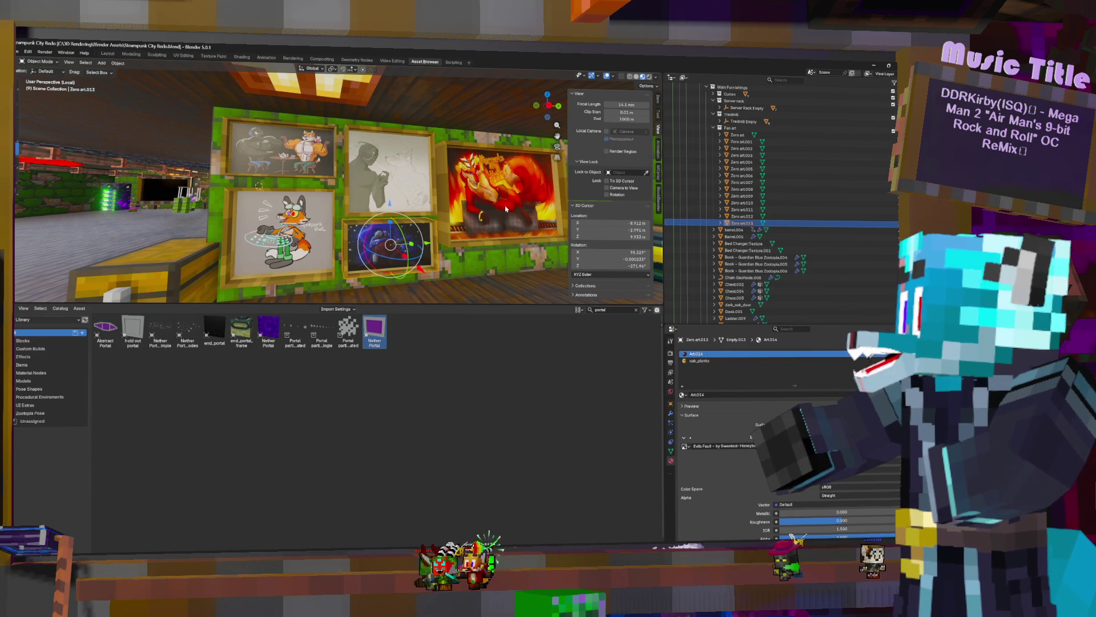
pyautogui.moveTo(496, 197); pyautogui.dragTo(291, 205, button='middle')
pyautogui.moveTo(386, 214); pyautogui.dragTo(471, 222, button='middle')
pyautogui.press('w')
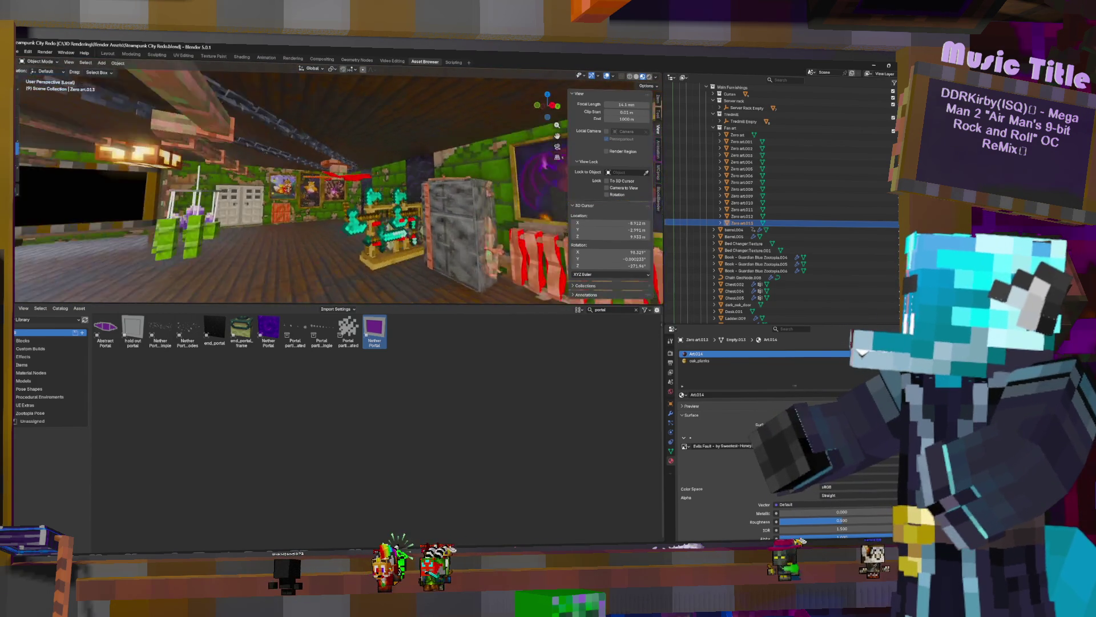
pyautogui.press('w')
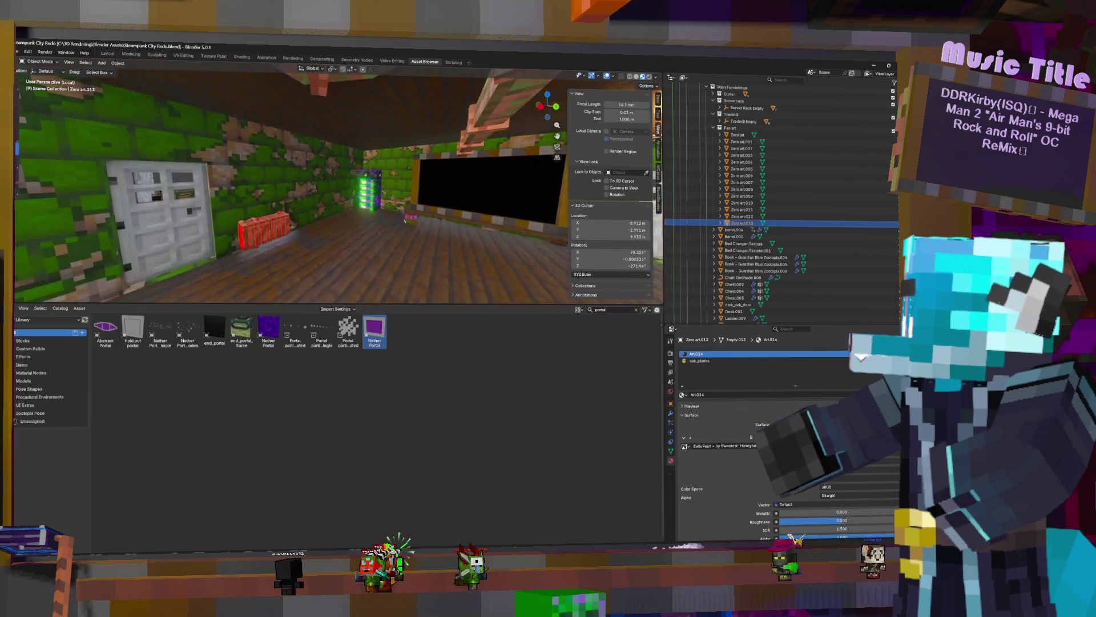
pyautogui.press('s')
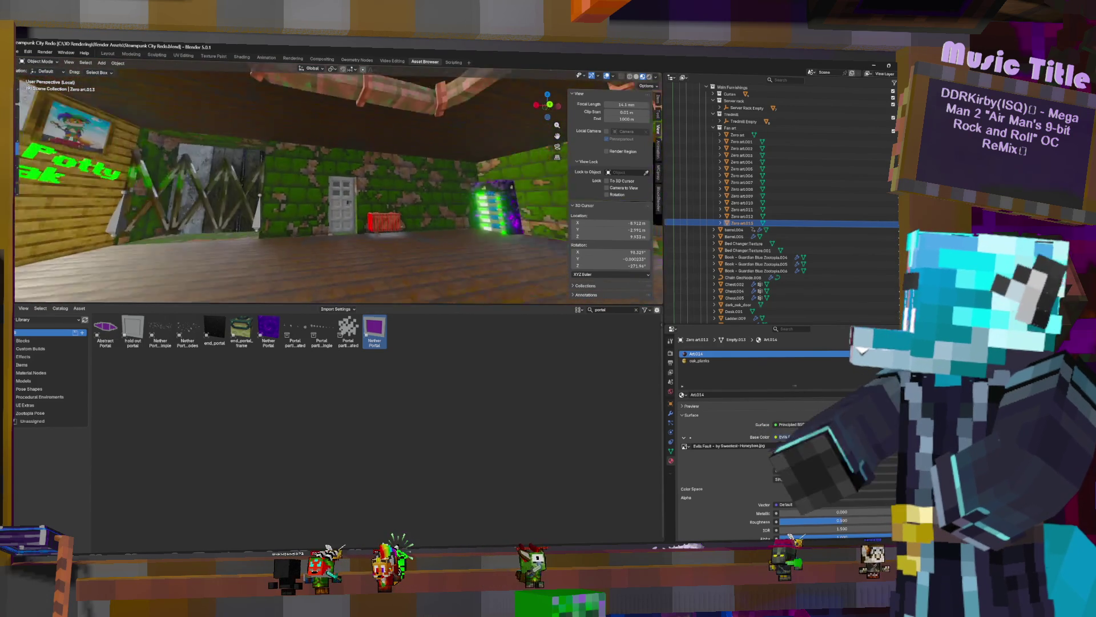
pyautogui.press('w')
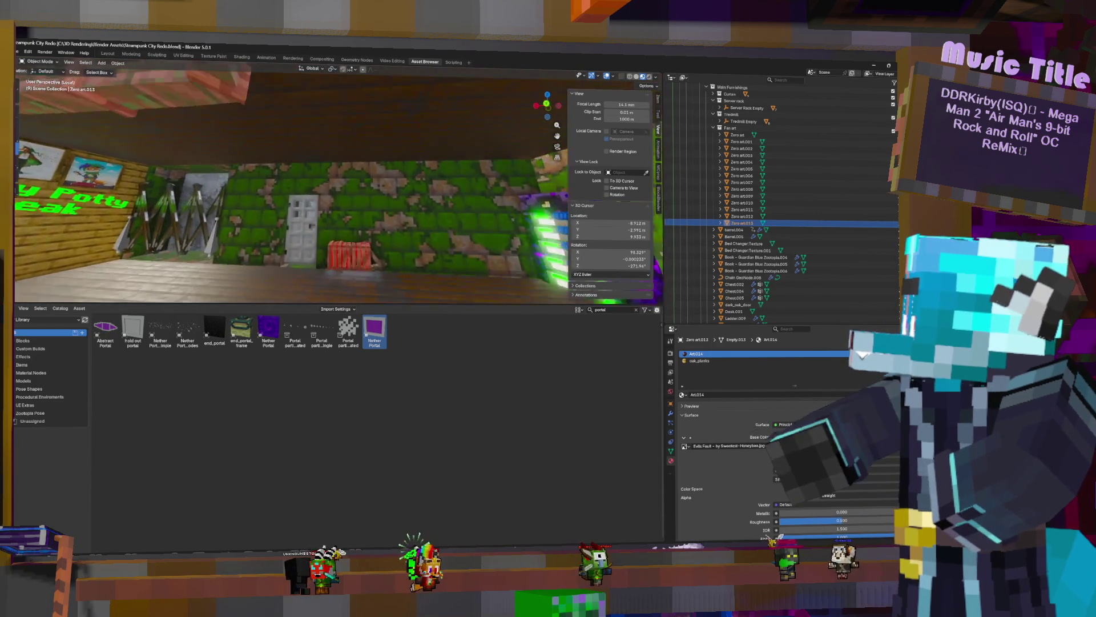
pyautogui.press('d')
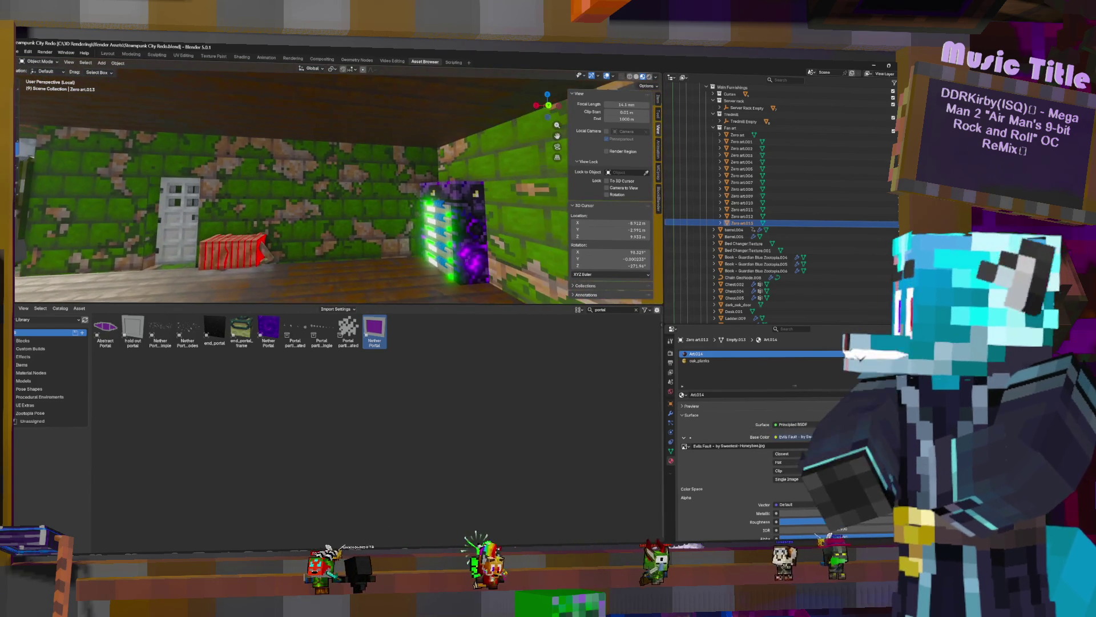
pyautogui.press('w')
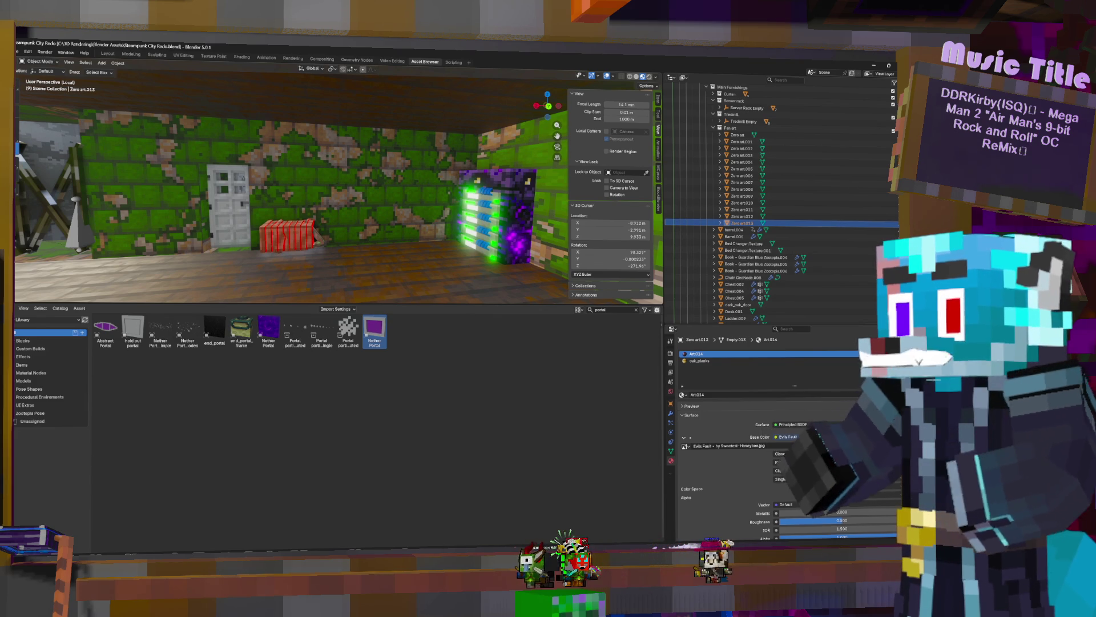
pyautogui.moveTo(292, 197)
pyautogui.mouseDown(button='middle')
pyautogui.moveTo(359, 197)
pyautogui.moveTo(291, 197)
pyautogui.moveTo(360, 197)
pyautogui.moveTo(325, 197)
pyautogui.moveTo(359, 197)
pyautogui.moveTo(343, 197)
pyautogui.mouseUp(button='middle')
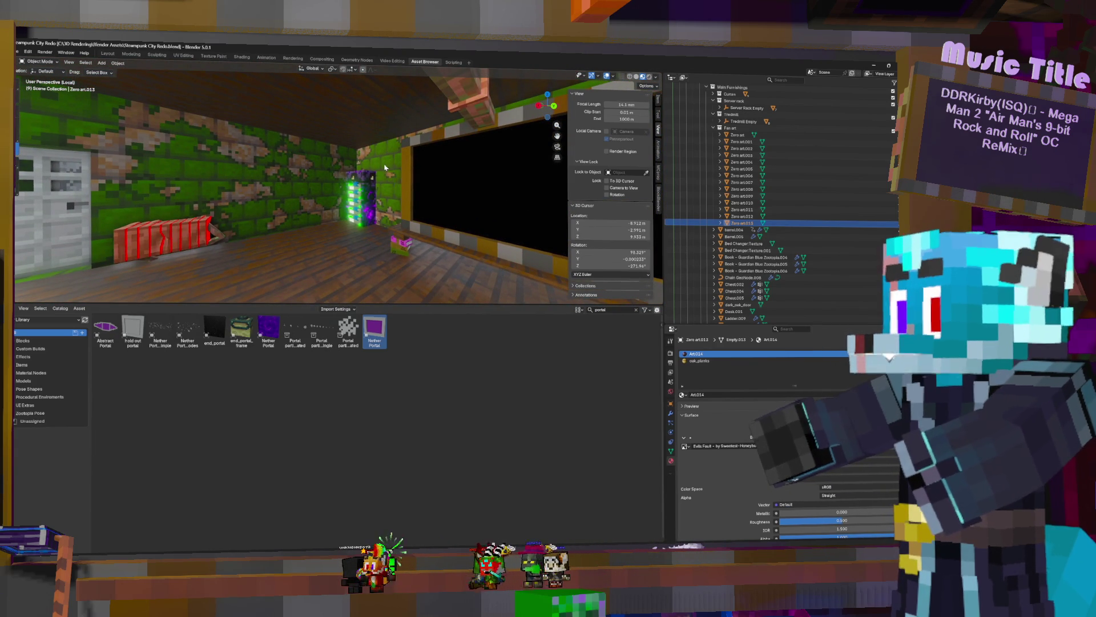
pyautogui.moveTo(344, 197)
pyautogui.mouseDown(button='middle')
pyautogui.moveTo(377, 197)
pyautogui.moveTo(376, 171)
pyautogui.moveTo(360, 197)
pyautogui.moveTo(326, 197)
pyautogui.moveTo(342, 198)
pyautogui.mouseUp(button='middle')
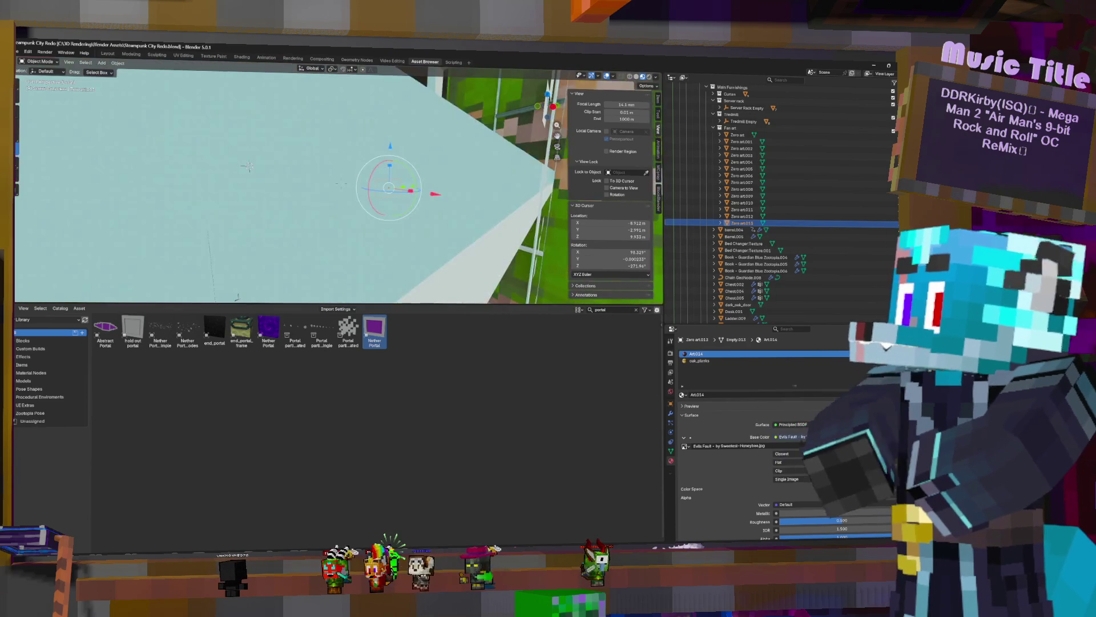
pyautogui.moveTo(247, 166); pyautogui.dragTo(254, 169, button='middle')
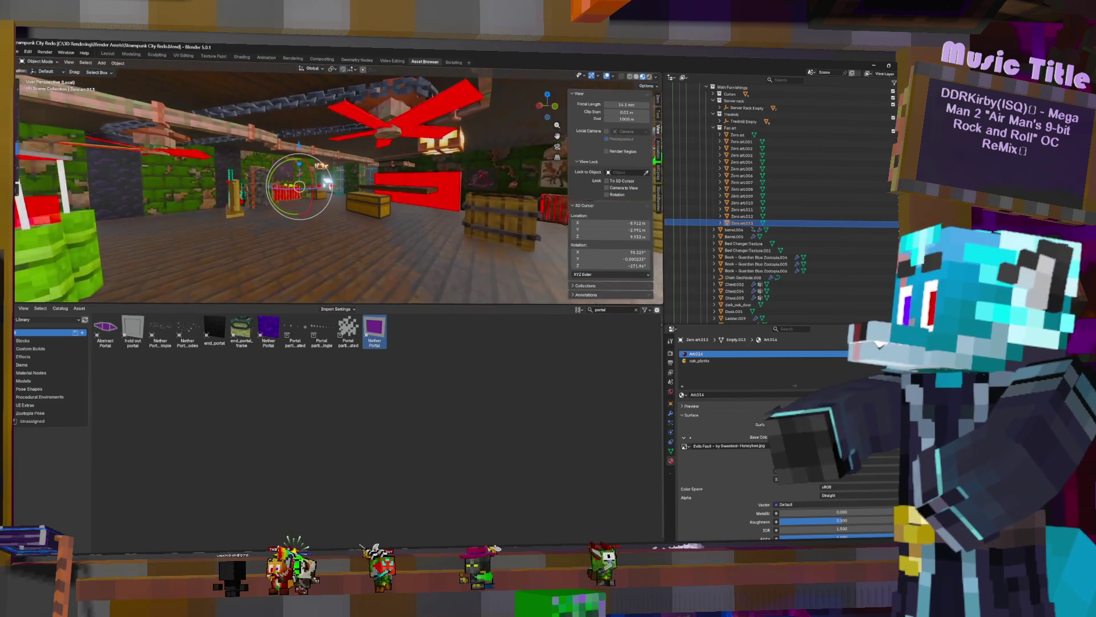
pyautogui.moveTo(254, 169); pyautogui.dragTo(275, 171, button='middle')
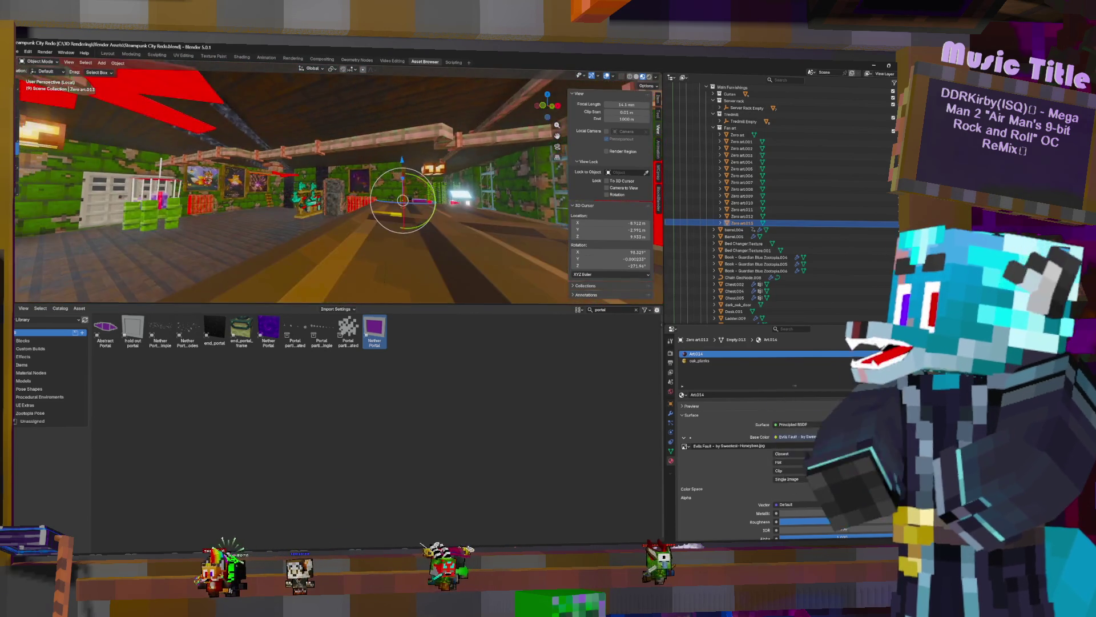
pyautogui.moveTo(203, 194); pyautogui.dragTo(223, 195, button='middle')
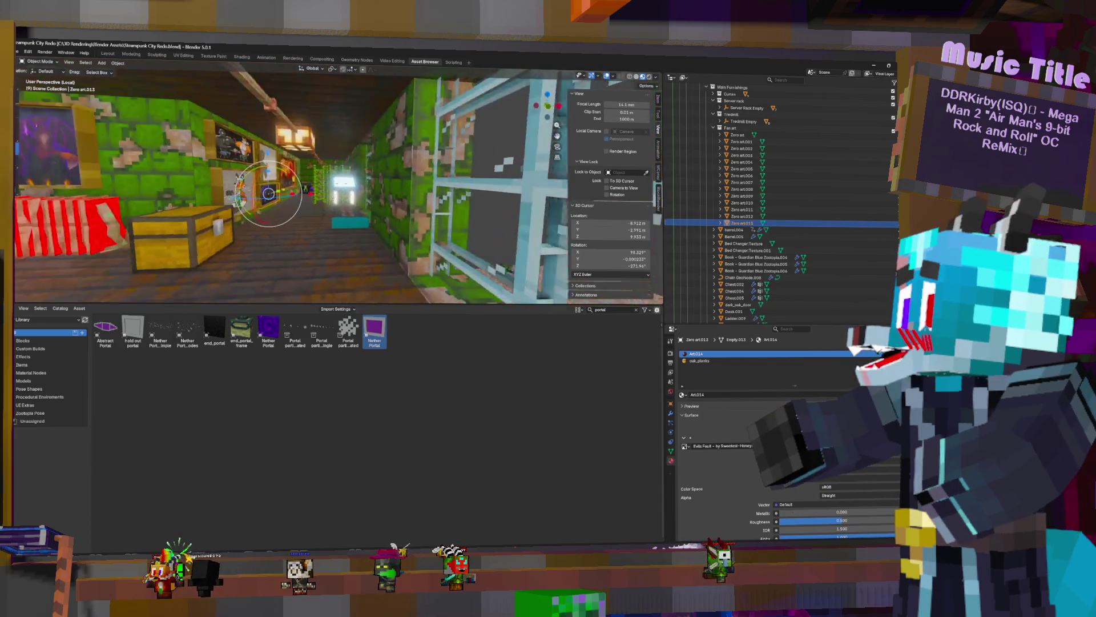
pyautogui.moveTo(271, 297); pyautogui.dragTo(292, 257, button='middle')
pyautogui.moveTo(291, 188); pyautogui.dragTo(343, 194, button='middle')
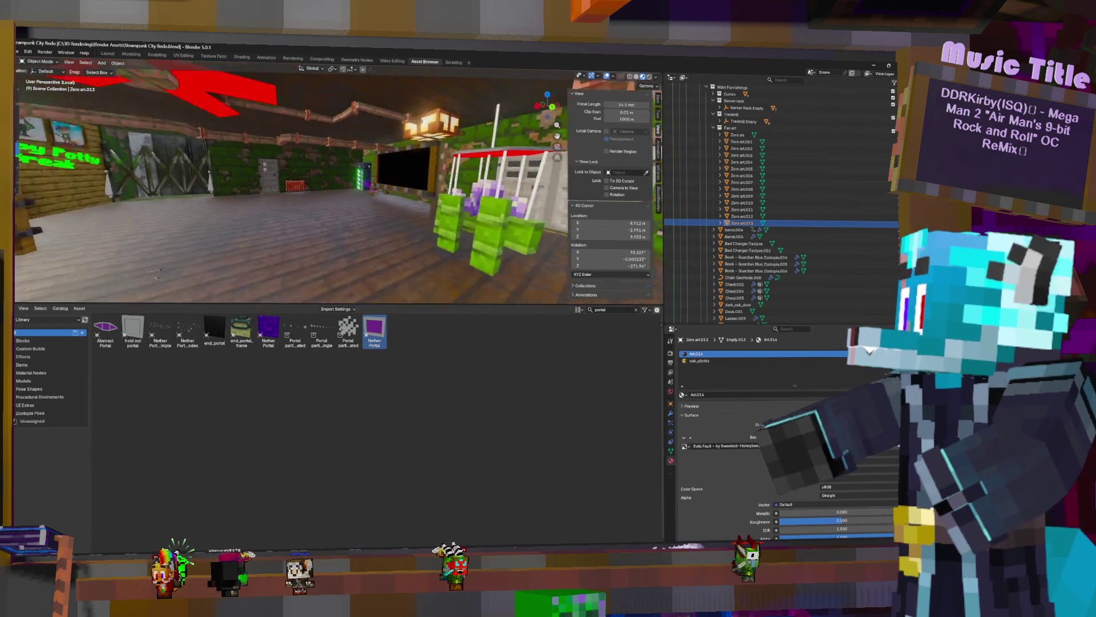
# Return to the Layout workspace and walk through the room past the paintings, chest and birdcage
pyautogui.click(109, 54)
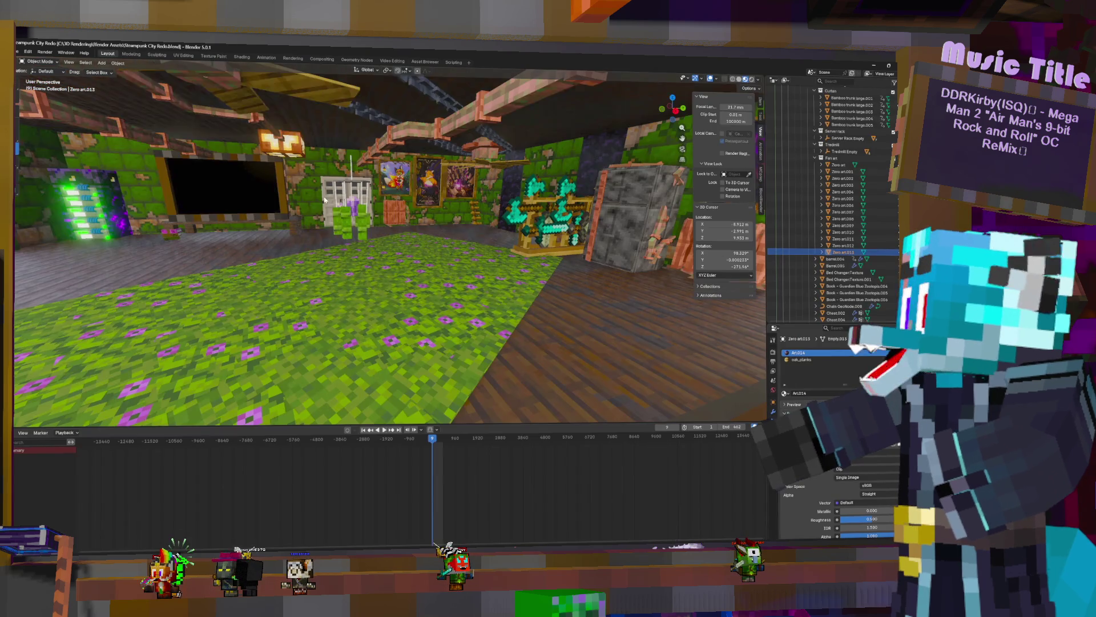
pyautogui.moveTo(501, 227); pyautogui.dragTo(634, 182, button='middle')
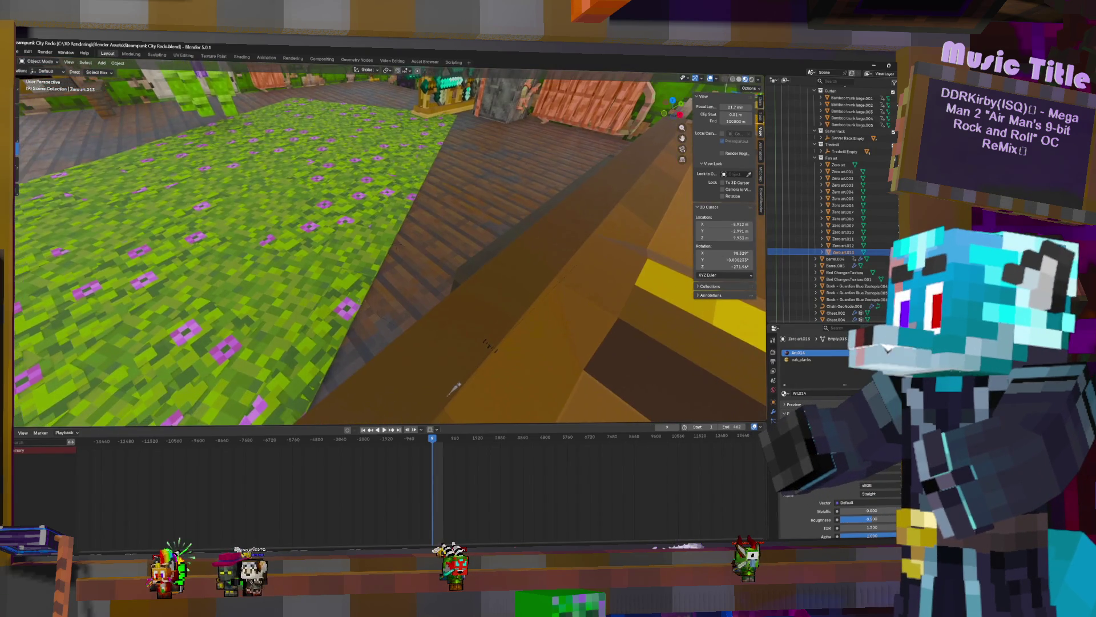
pyautogui.moveTo(386, 240); pyautogui.dragTo(291, 247, button='middle')
pyautogui.press('w')
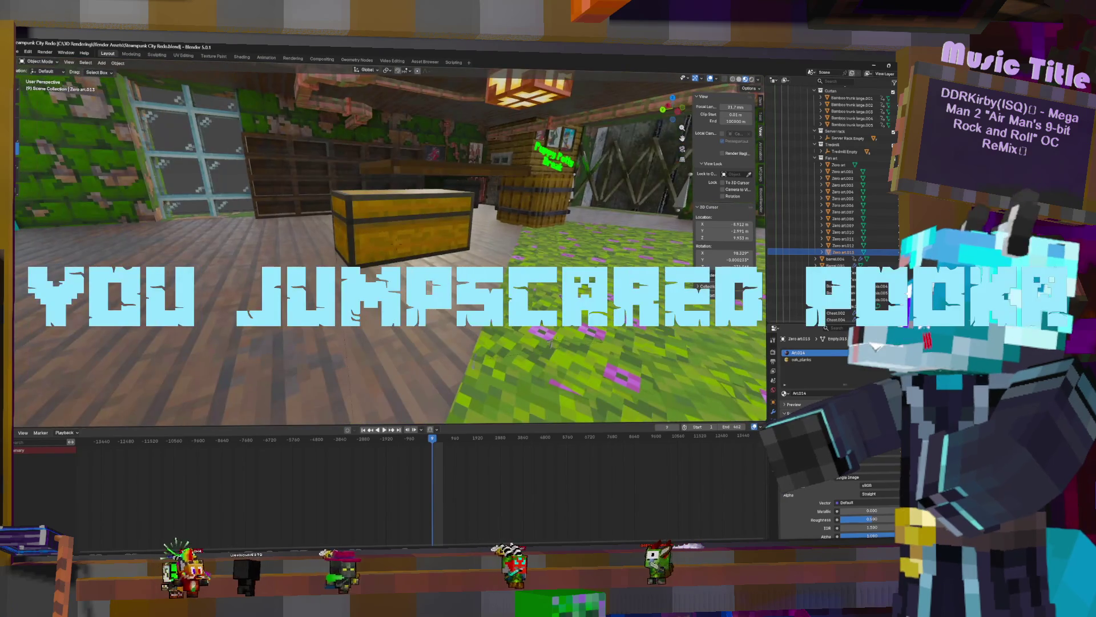
pyautogui.press('w')
pyautogui.press('s')
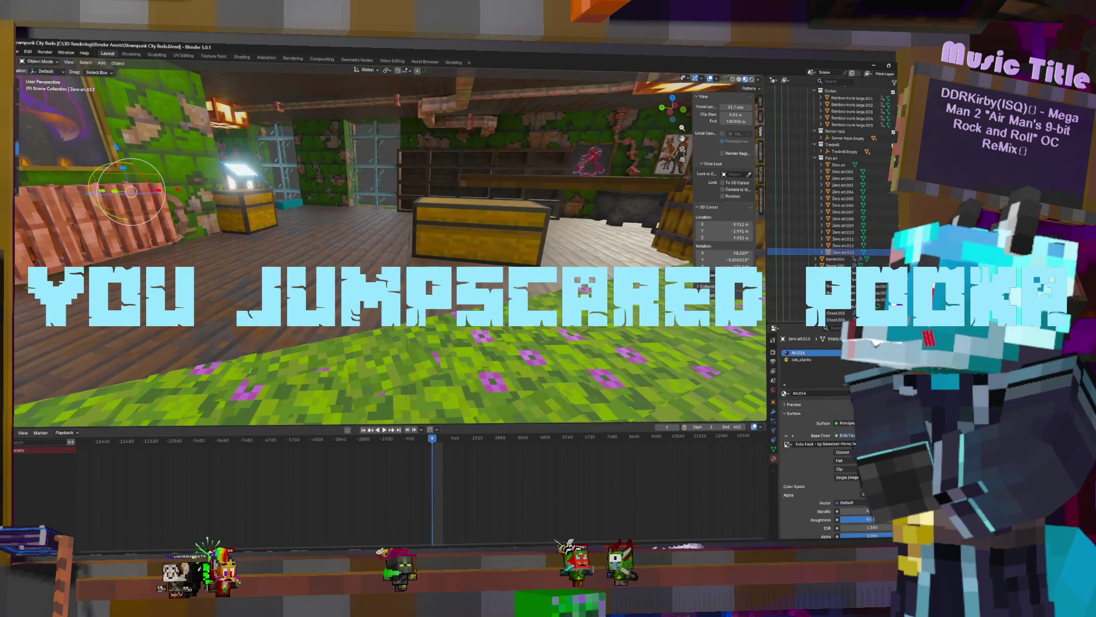
pyautogui.press('w')
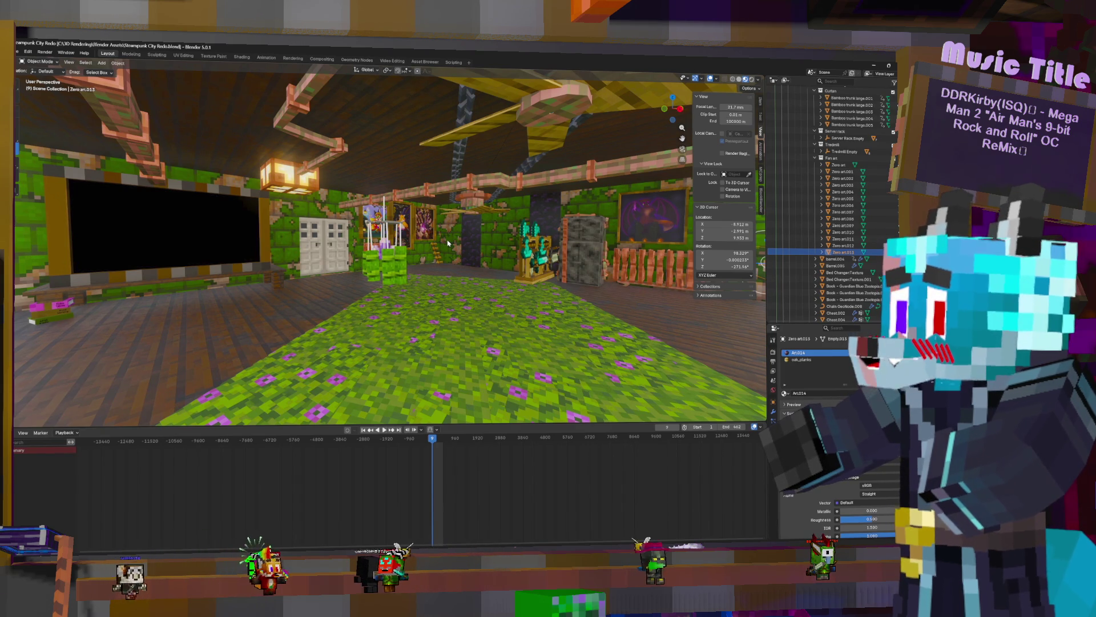
pyautogui.scroll(5, 818, 463)
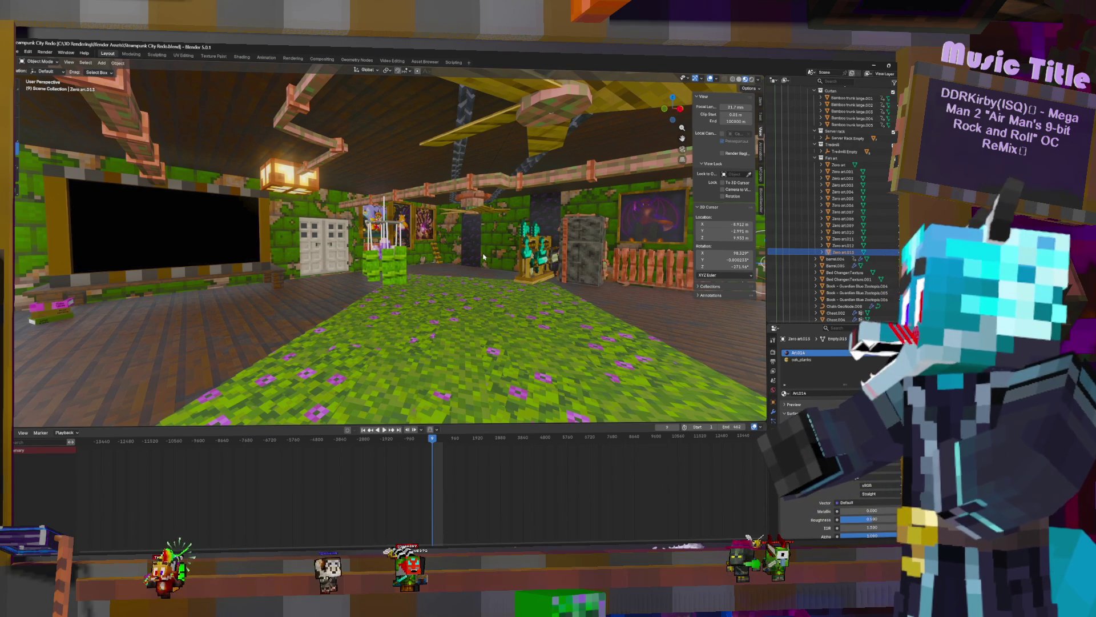
pyautogui.hotkey('shift', '`')
pyautogui.press('w')
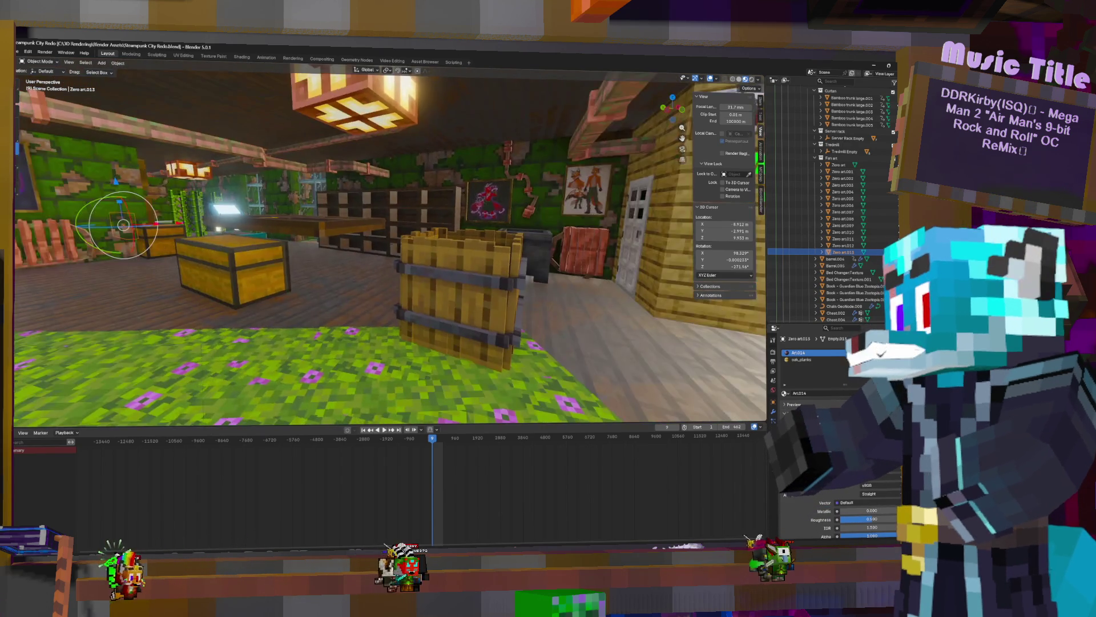
pyautogui.press('s')
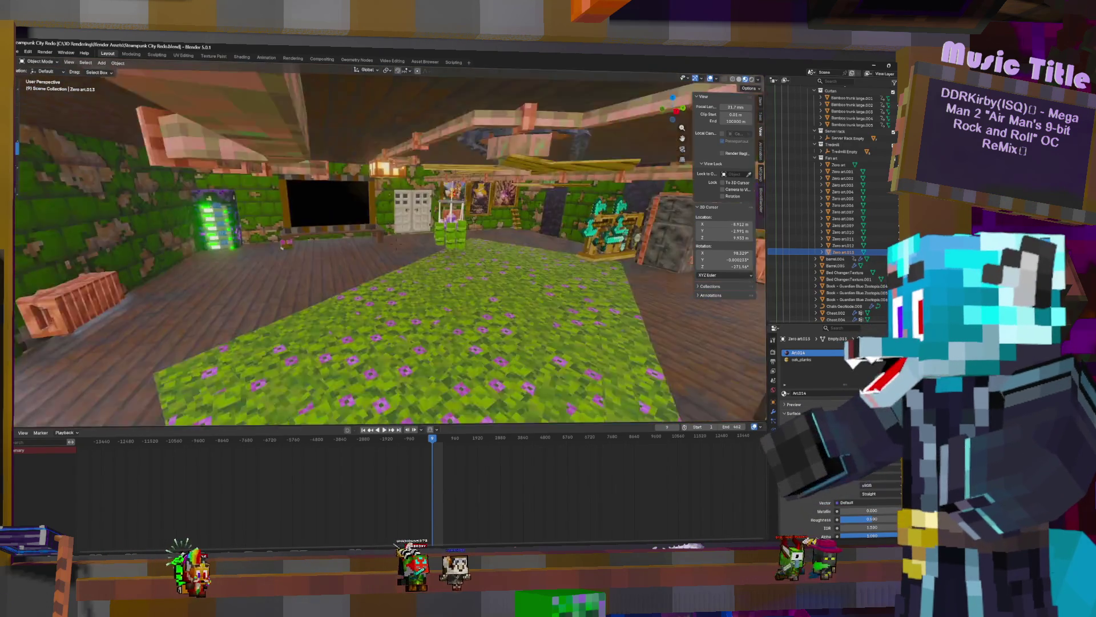
pyautogui.press('w')
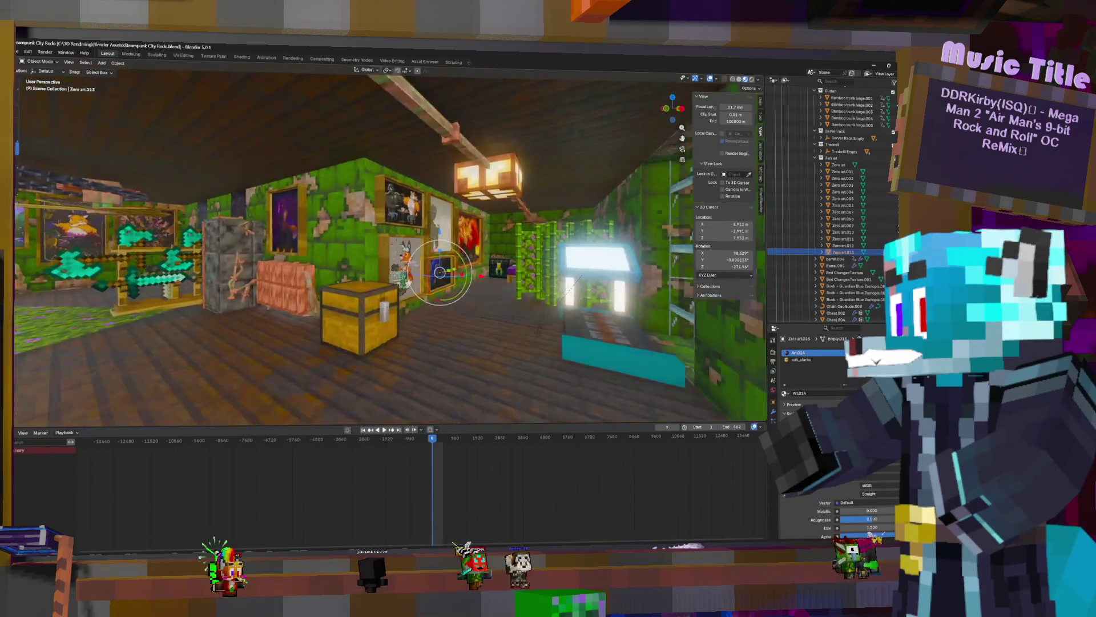
pyautogui.press('s')
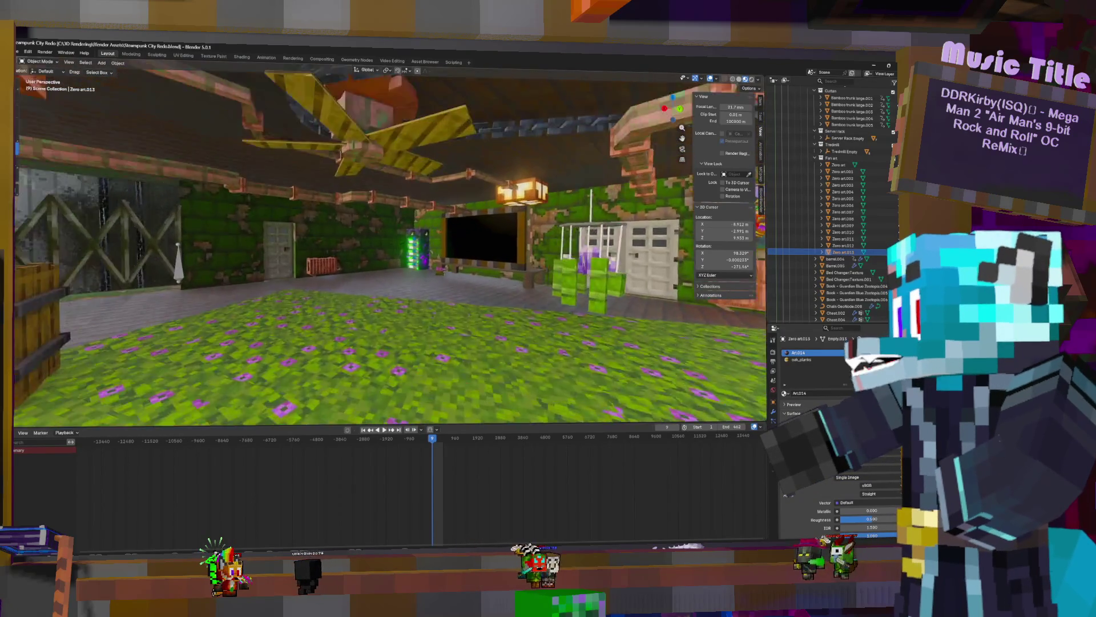
pyautogui.press('w')
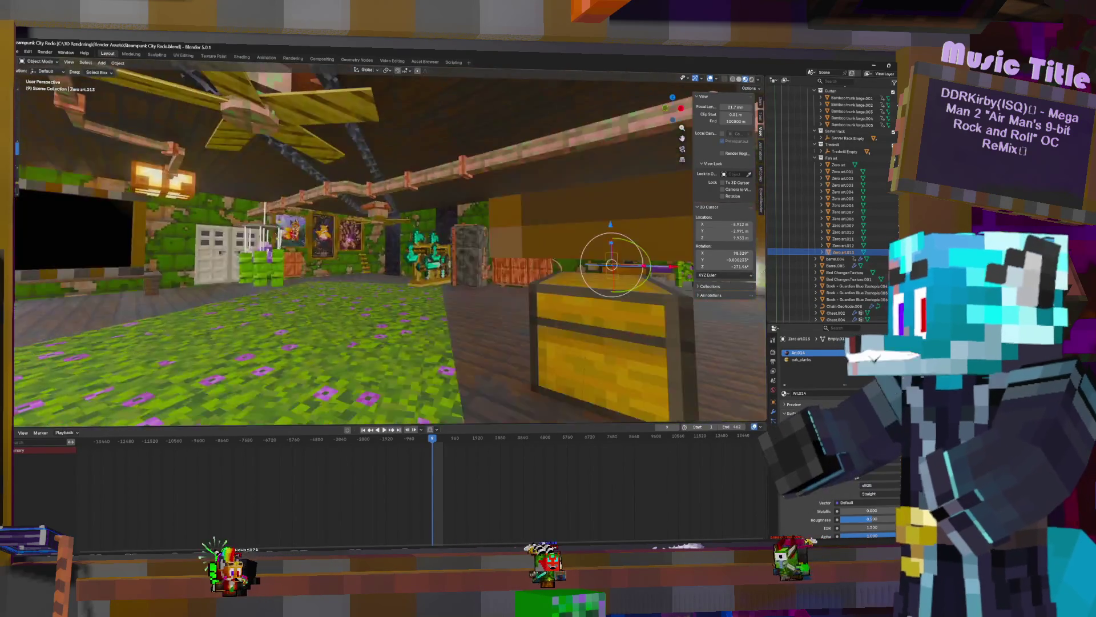
pyautogui.press('w')
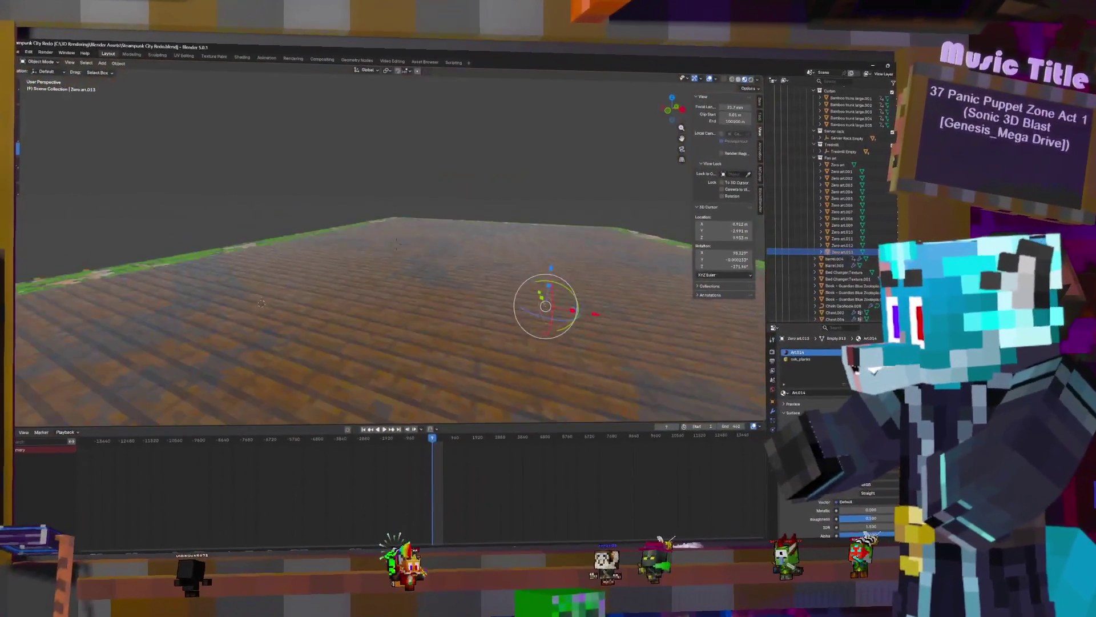
pyautogui.moveTo(262, 303)
pyautogui.mouseDown(button='middle')
pyautogui.moveTo(421, 209)
pyautogui.moveTo(482, 382)
pyautogui.moveTo(480, 274)
pyautogui.moveTo(422, 160)
pyautogui.mouseUp(button='middle')
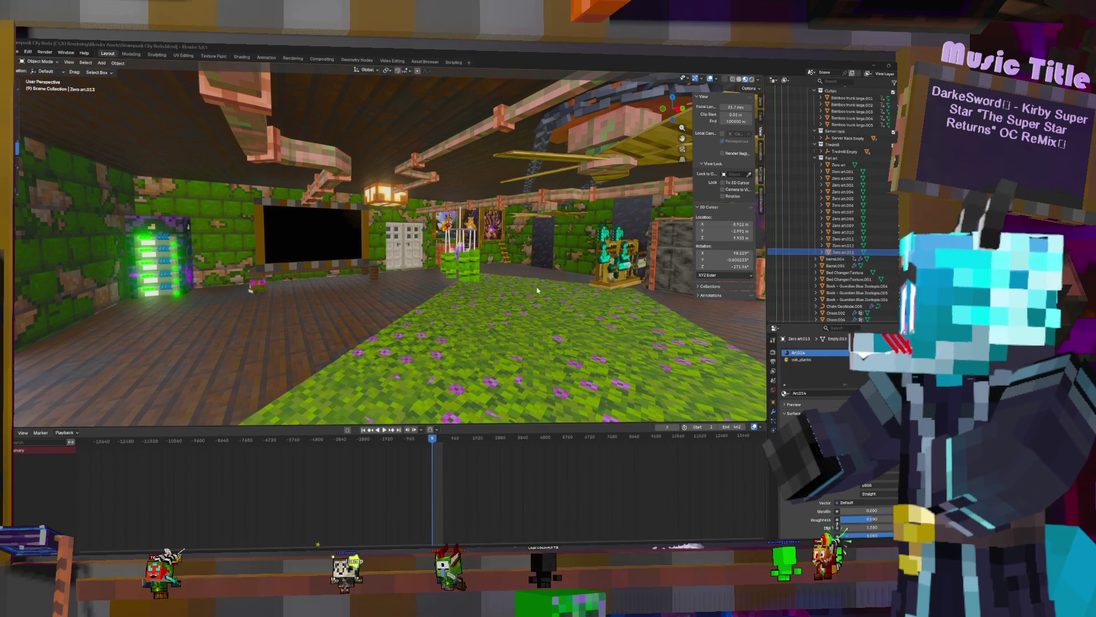
pyautogui.click(19, 52)
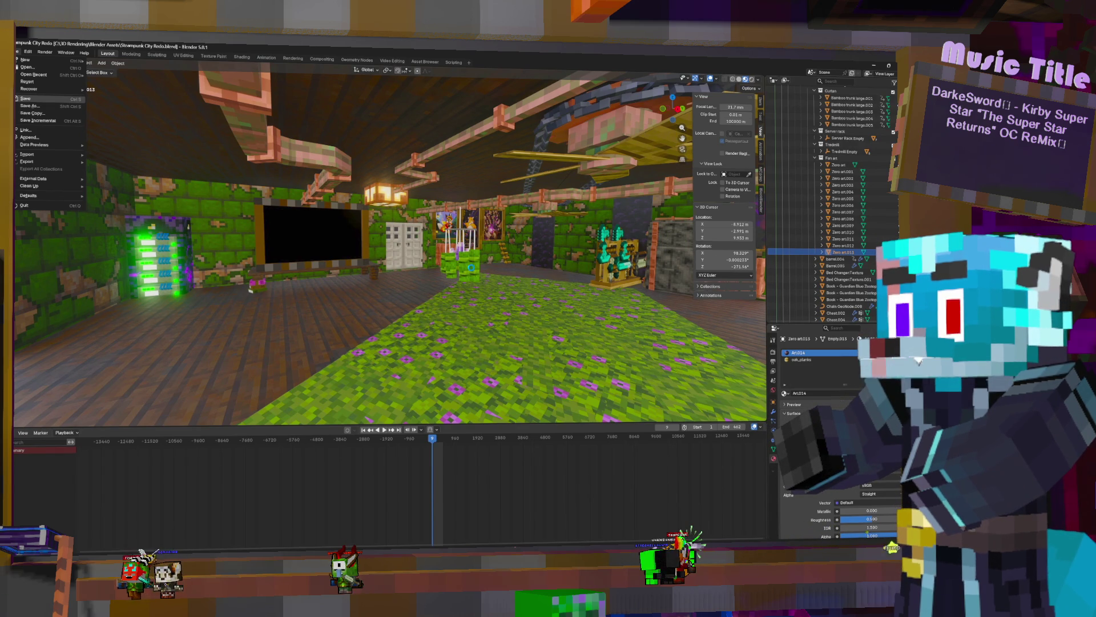
pyautogui.click(472, 270)
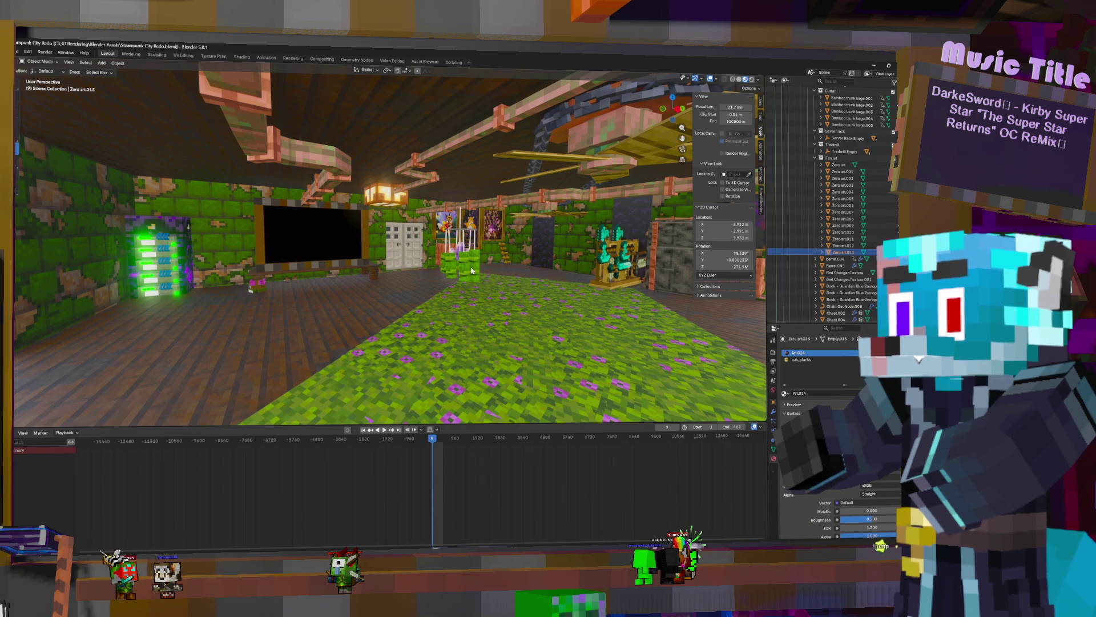
# Tidy the Outliner by collapsing the Fan art, Curtain, Sauna and Appartments.001 (Pooka) collections
pyautogui.click(816, 160)
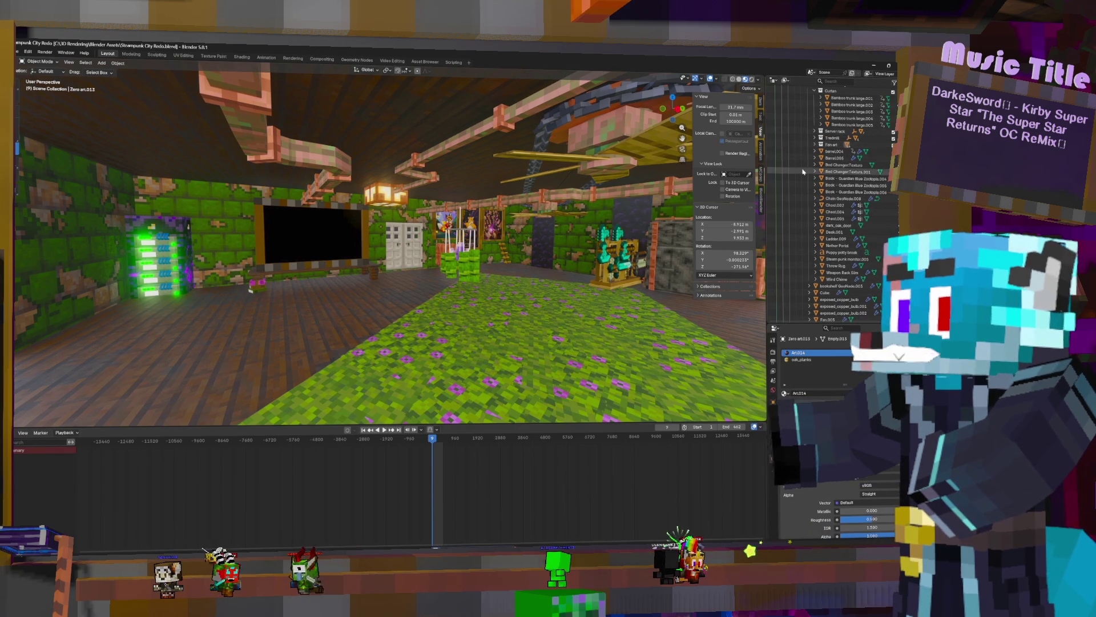
pyautogui.scroll(5, 815, 171)
pyautogui.click(815, 189)
pyautogui.click(801, 140)
pyautogui.scroll(5, 847, 216)
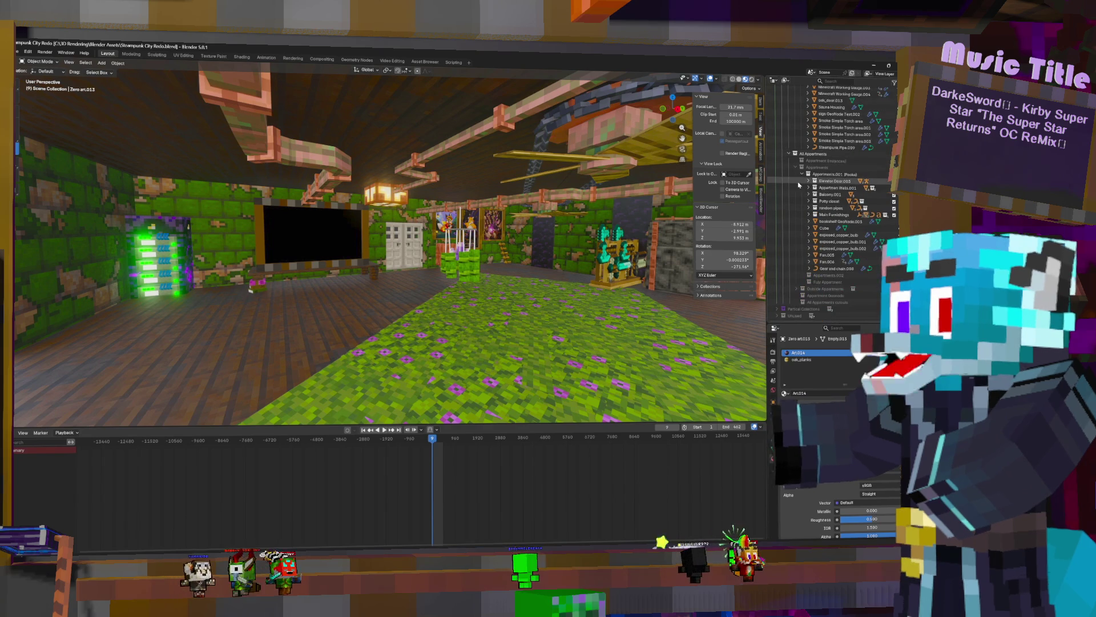
pyautogui.click(808, 147)
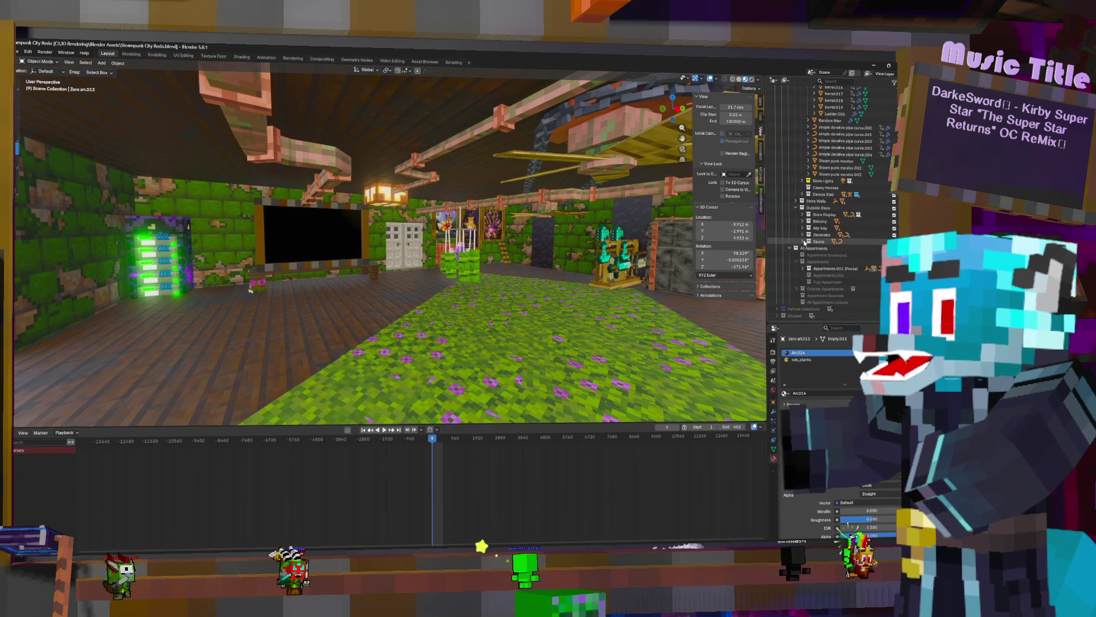
pyautogui.click(806, 269)
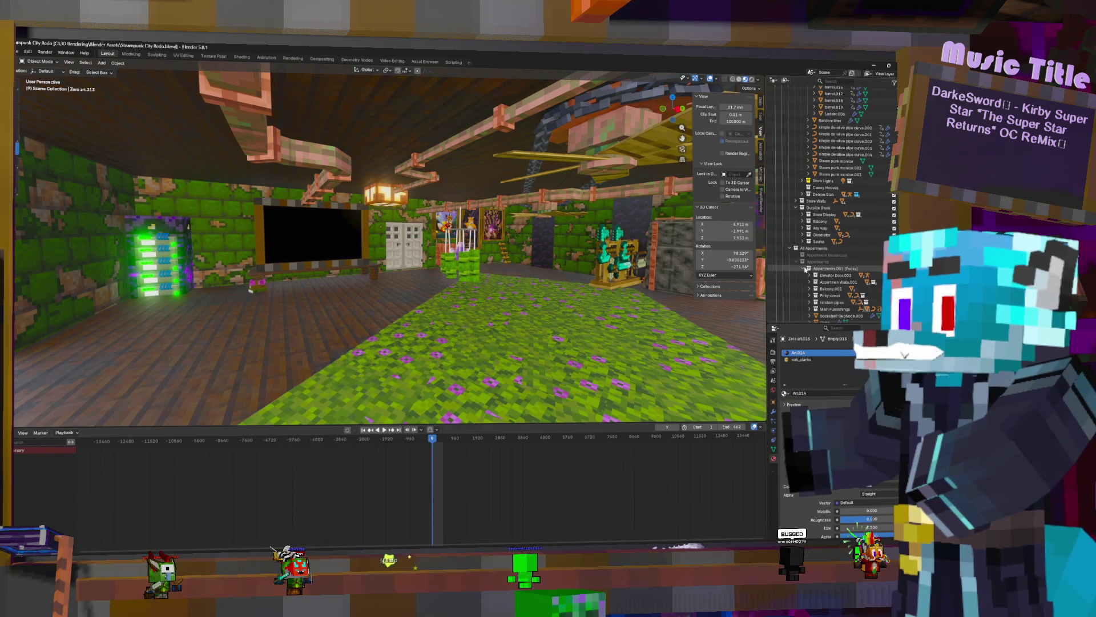
pyautogui.click(803, 269)
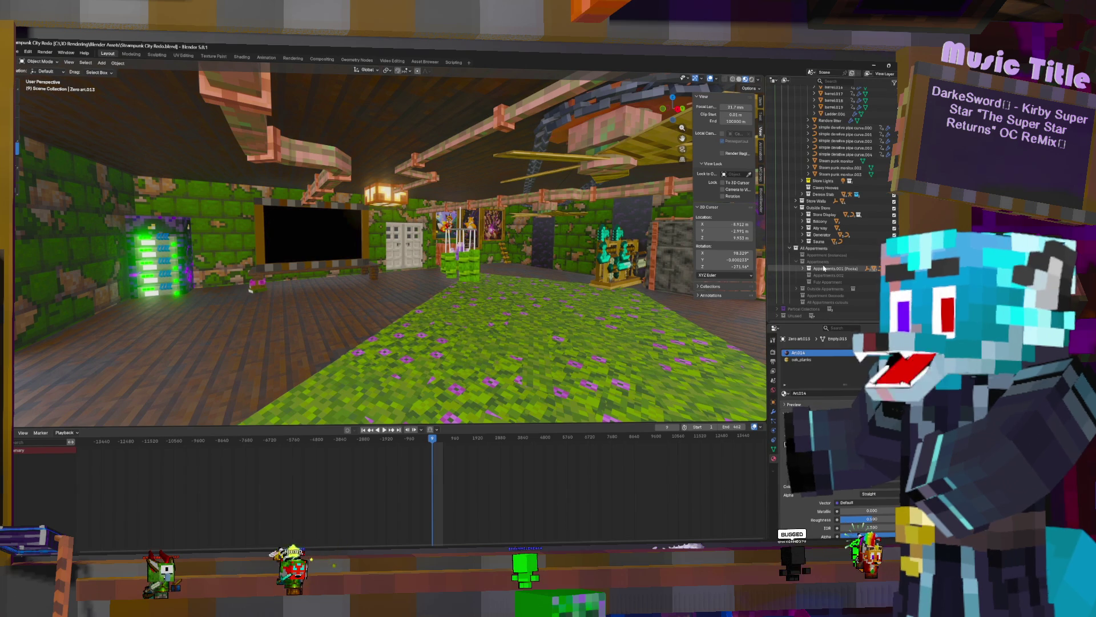
# Duplicate the Appartments.001 (Pooka) collection and collapse the new copy
pyautogui.rightClick(826, 270)
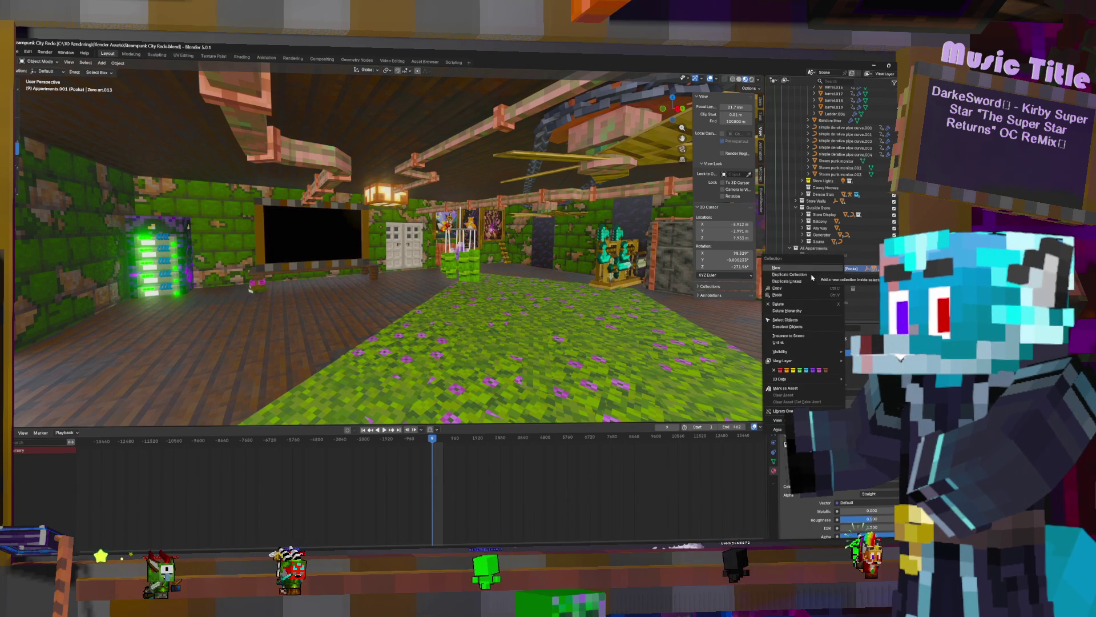
pyautogui.click(804, 277)
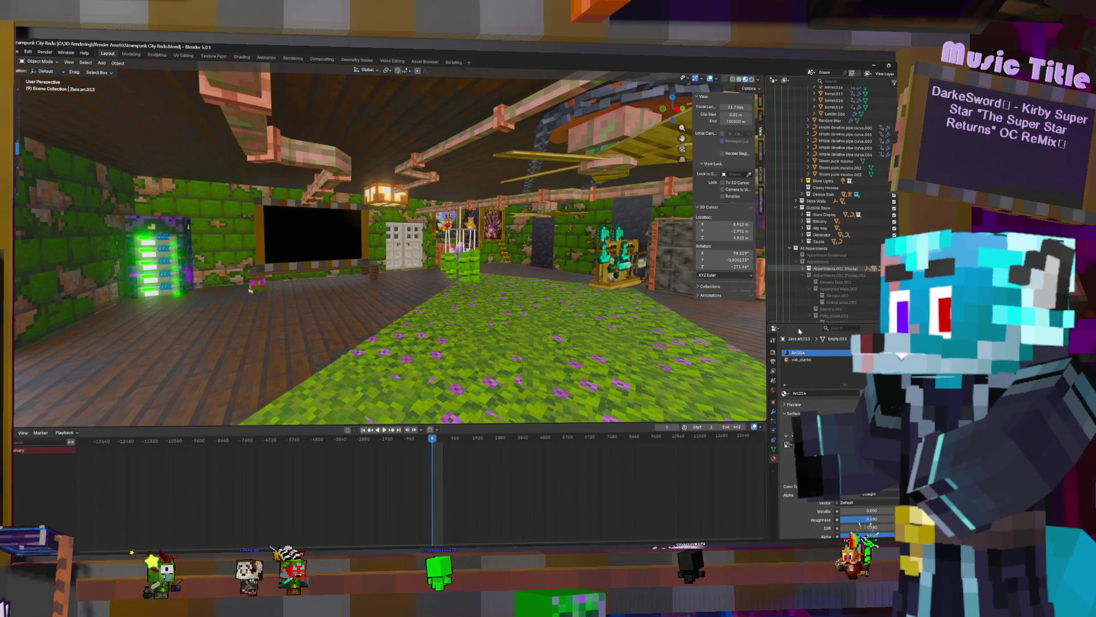
pyautogui.click(805, 277)
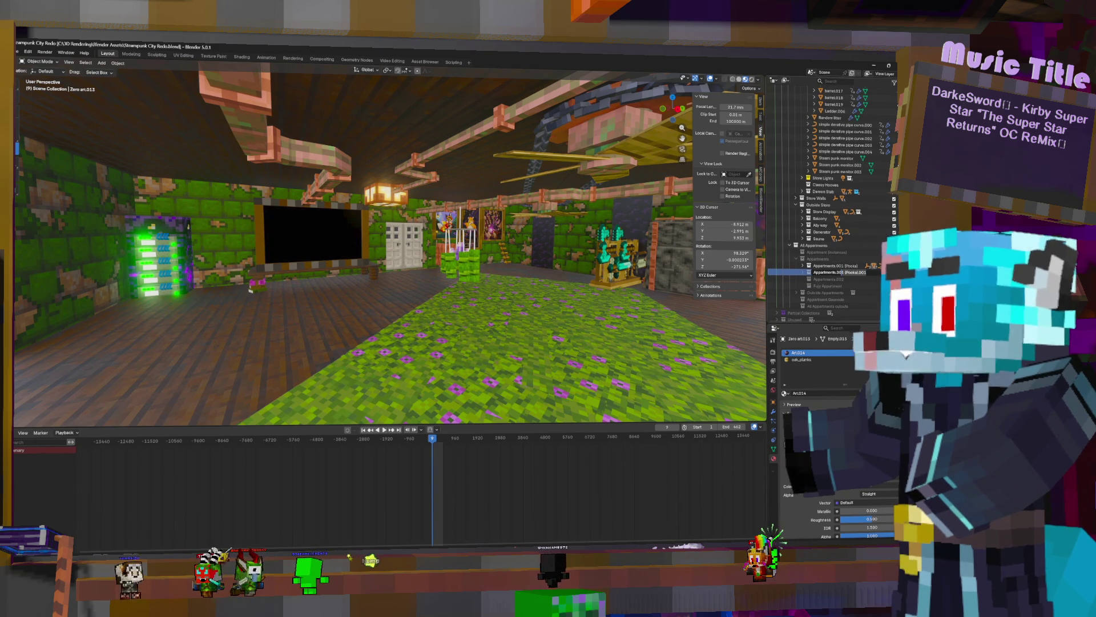
pyautogui.write('Appartments.003')
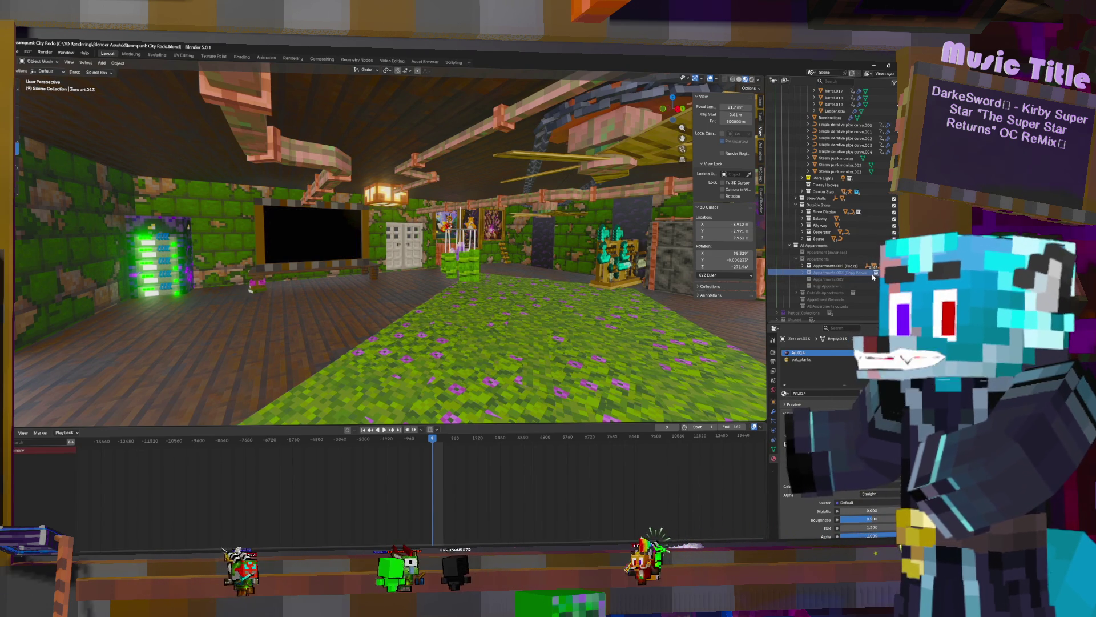
# Select the Interior wall beside the weapon rack, face it and enter Edit Mode
pyautogui.click(836, 274)
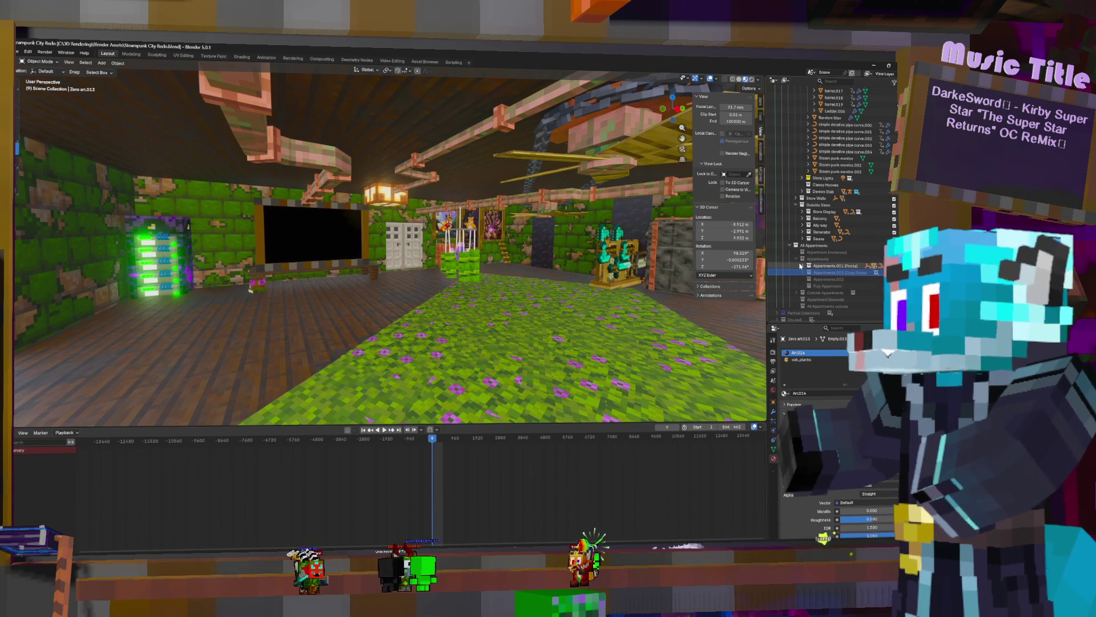
pyautogui.click(587, 257)
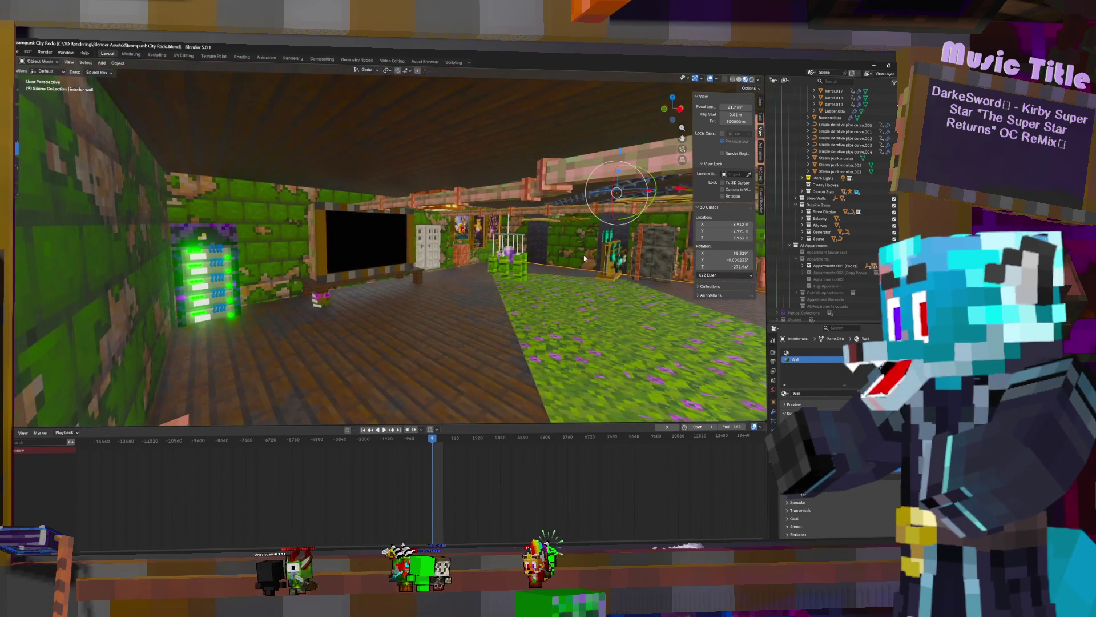
pyautogui.moveTo(587, 257)
pyautogui.mouseDown(button='middle')
pyautogui.moveTo(514, 276)
pyautogui.moveTo(355, 237)
pyautogui.mouseUp(button='middle')
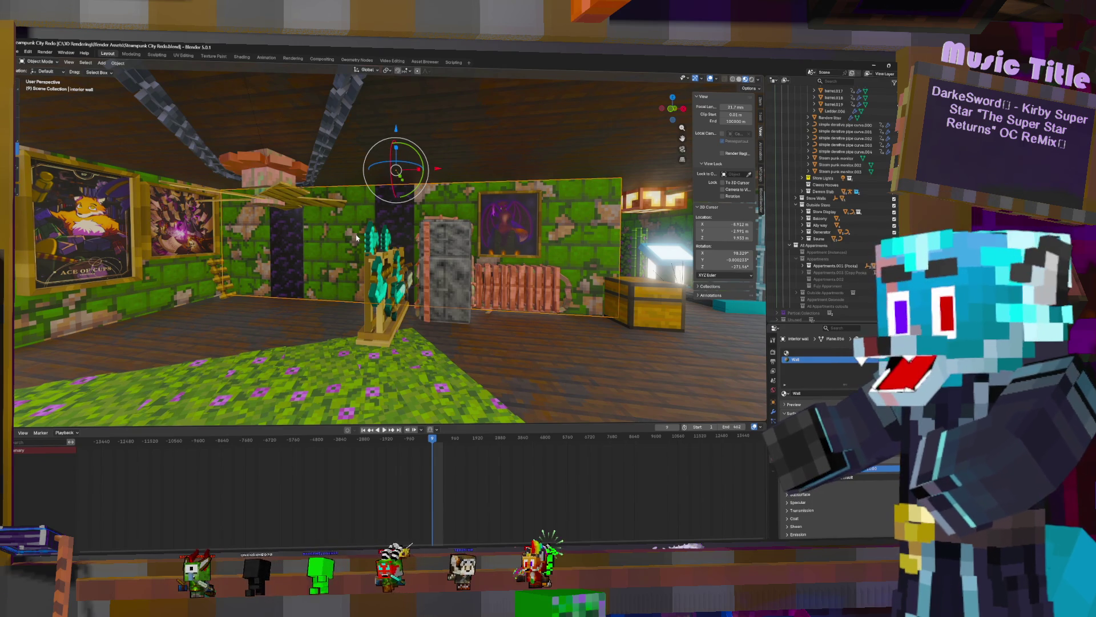
pyautogui.press('Tab')
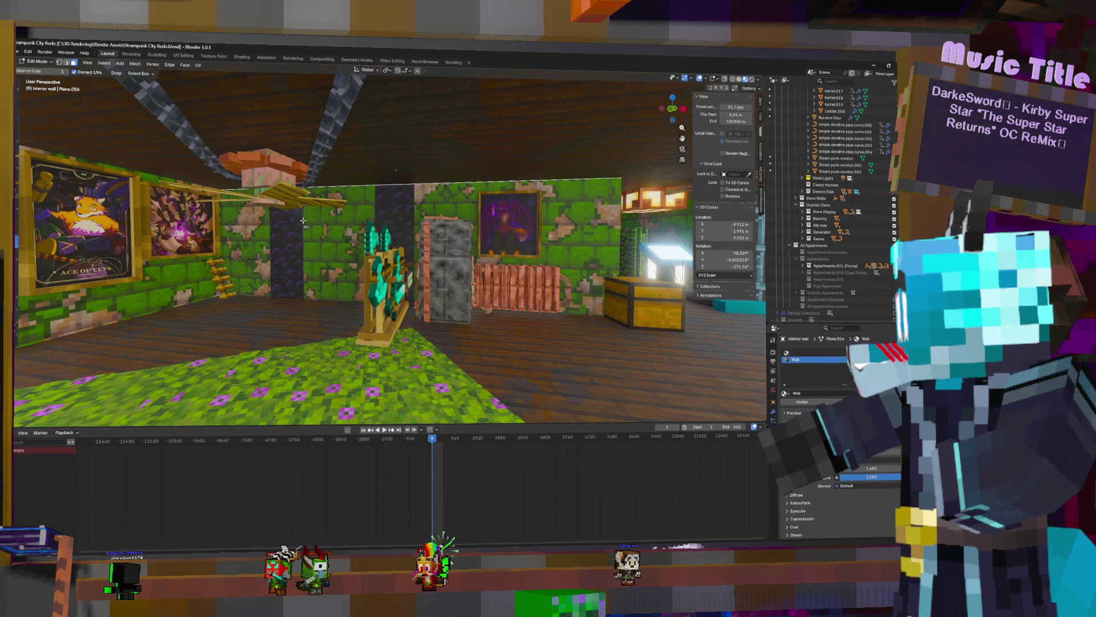
# Add a two-cut loop cut across the interior wall and slide both edge loops into position
pyautogui.click(368, 185)
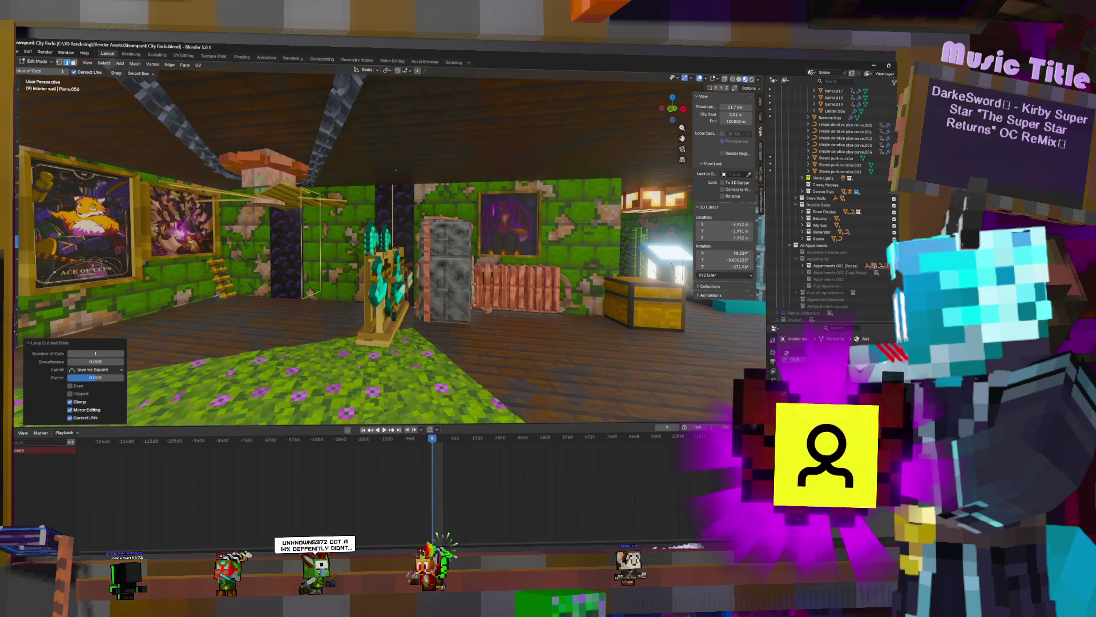
pyautogui.click(121, 354)
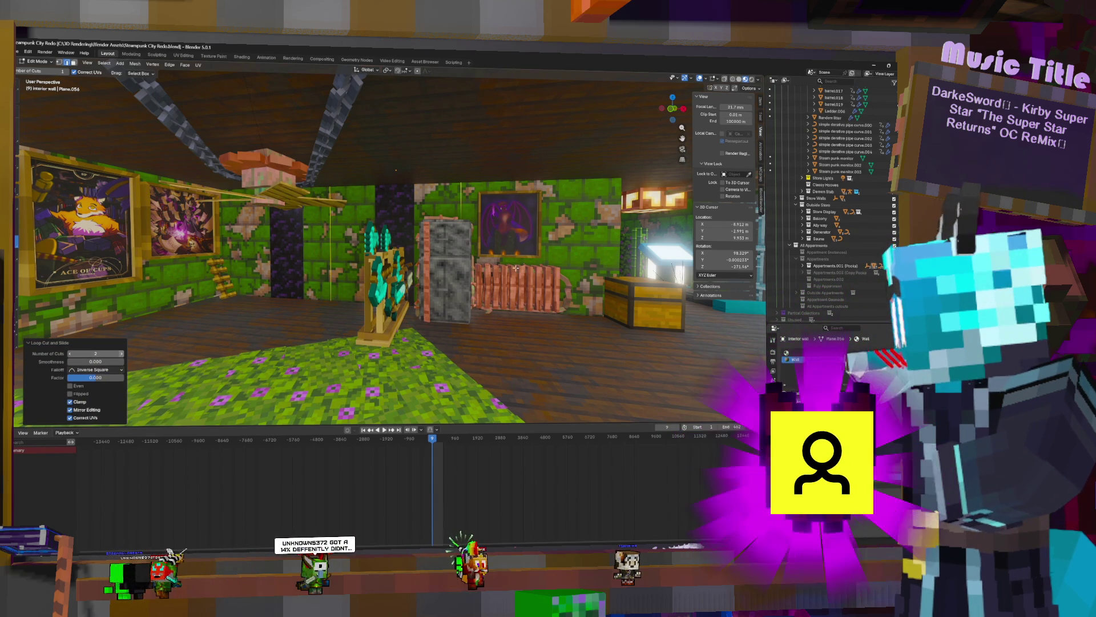
pyautogui.press('g')
pyautogui.press('g')
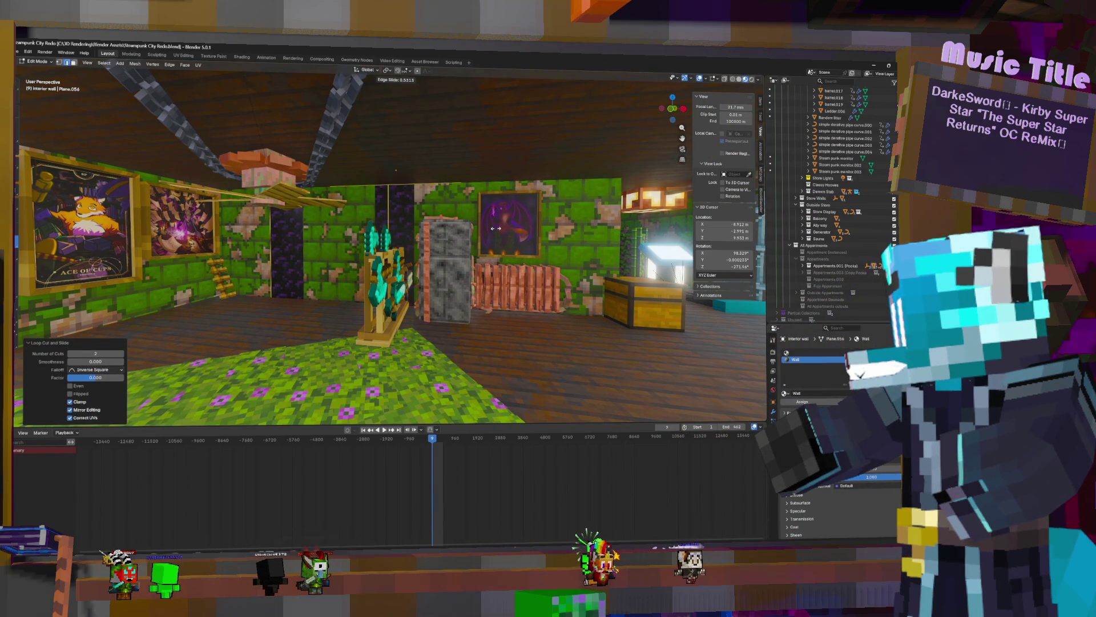
pyautogui.click(34, 111)
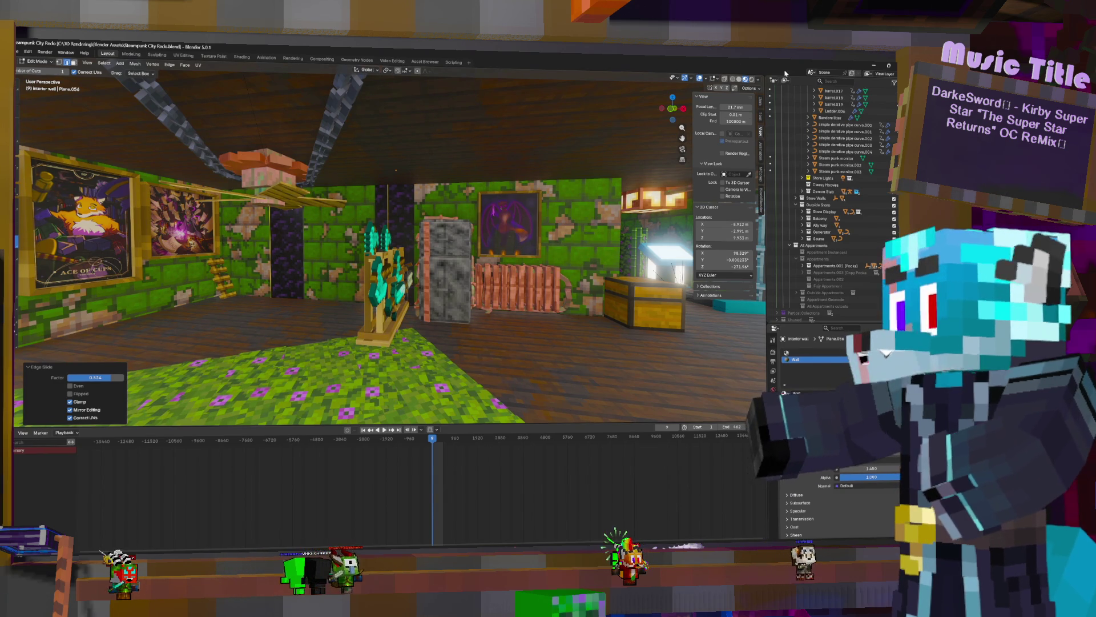
pyautogui.press('c')
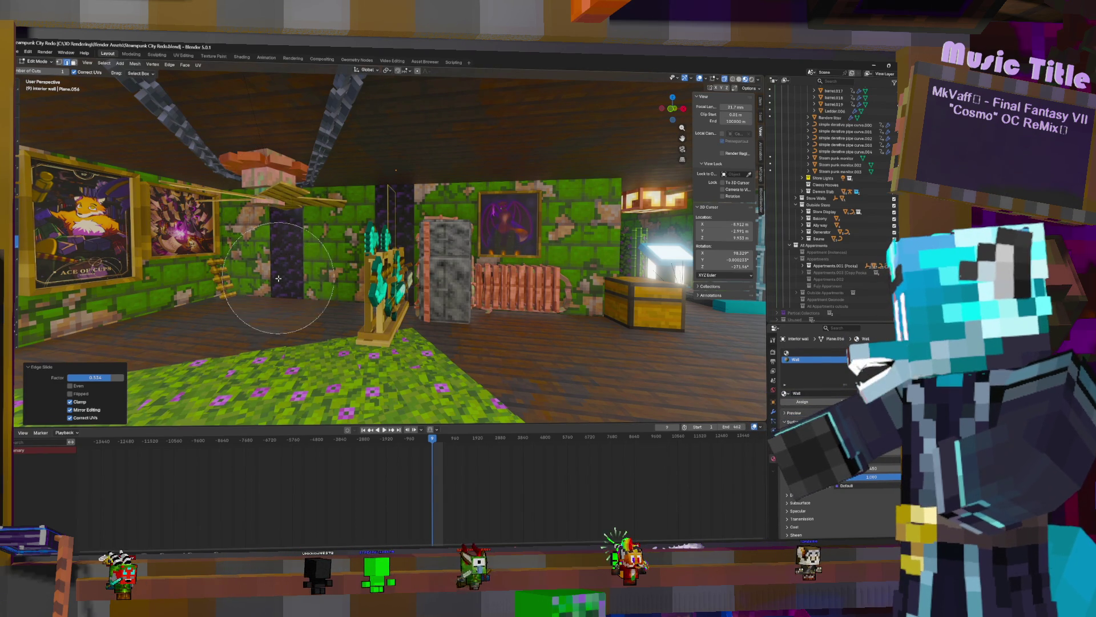
pyautogui.press('Escape')
pyautogui.press('g')
pyautogui.press('g')
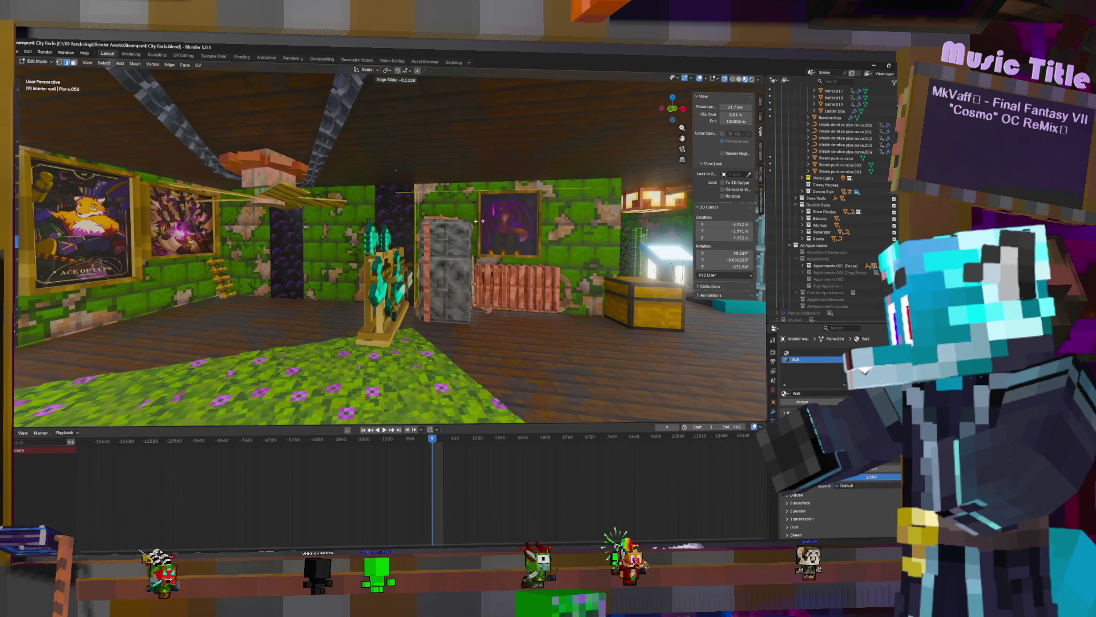
pyautogui.click(344, 285)
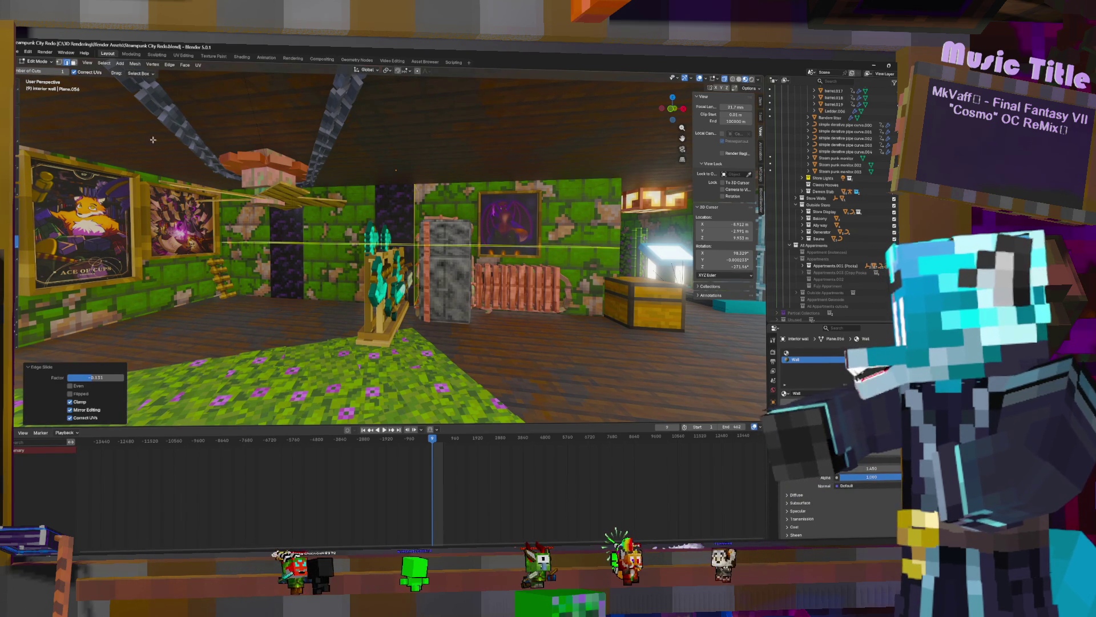
# Select the wall faces between the cuts and delete them, revealing the Nether Portal, then return to Object Mode
pyautogui.click(73, 62)
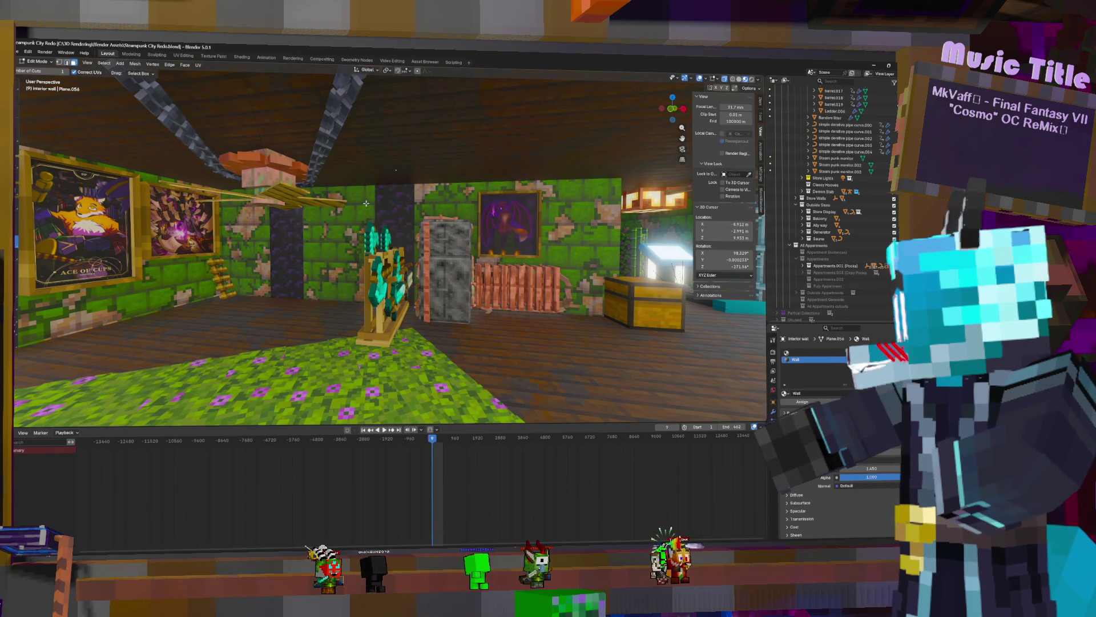
pyautogui.press('w')
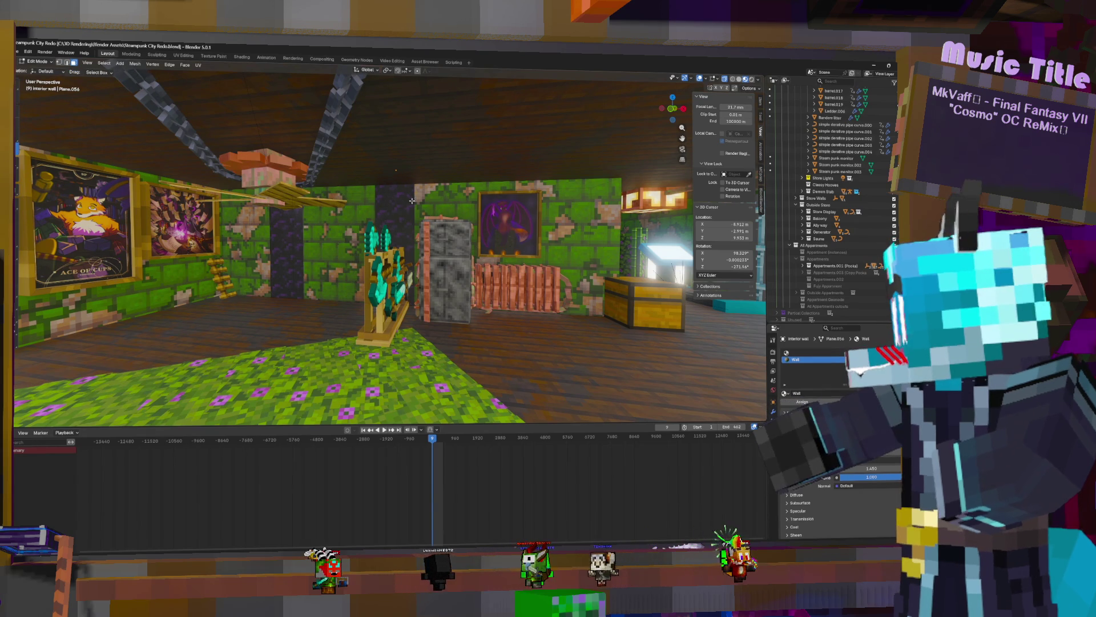
pyautogui.press('w')
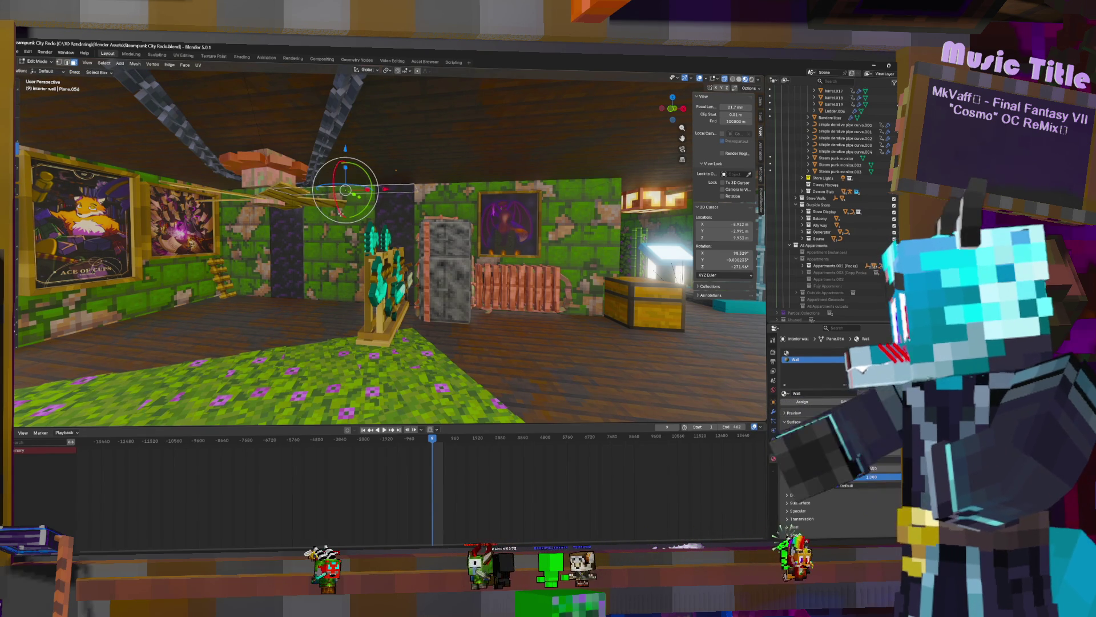
pyautogui.click(338, 244)
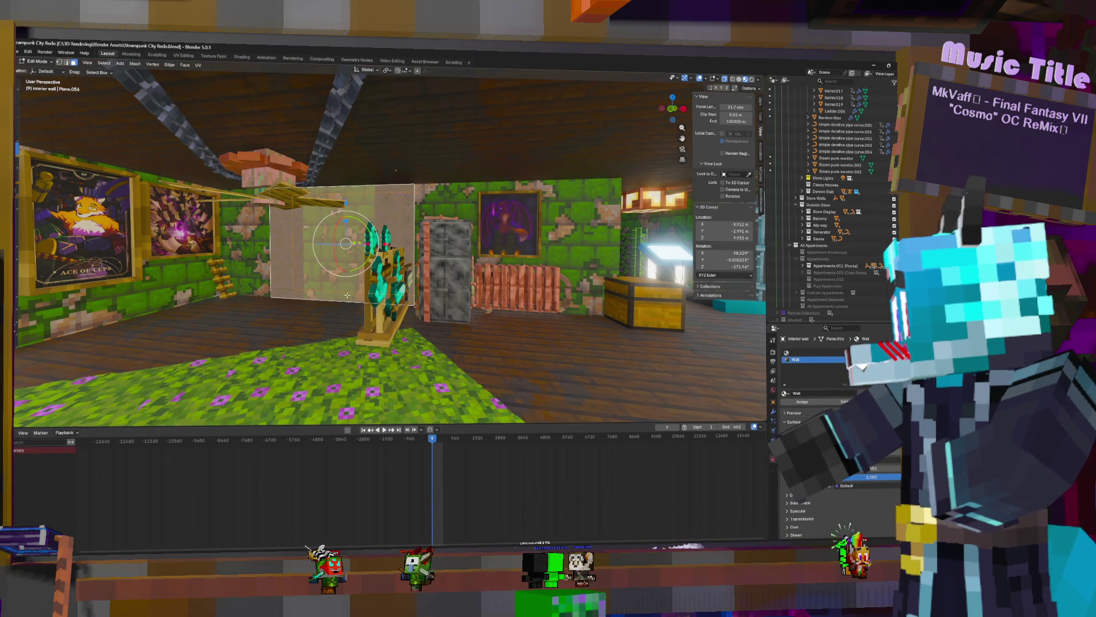
pyautogui.click(345, 245)
pyautogui.press('x')
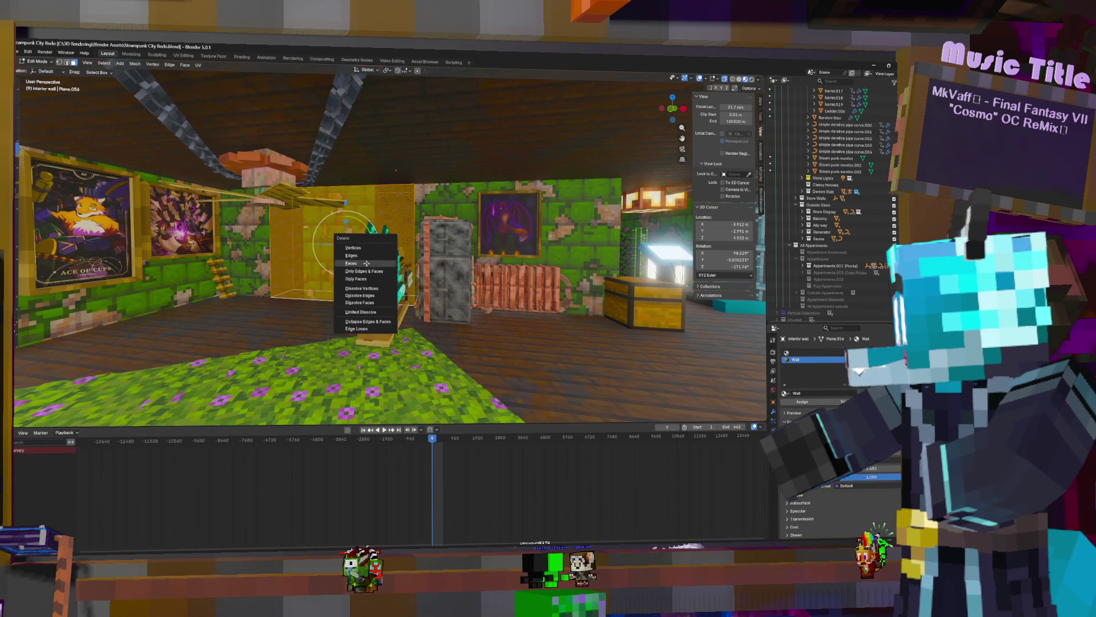
pyautogui.click(367, 263)
pyautogui.press('Tab')
pyautogui.click(401, 207)
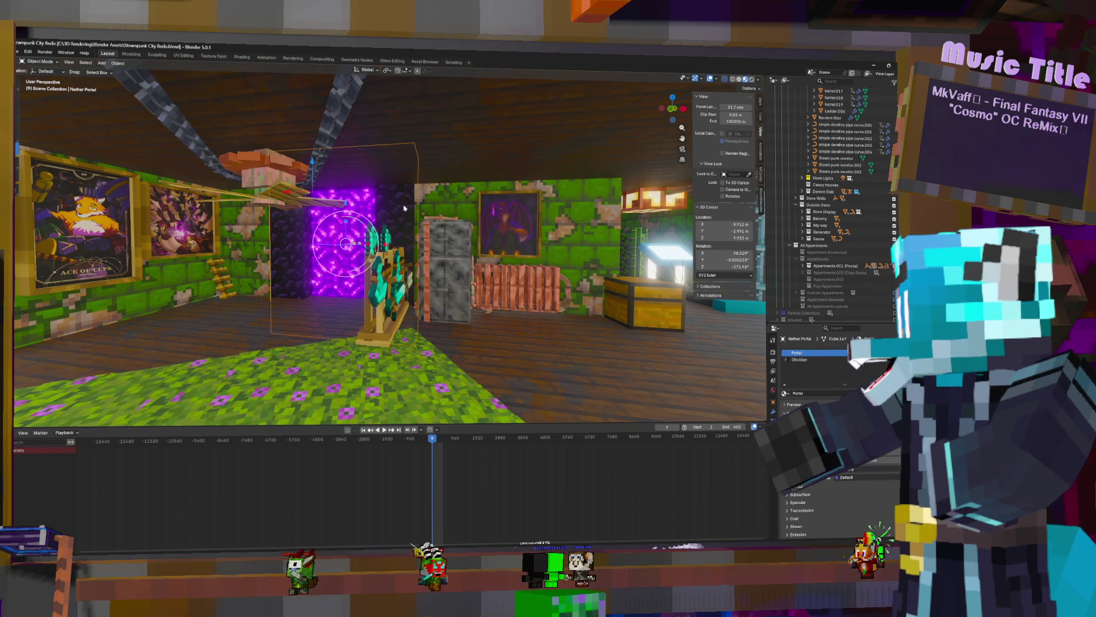
pyautogui.scroll(2, 401, 208)
pyautogui.scroll(2, 483, 150)
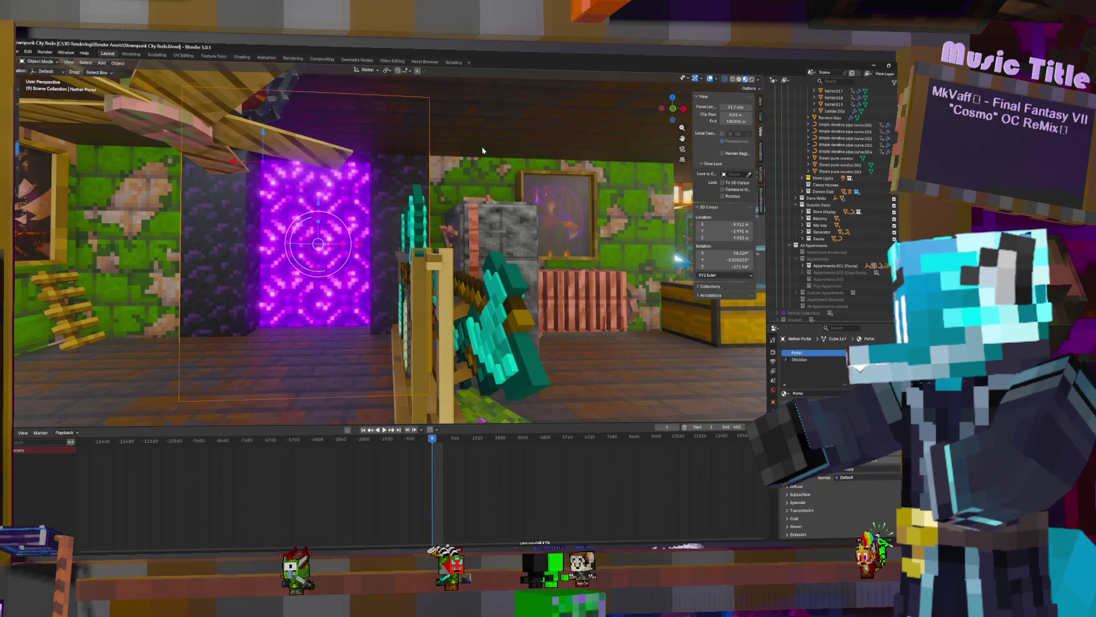
# Scale the Nether Portal to about 0.99, remove its GeometryNodes modifier and enter Edit Mode
pyautogui.press('s')
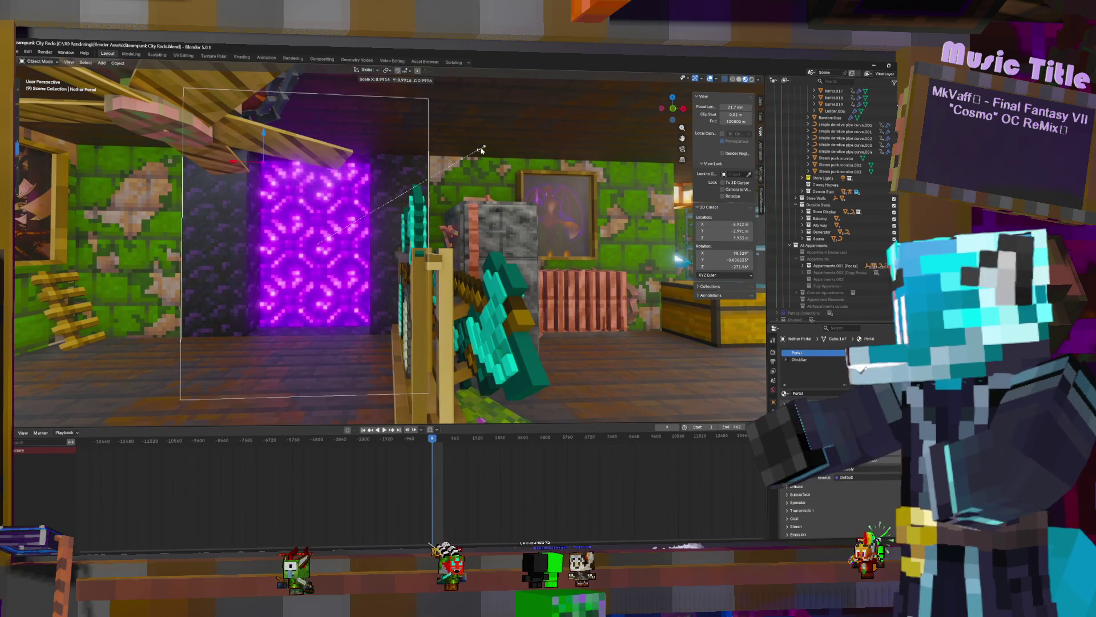
pyautogui.click(482, 151)
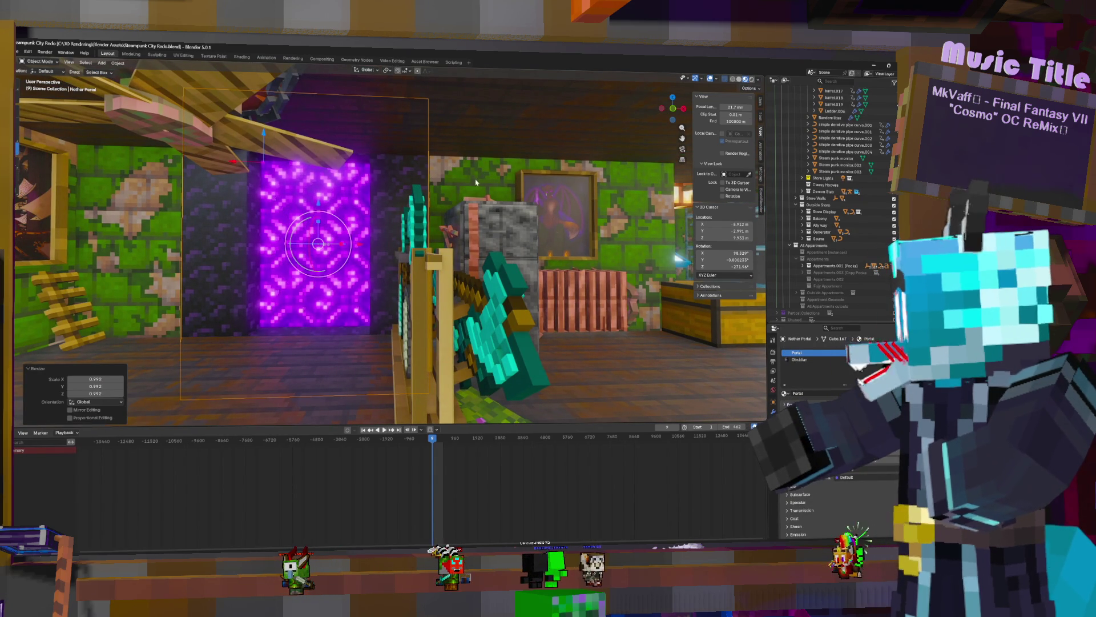
pyautogui.moveTo(477, 180)
pyautogui.mouseDown(button='middle')
pyautogui.moveTo(473, 193)
pyautogui.moveTo(351, 211)
pyautogui.mouseUp(button='middle')
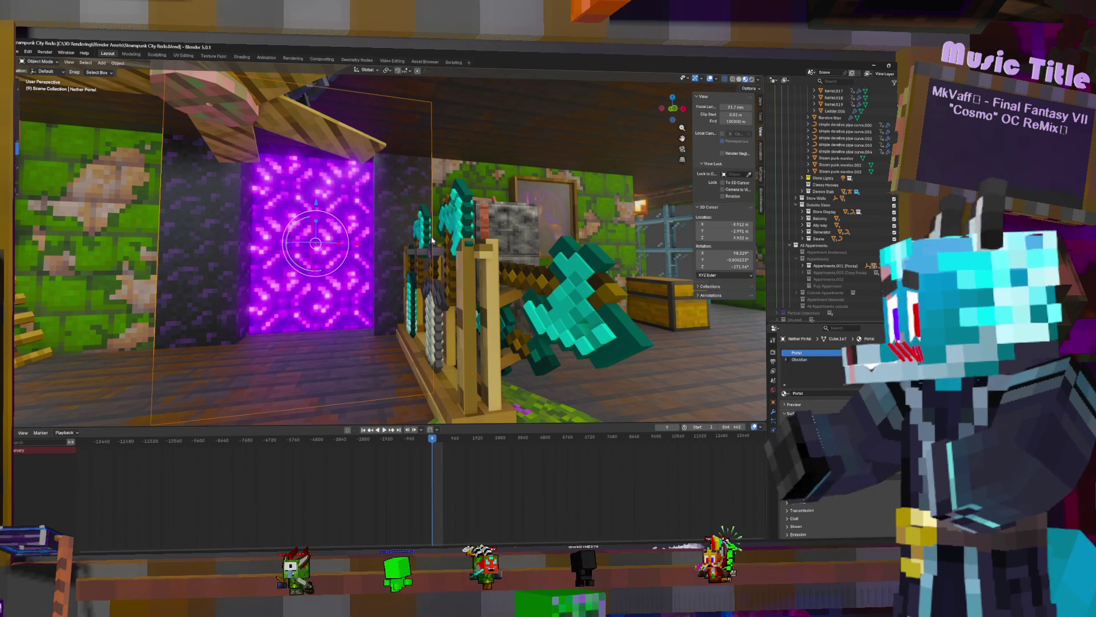
pyautogui.click(774, 411)
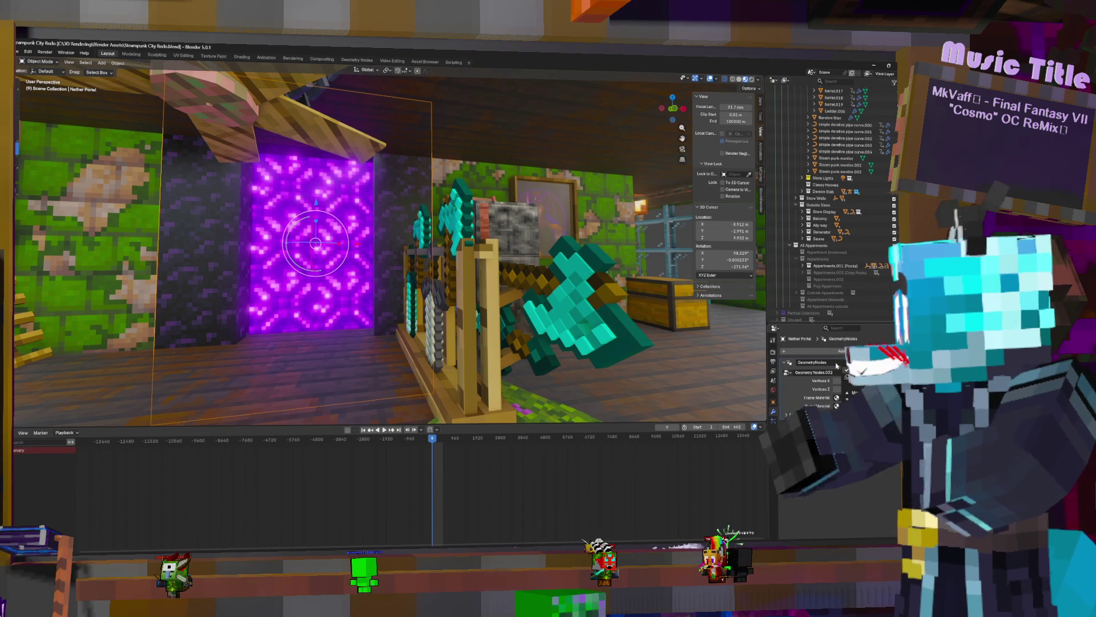
pyautogui.click(857, 376)
pyautogui.press('Tab')
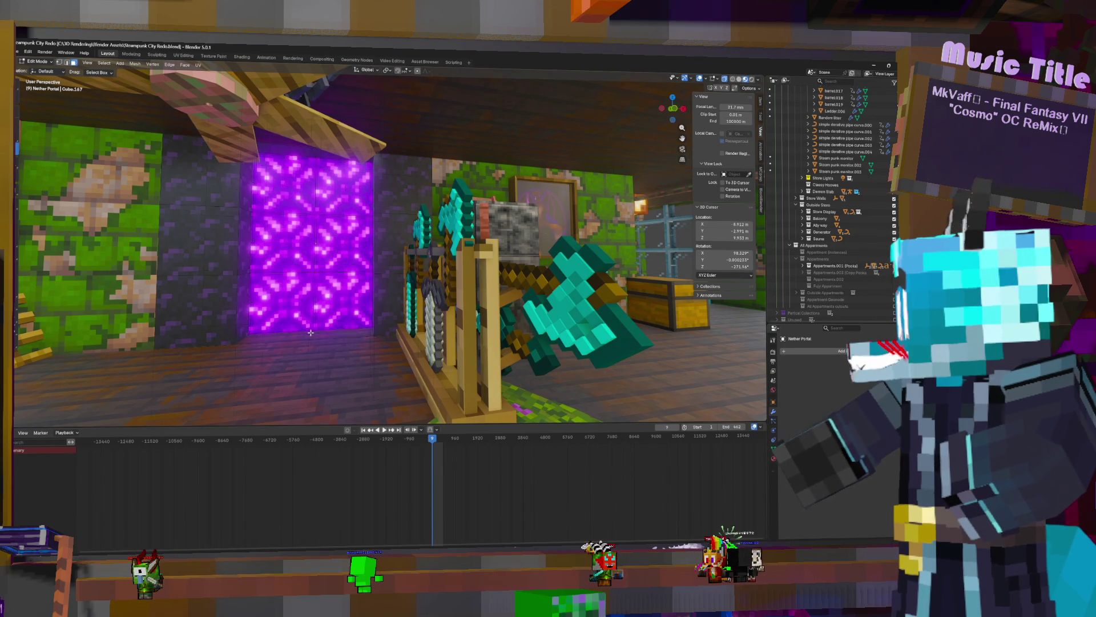
# Enable Correct Face Attributes and nudge the portal's bottom face up slightly
pyautogui.click(749, 88)
pyautogui.click(746, 108)
pyautogui.click(308, 327)
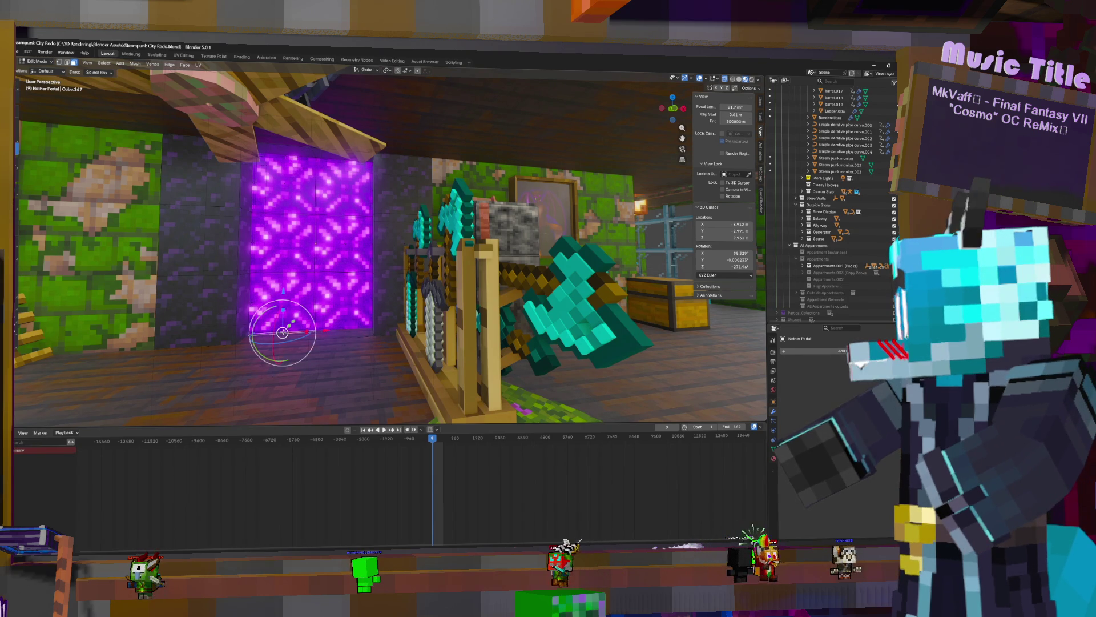
pyautogui.press('Escape')
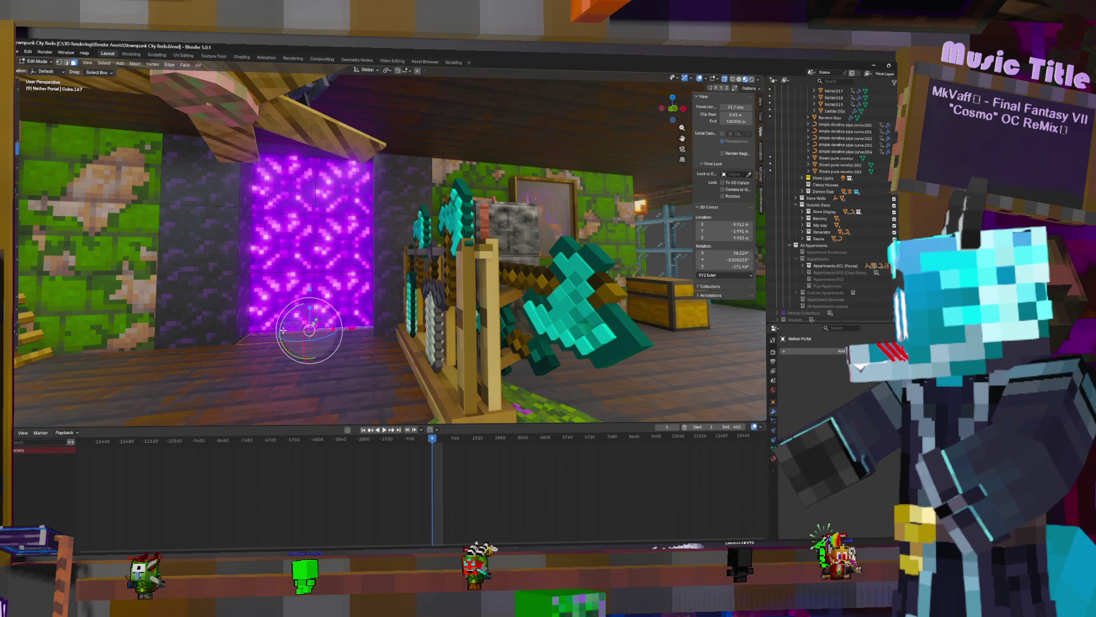
pyautogui.click(348, 328)
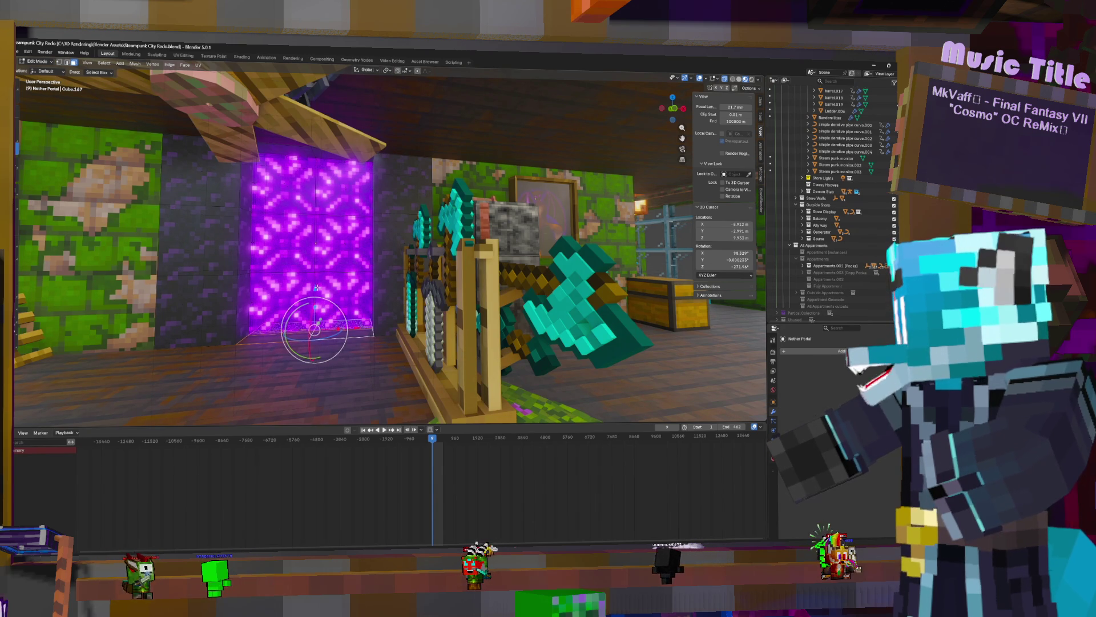
pyautogui.moveTo(315, 289); pyautogui.dragTo(315, 285)
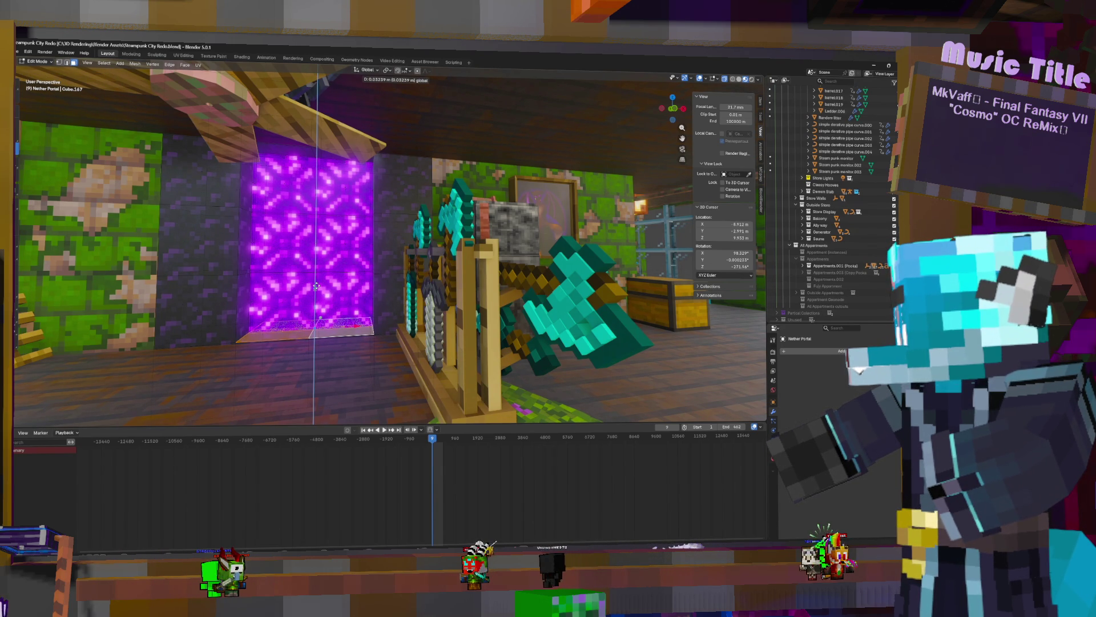
pyautogui.moveTo(316, 286); pyautogui.dragTo(317, 286)
# Select the portal's top faces and lower them along Z to fit under the frame
pyautogui.moveTo(317, 287); pyautogui.dragTo(363, 171, button='middle')
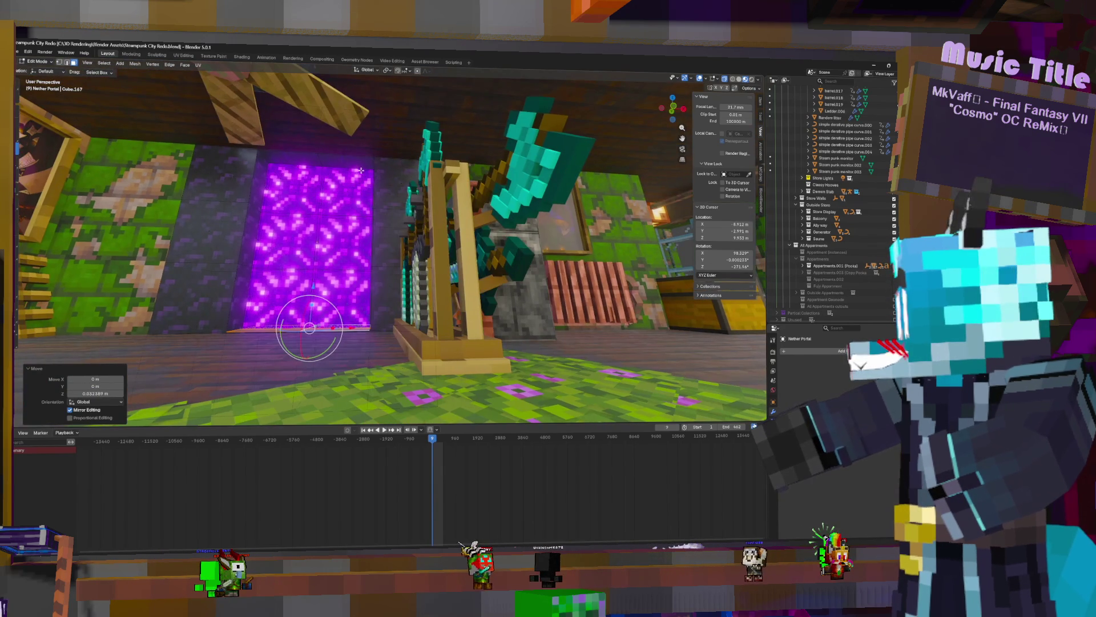
pyautogui.click(348, 168)
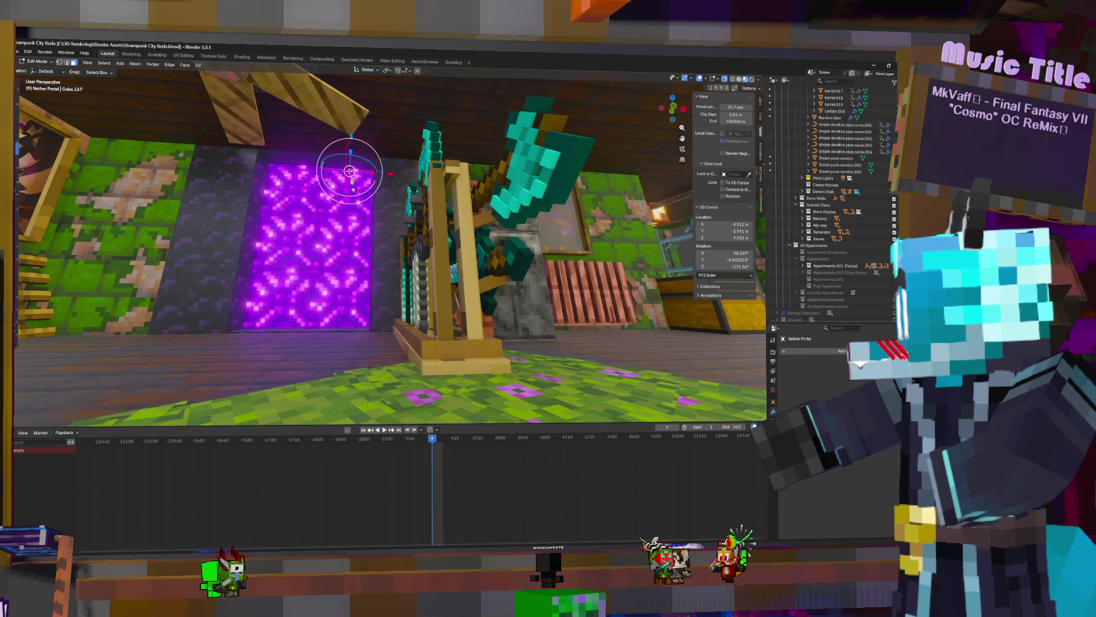
pyautogui.click(350, 172)
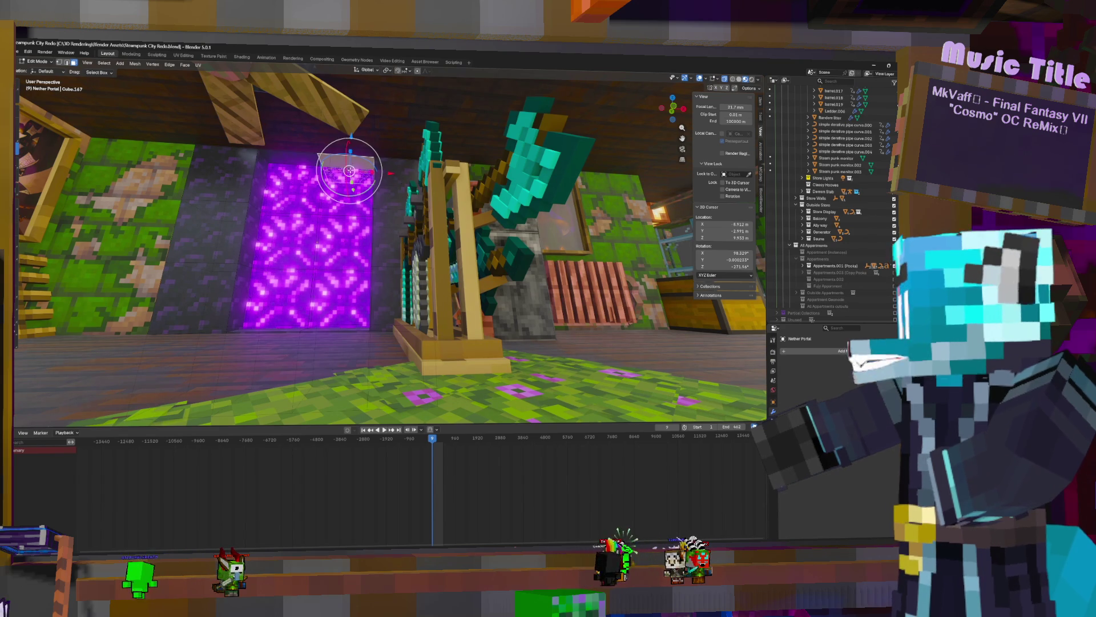
pyautogui.click(351, 171)
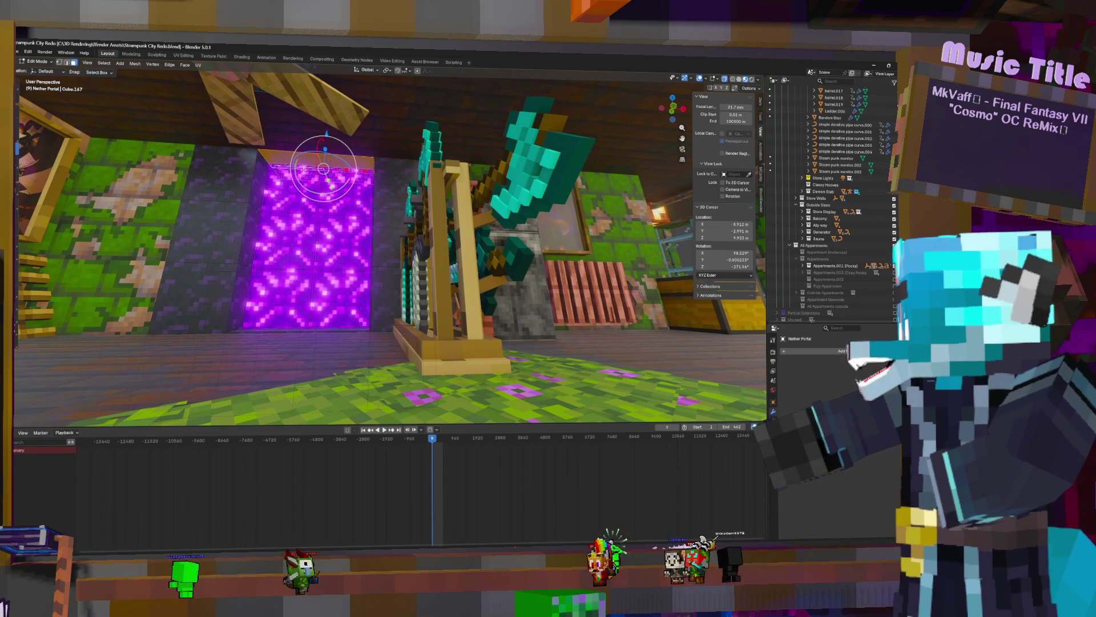
pyautogui.keyDown('shift'); pyautogui.click(298, 163); pyautogui.keyUp('shift')
pyautogui.press('g')
pyautogui.press('z')
pyautogui.click(326, 137)
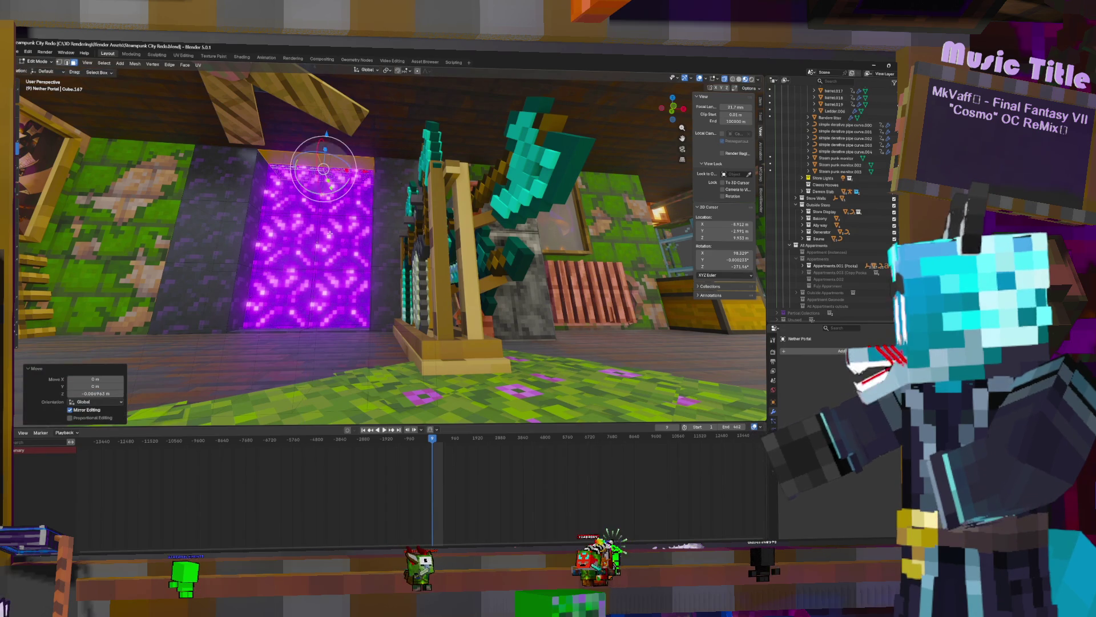
# Squash the portal's height with a Z-only scale, leave Edit Mode and select the Weapon Rack Slim
pyautogui.moveTo(319, 270); pyautogui.dragTo(213, 391, button='middle')
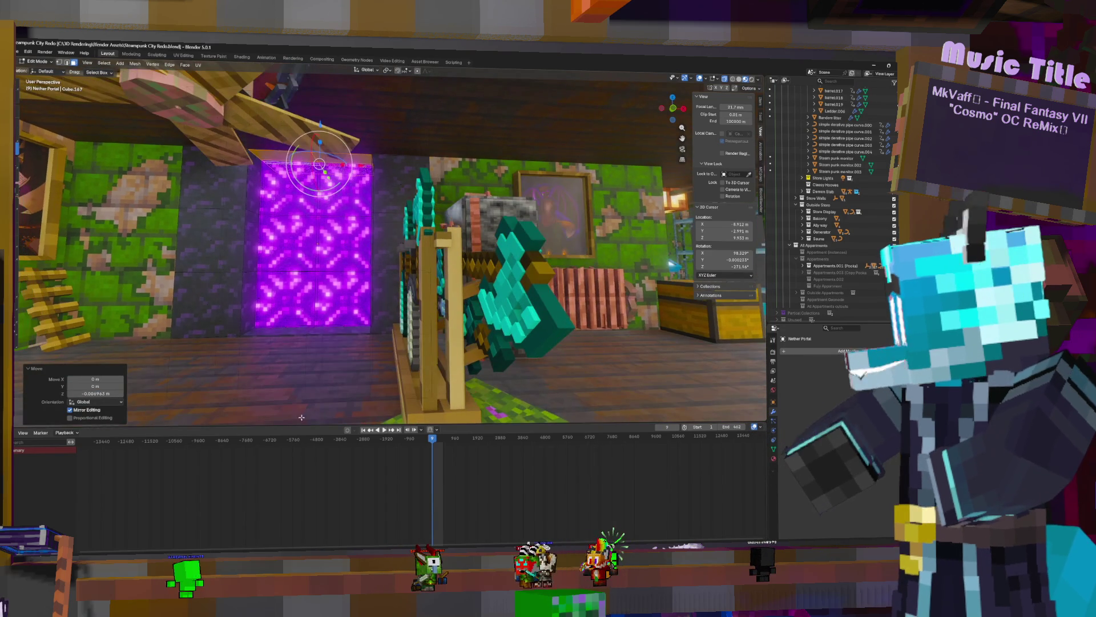
pyautogui.keyDown('shift'); pyautogui.moveTo(212, 391); pyautogui.dragTo(314, 385, button='right'); pyautogui.keyUp('shift')
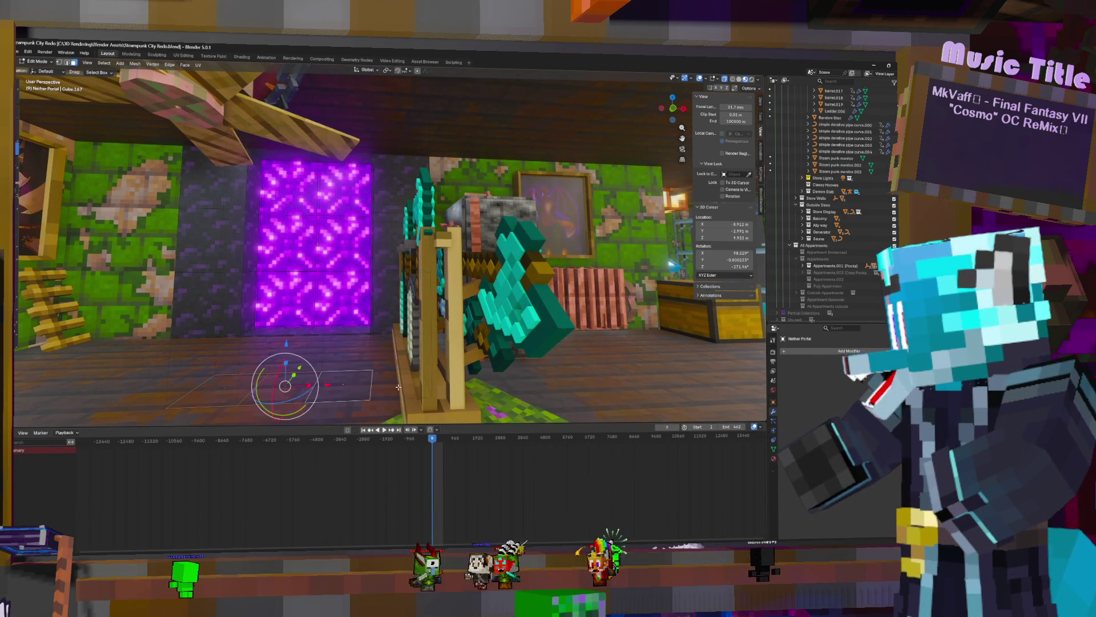
pyautogui.scroll(-2, 402, 152)
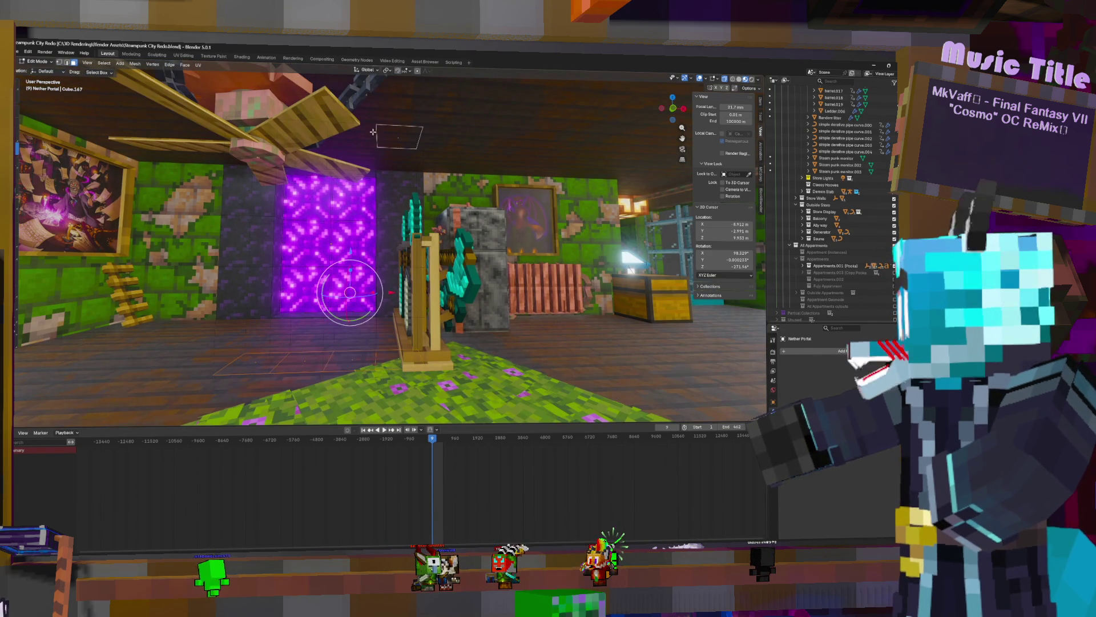
pyautogui.keyDown('shift'); pyautogui.moveTo(341, 254); pyautogui.dragTo(332, 244, button='right'); pyautogui.keyUp('shift')
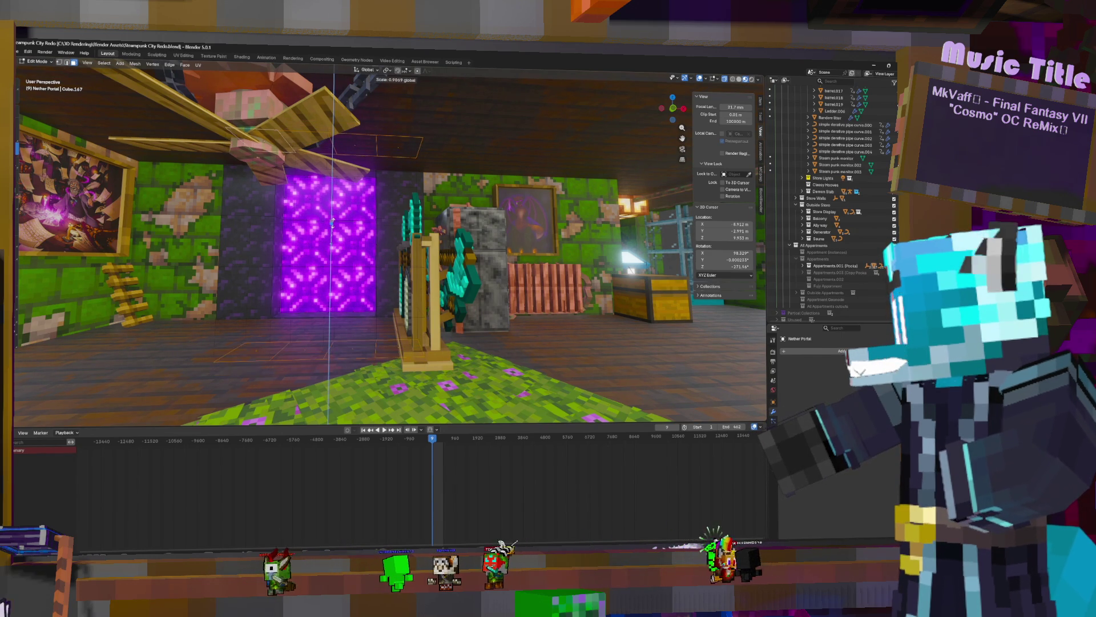
pyautogui.press('s')
pyautogui.press('z')
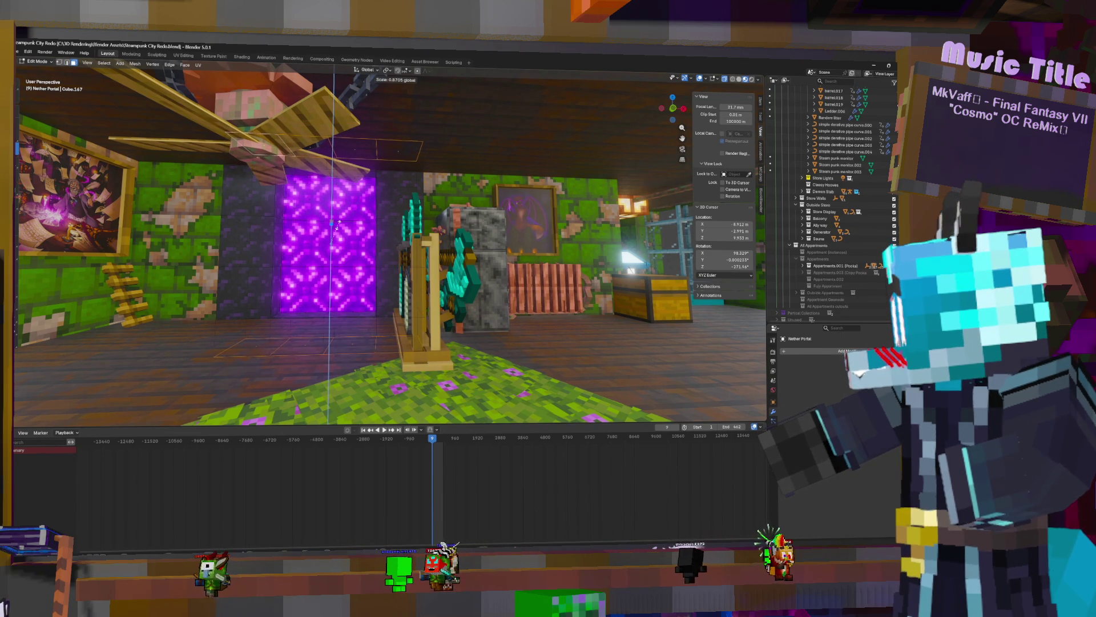
pyautogui.click(337, 228)
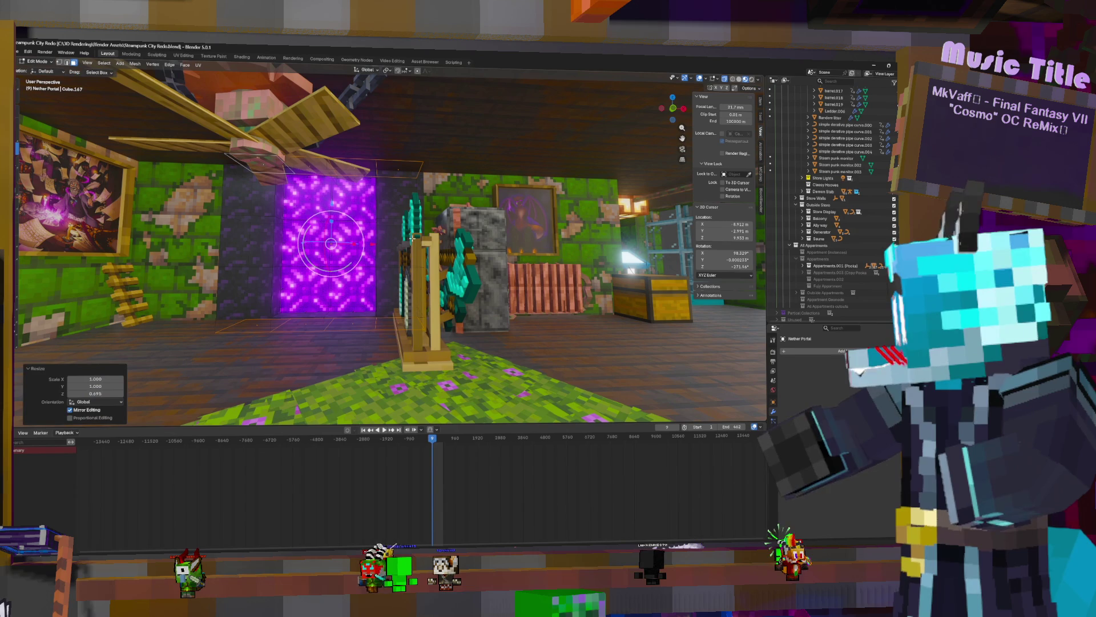
pyautogui.press('Tab')
pyautogui.moveTo(453, 259); pyautogui.dragTo(819, 498, button='middle')
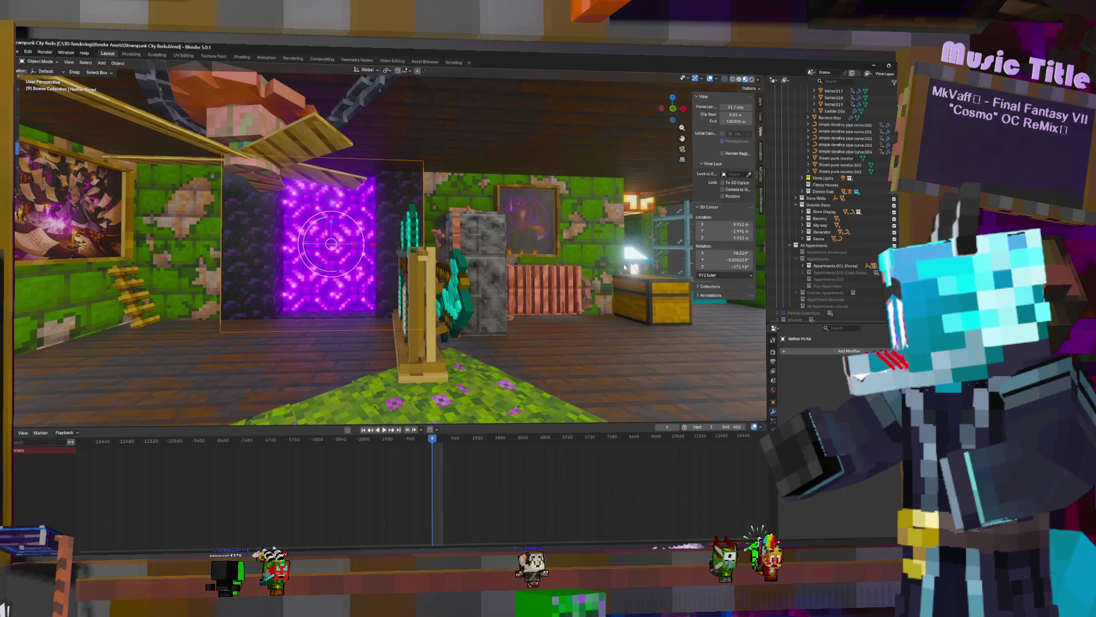
pyautogui.click(430, 279)
# Shift the Weapon Rack Slim slightly sideways along the X axis
pyautogui.moveTo(429, 279)
pyautogui.mouseDown(button='middle')
pyautogui.moveTo(465, 317)
pyautogui.moveTo(429, 304)
pyautogui.mouseUp(button='middle')
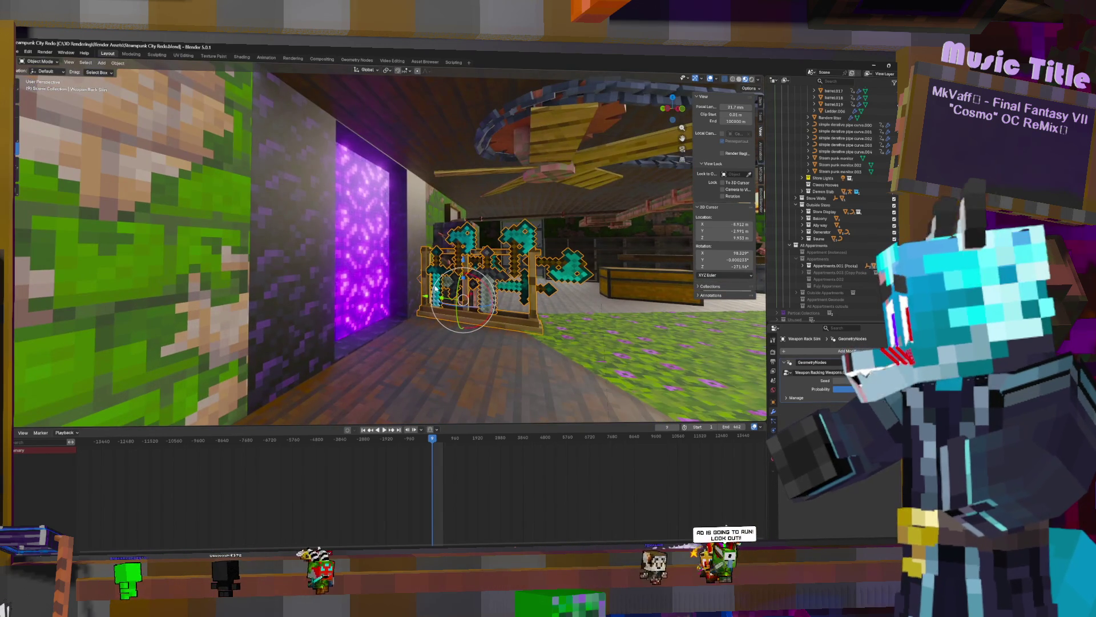
pyautogui.press('g')
pyautogui.press('x')
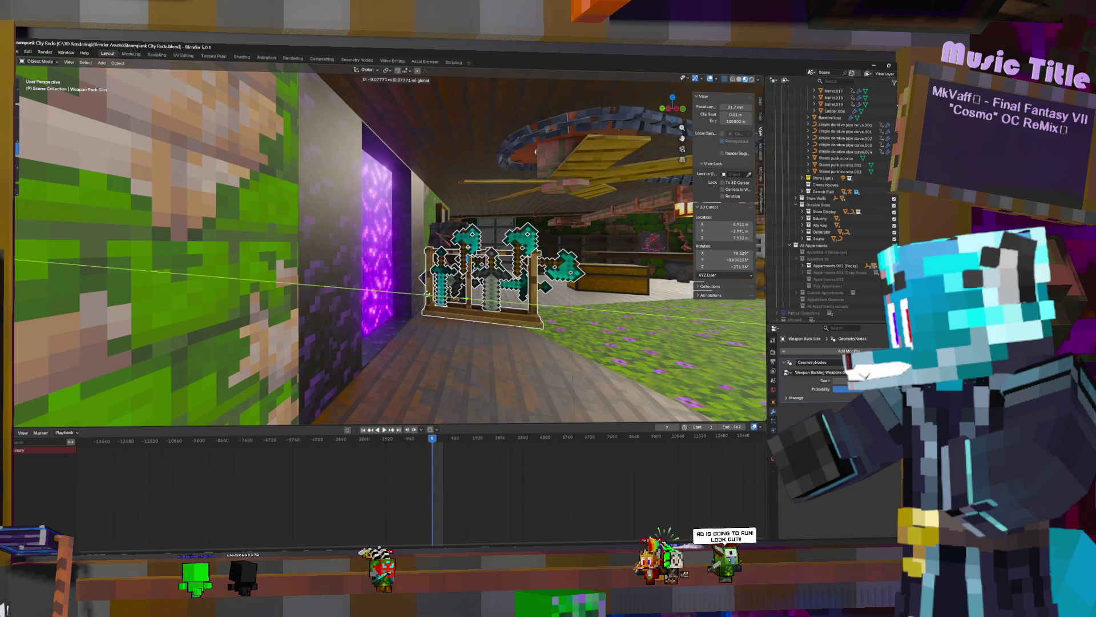
pyautogui.click(514, 283)
pyautogui.moveTo(514, 283)
pyautogui.mouseDown(button='middle')
pyautogui.moveTo(545, 283)
pyautogui.moveTo(511, 307)
pyautogui.moveTo(660, 358)
pyautogui.mouseUp(button='middle')
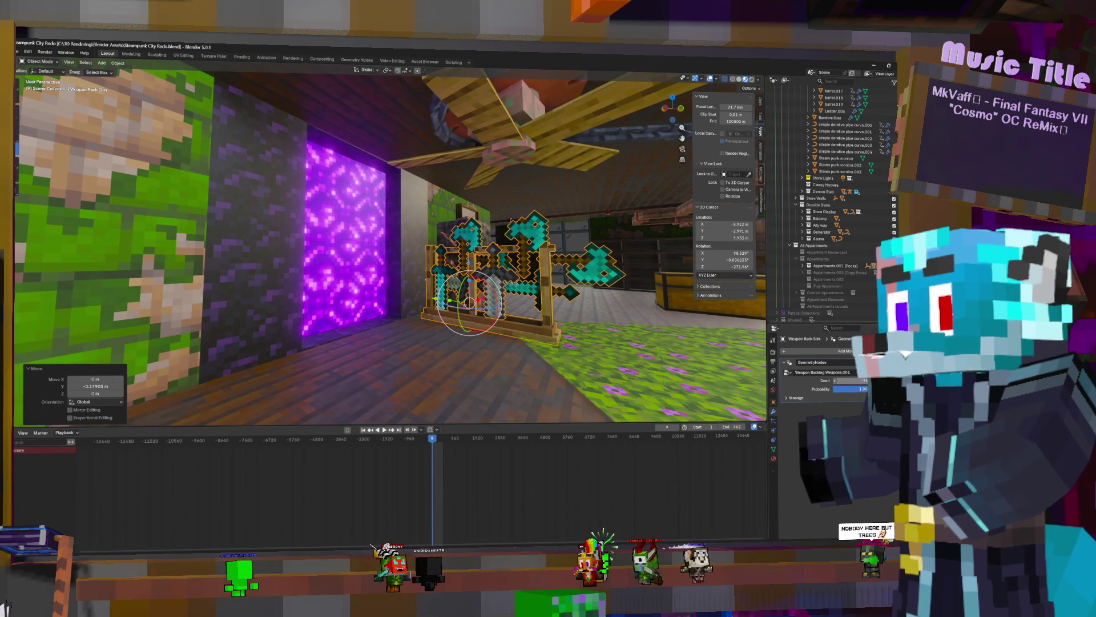
# Reroll the rack's Geometry Nodes Seed several times for a different weapon mix
pyautogui.click(857, 381)
pyautogui.click(856, 381)
pyautogui.click(856, 381)
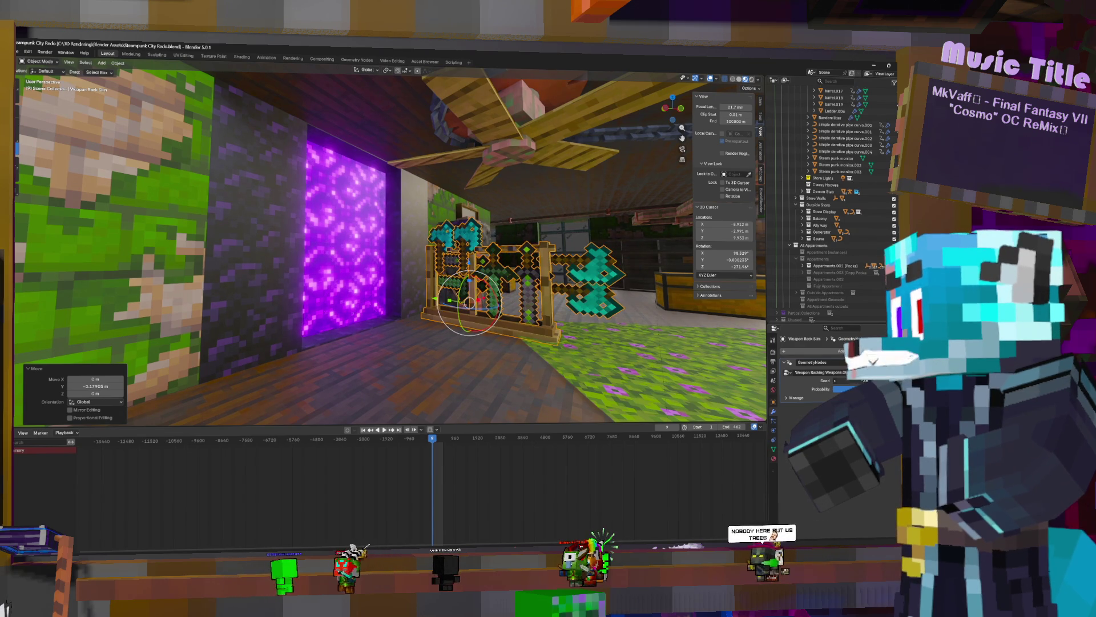
pyautogui.moveTo(411, 284)
pyautogui.mouseDown(button='middle')
pyautogui.moveTo(478, 280)
pyautogui.moveTo(312, 277)
pyautogui.mouseUp(button='middle')
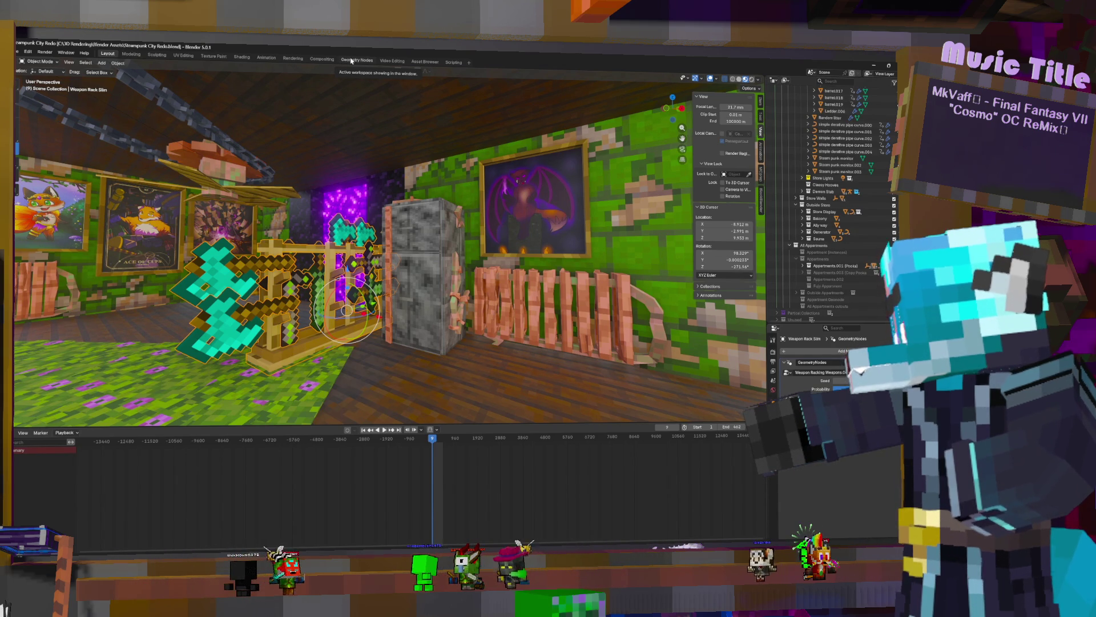
pyautogui.click(344, 60)
# Frame the weapon rack node tree and peek into each Item Shape Group node to read its image filename
pyautogui.moveTo(574, 156); pyautogui.dragTo(480, 223, button='middle')
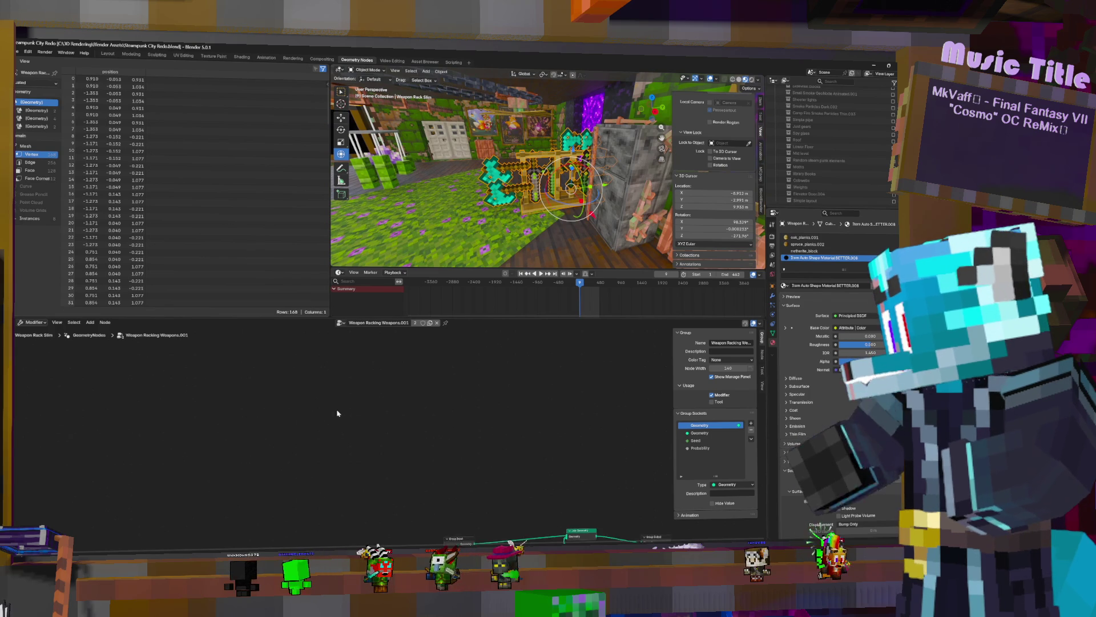
pyautogui.press('Home')
pyautogui.scroll(3, 375, 467)
pyautogui.moveTo(375, 467); pyautogui.dragTo(381, 422, button='middle')
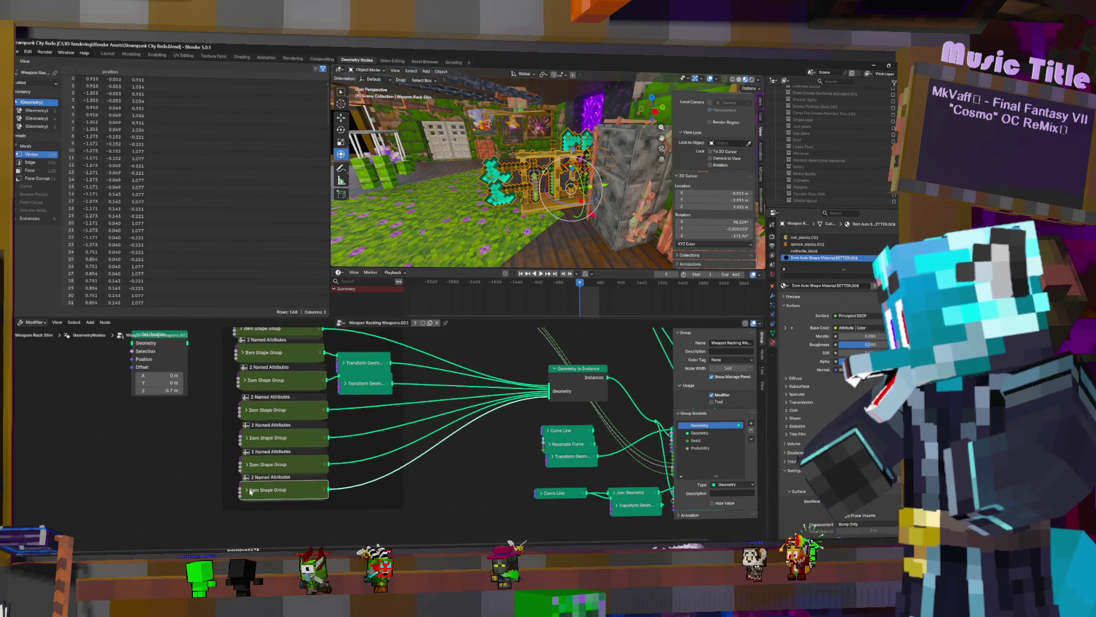
pyautogui.click(245, 491)
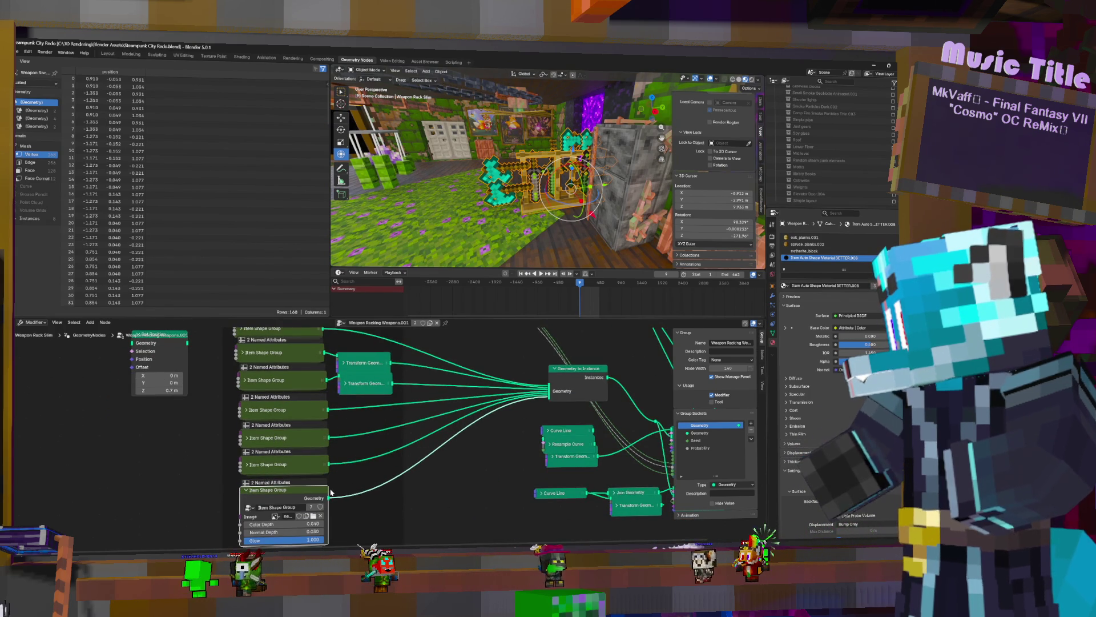
pyautogui.moveTo(357, 514); pyautogui.dragTo(369, 451, button='middle')
pyautogui.moveTo(340, 449)
pyautogui.mouseDown()
pyautogui.moveTo(381, 450)
pyautogui.moveTo(366, 446)
pyautogui.mouseUp()
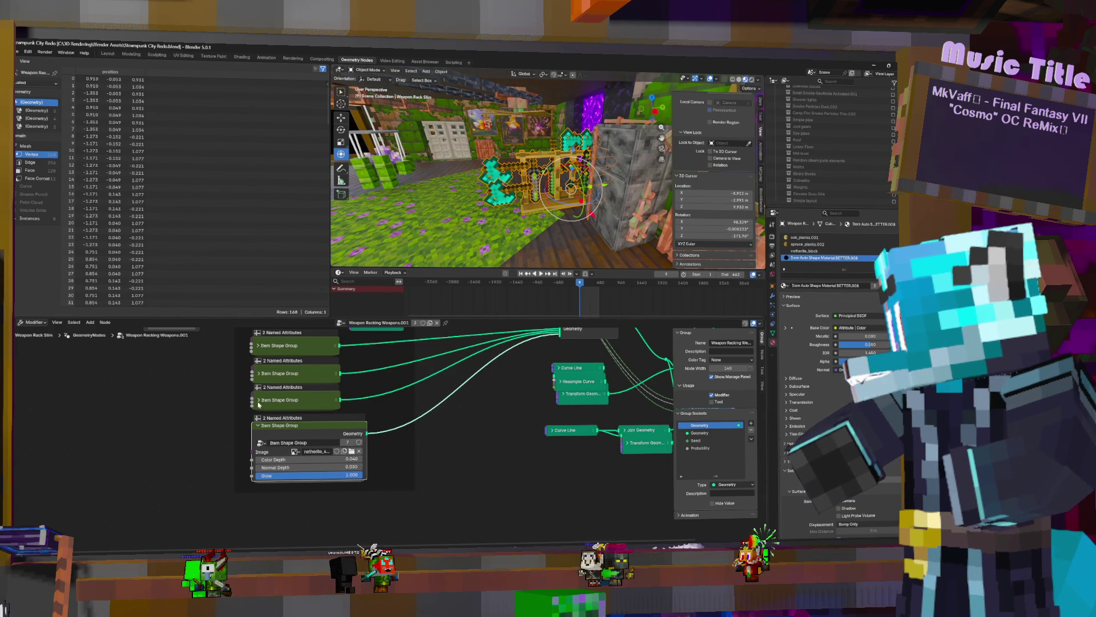
pyautogui.click(260, 426)
pyautogui.click(259, 400)
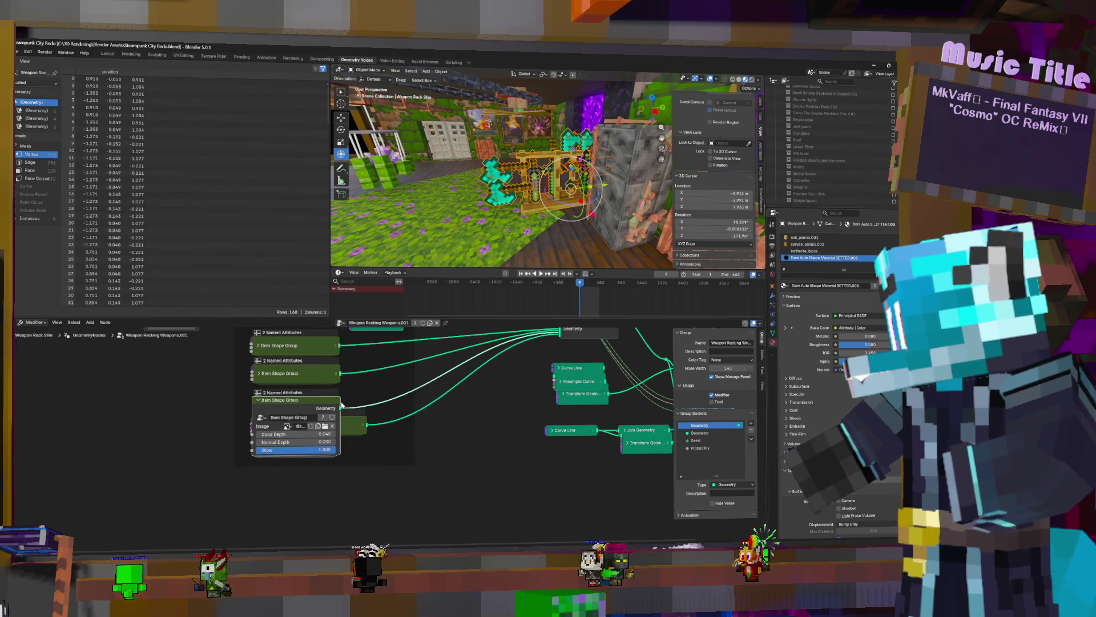
pyautogui.moveTo(340, 410); pyautogui.dragTo(379, 400)
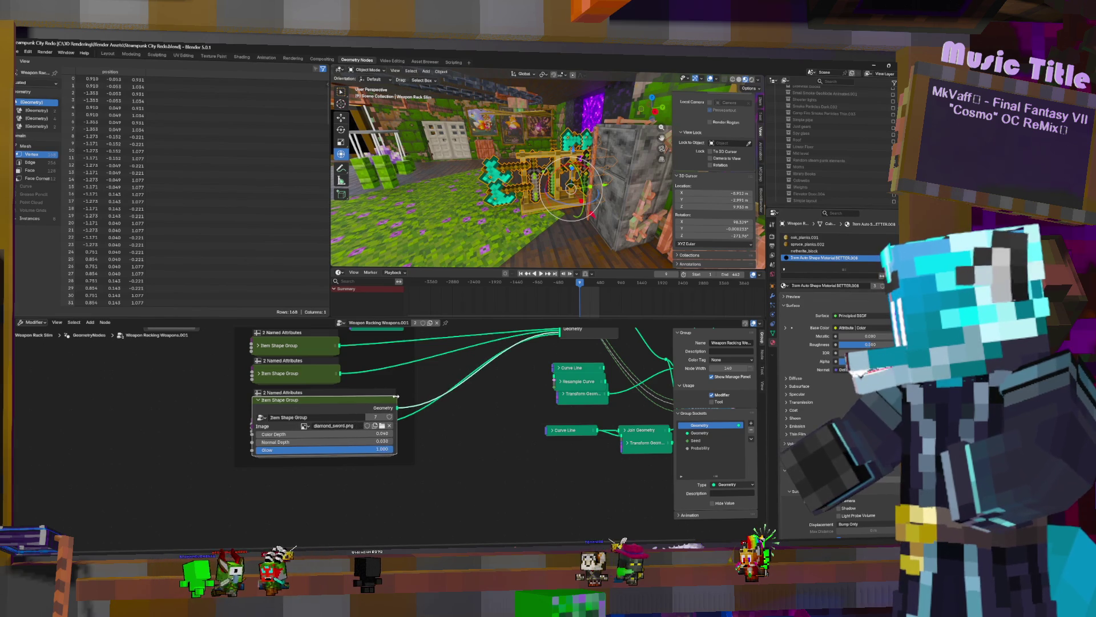
pyautogui.click(259, 401)
pyautogui.click(258, 373)
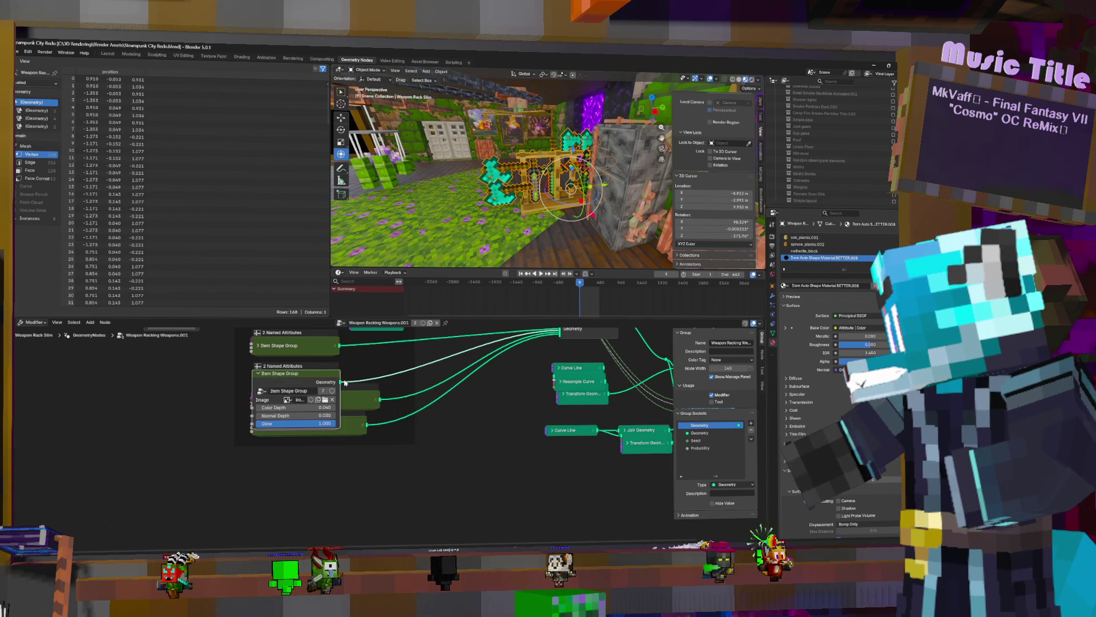
pyautogui.click(259, 373)
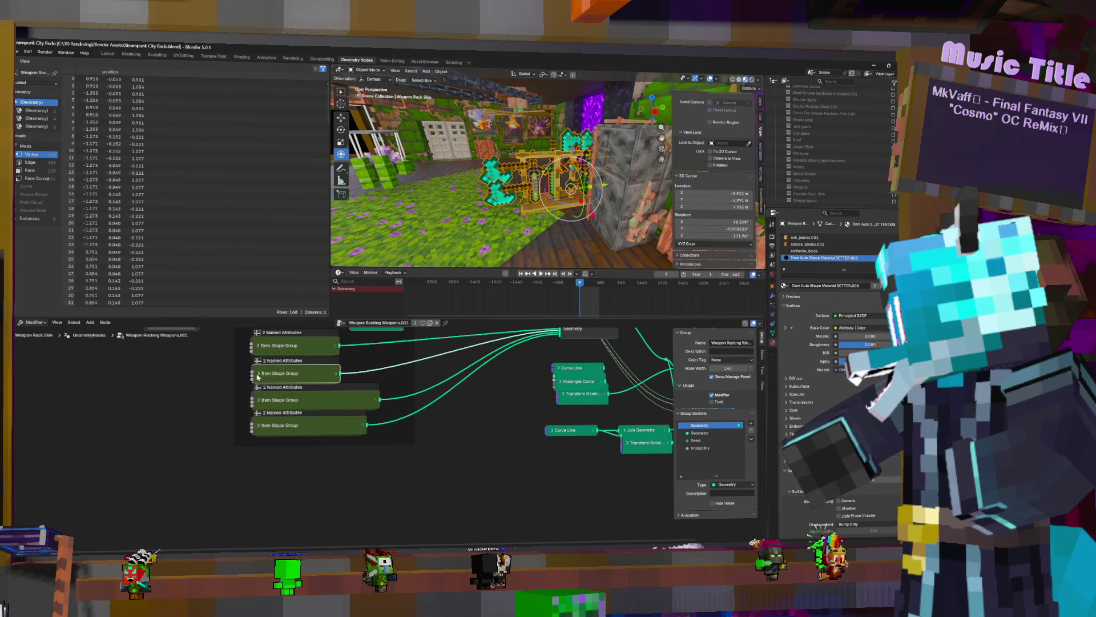
pyautogui.click(258, 346)
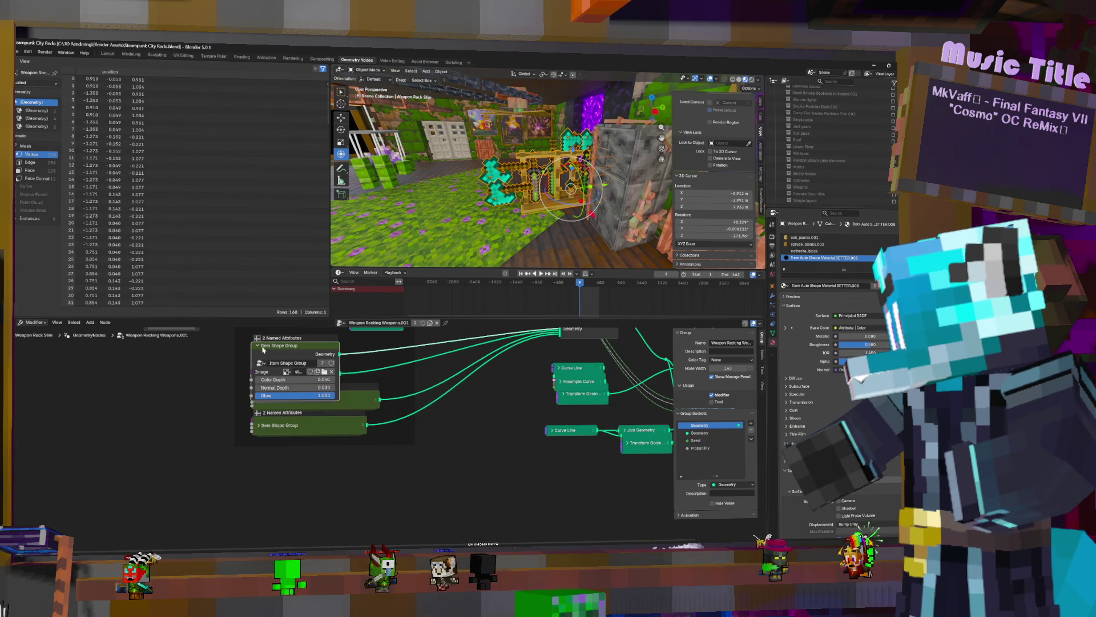
pyautogui.click(257, 346)
pyautogui.scroll(-4, 258, 346)
pyautogui.scroll(4, 321, 464)
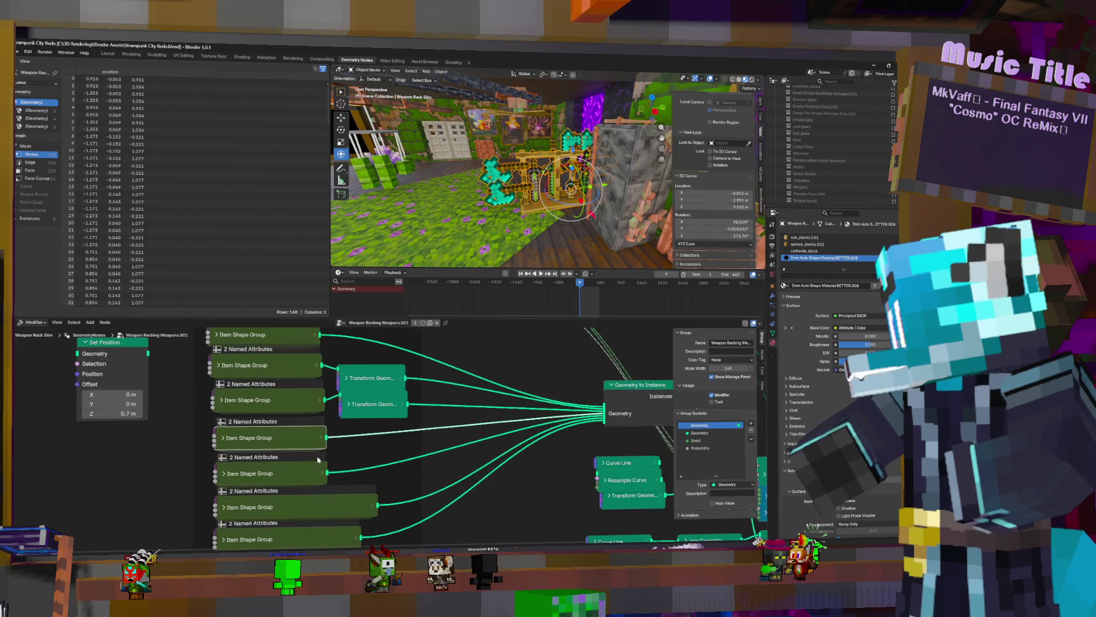
# Expand the minotaur_axe.png Item Shape Group, move it aside and expand its Transform Geometry node
pyautogui.click(222, 400)
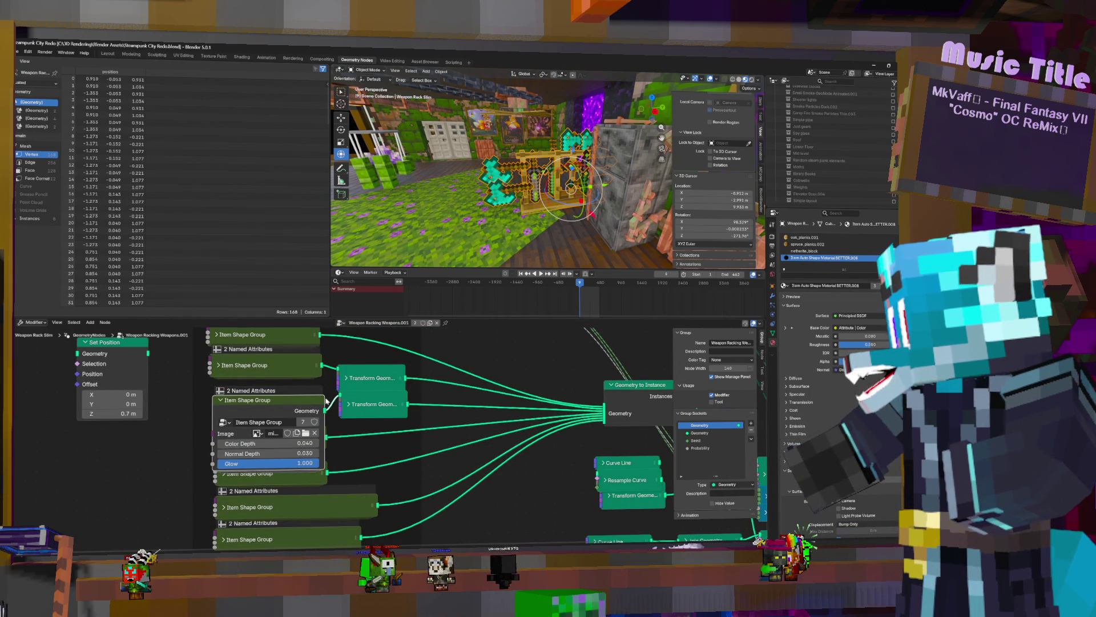
pyautogui.moveTo(323, 401); pyautogui.dragTo(388, 400)
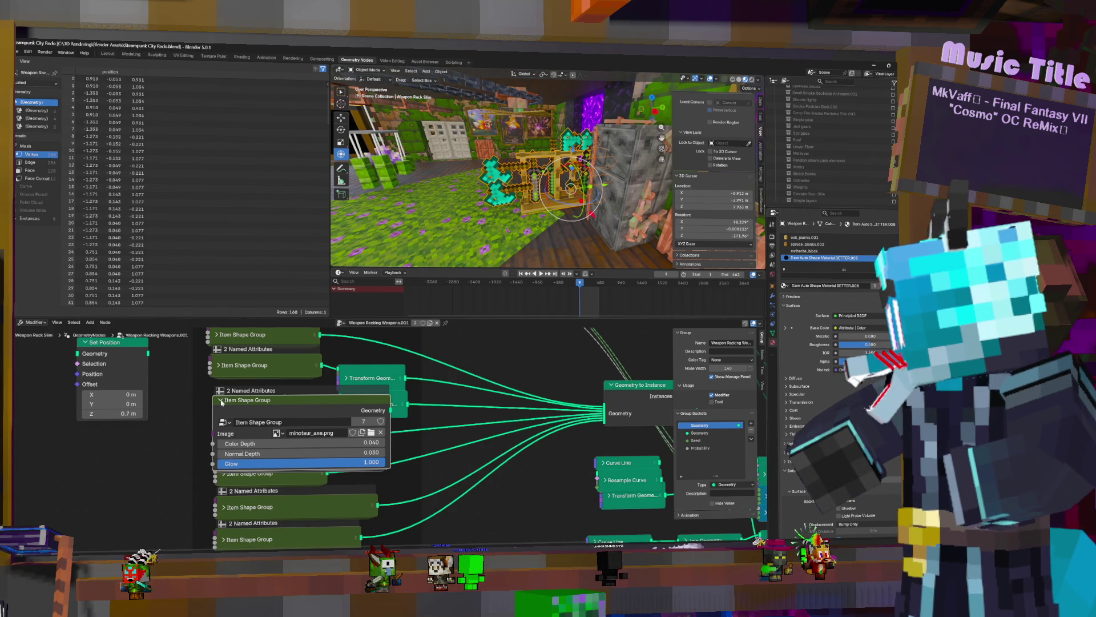
pyautogui.click(222, 400)
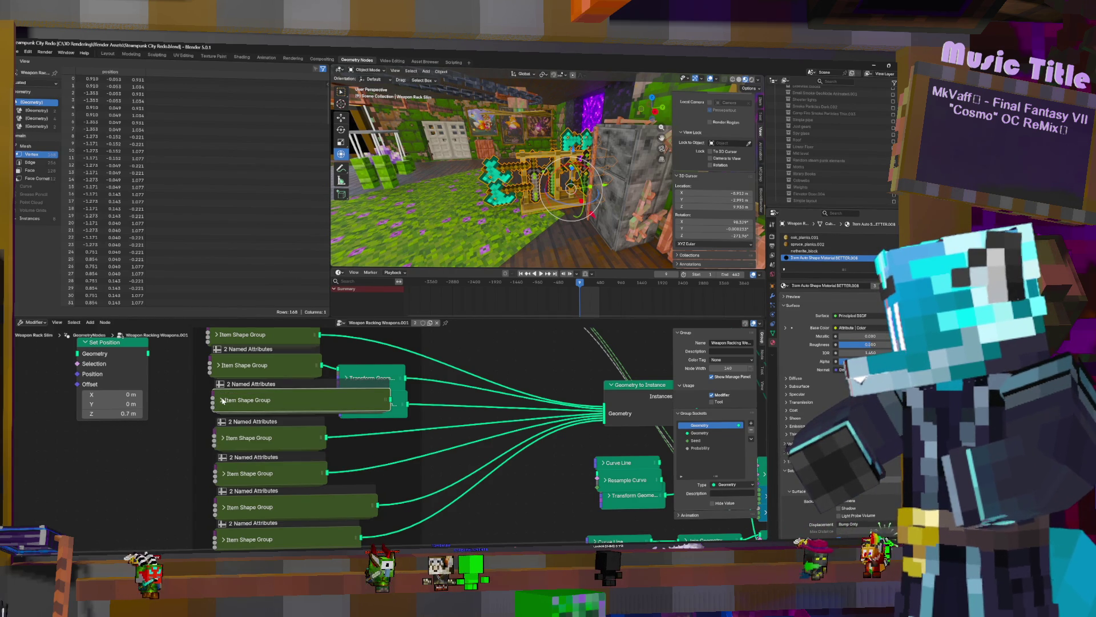
pyautogui.click(222, 400)
pyautogui.press('g')
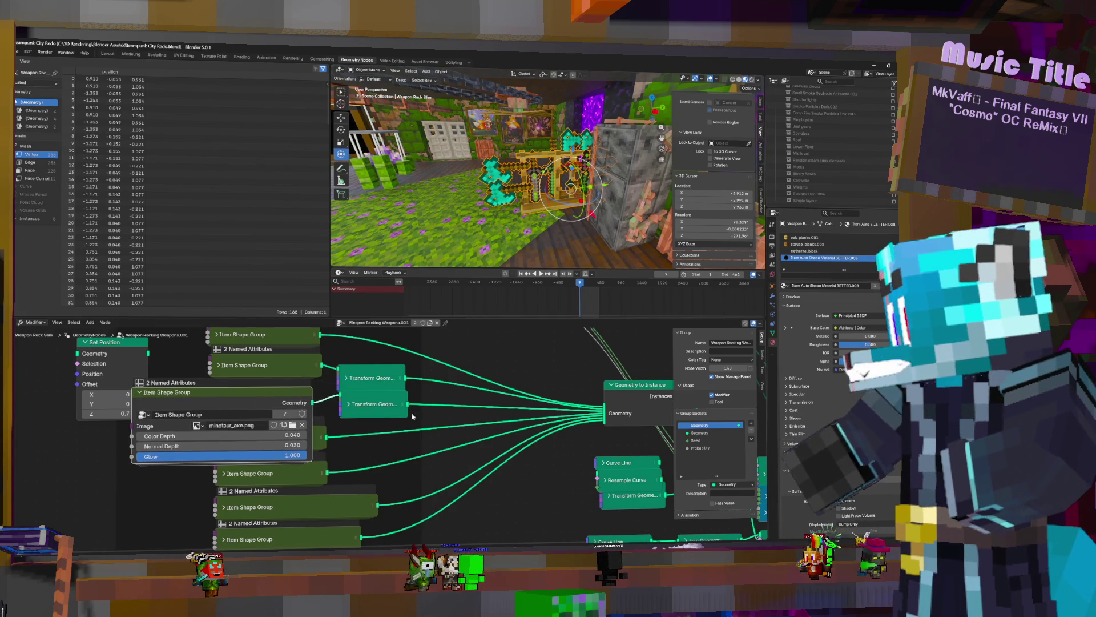
pyautogui.click(412, 417)
pyautogui.press('h')
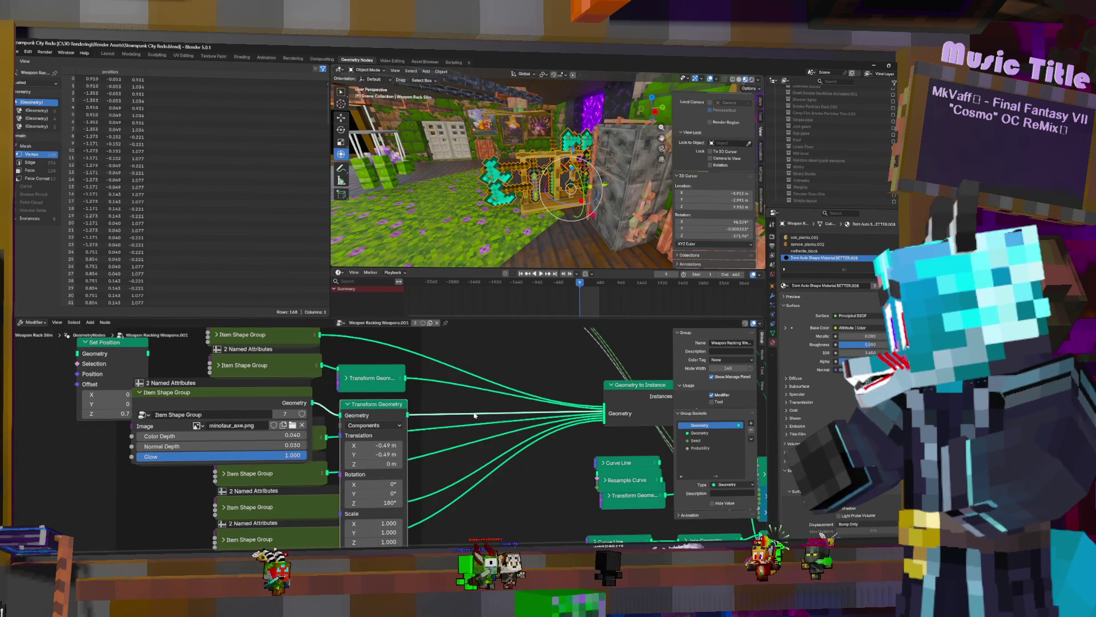
pyautogui.keyDown('shift'); pyautogui.scroll(-2, 550, 457); pyautogui.keyUp('shift')
# Set the axe's Transform Geometry translation to X −0.13 m, Y −0.26 m and check it on the rack
pyautogui.moveTo(550, 457); pyautogui.dragTo(557, 442, button='middle')
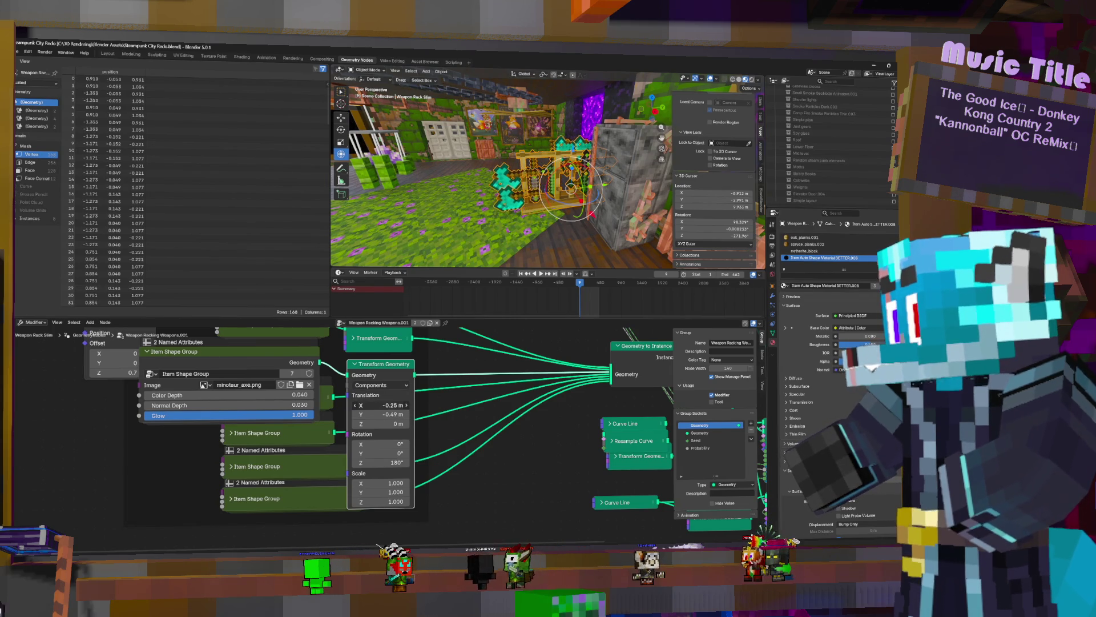
pyautogui.moveTo(381, 404); pyautogui.dragTo(491, 380)
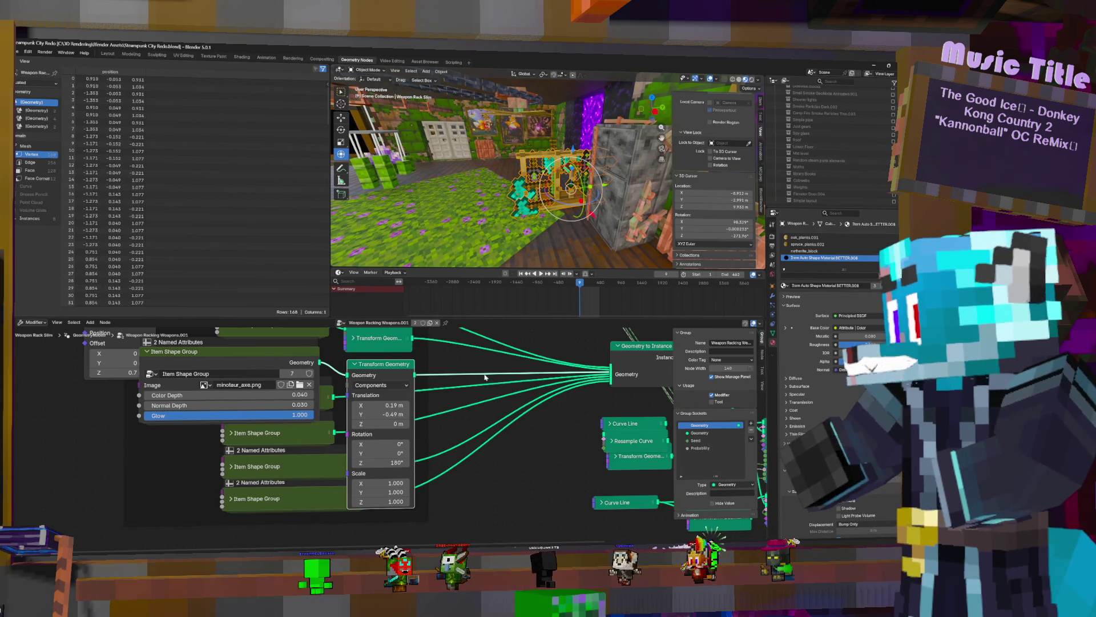
pyautogui.moveTo(382, 411); pyautogui.dragTo(469, 411)
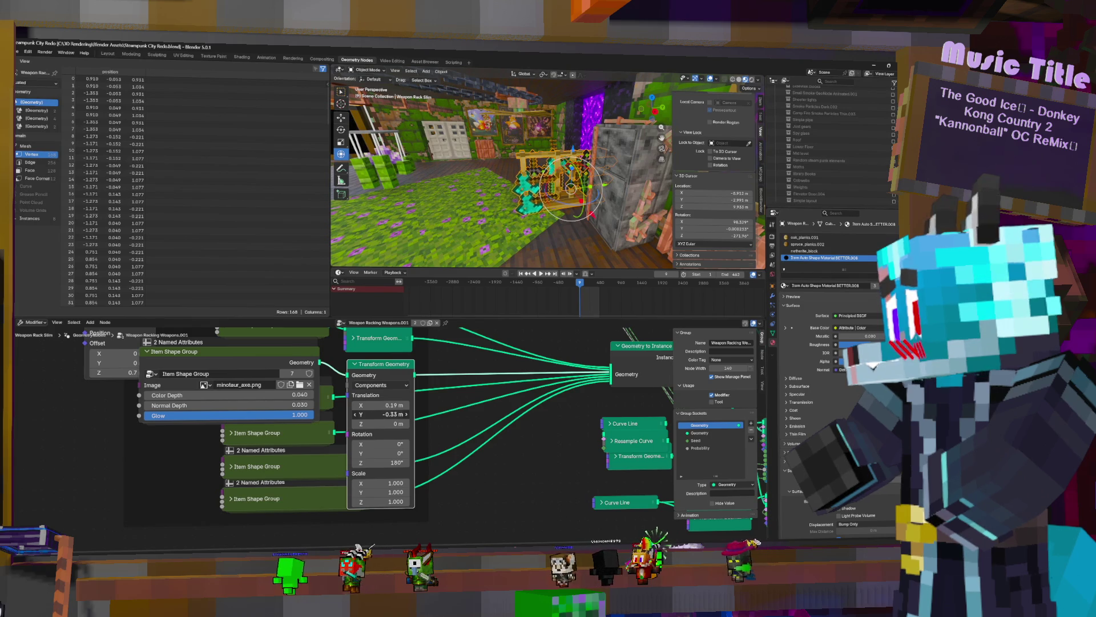
pyautogui.moveTo(382, 411); pyautogui.dragTo(360, 405)
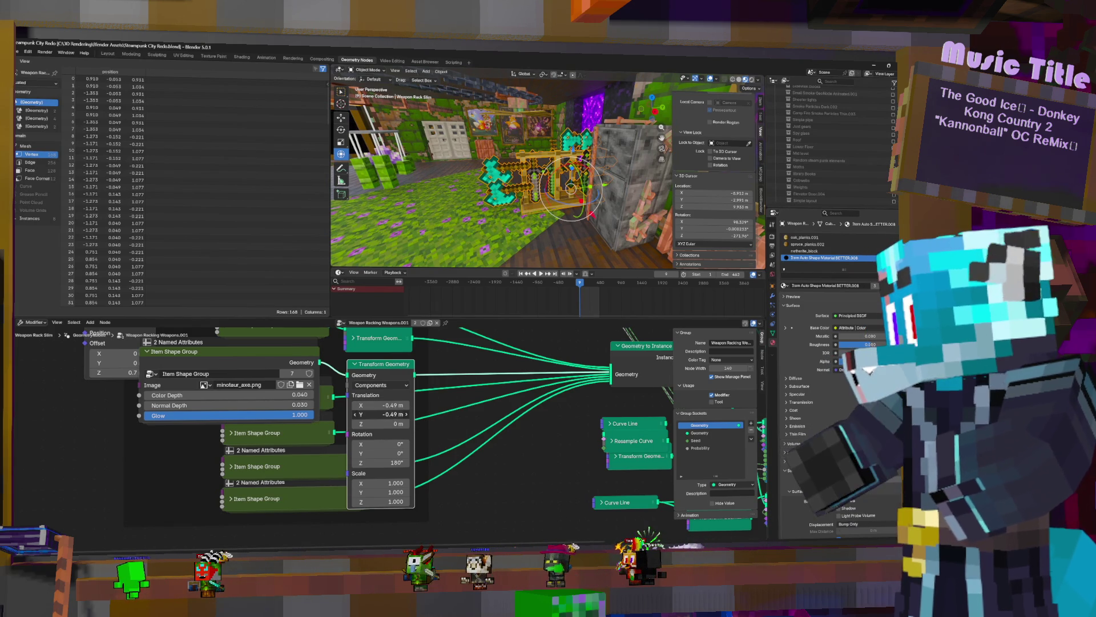
pyautogui.moveTo(382, 413)
pyautogui.mouseDown()
pyautogui.moveTo(402, 413)
pyautogui.moveTo(398, 404)
pyautogui.mouseUp()
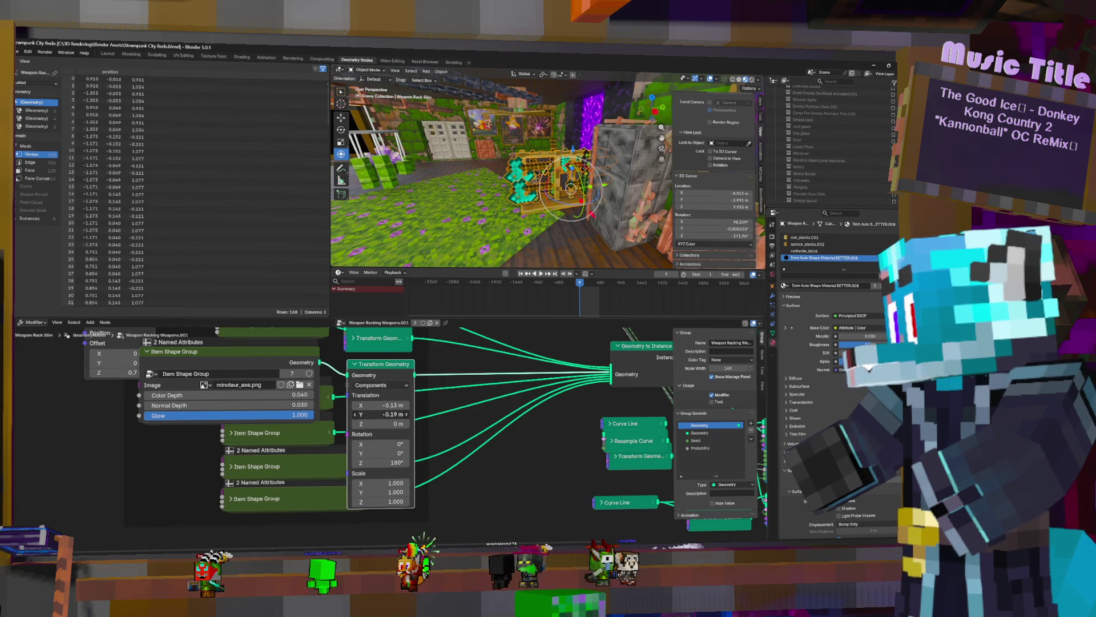
pyautogui.moveTo(382, 414); pyautogui.dragTo(364, 414)
pyautogui.moveTo(548, 171)
pyautogui.mouseDown(button='middle')
pyautogui.moveTo(514, 189)
pyautogui.moveTo(531, 176)
pyautogui.moveTo(480, 184)
pyautogui.moveTo(577, 169)
pyautogui.moveTo(545, 160)
pyautogui.moveTo(597, 155)
pyautogui.moveTo(794, 315)
pyautogui.mouseUp(button='middle')
pyautogui.scroll(3, 514, 189)
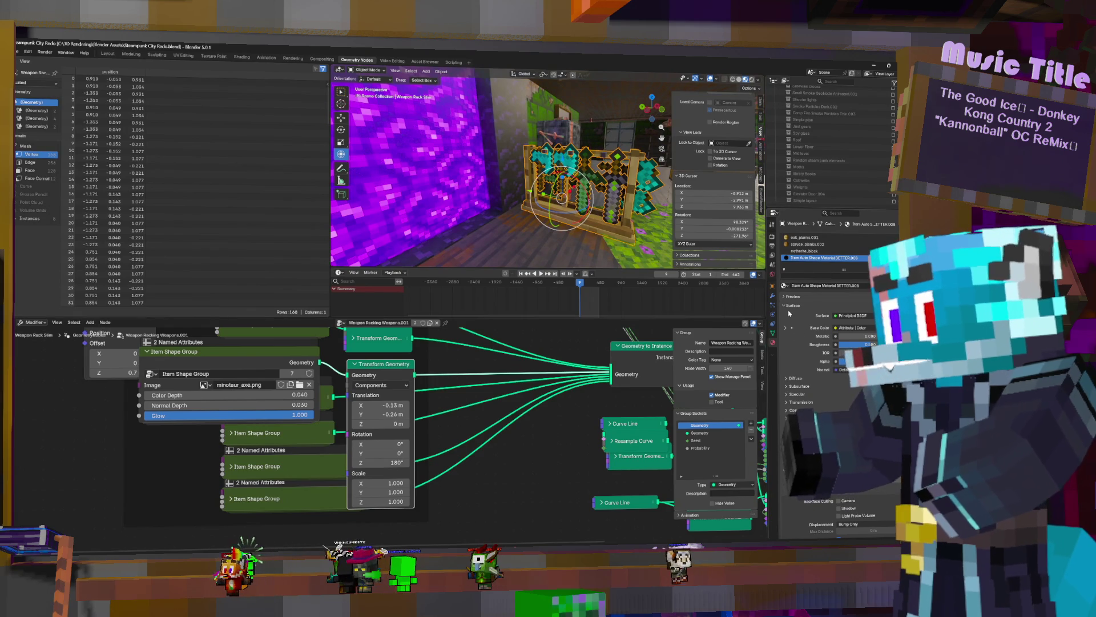
# In the geometry nodes modifier, reroll the seed a few times and lower the weapon Probability
pyautogui.click(773, 295)
pyautogui.click(867, 265)
pyautogui.click(867, 266)
pyautogui.moveTo(856, 267); pyautogui.dragTo(891, 265)
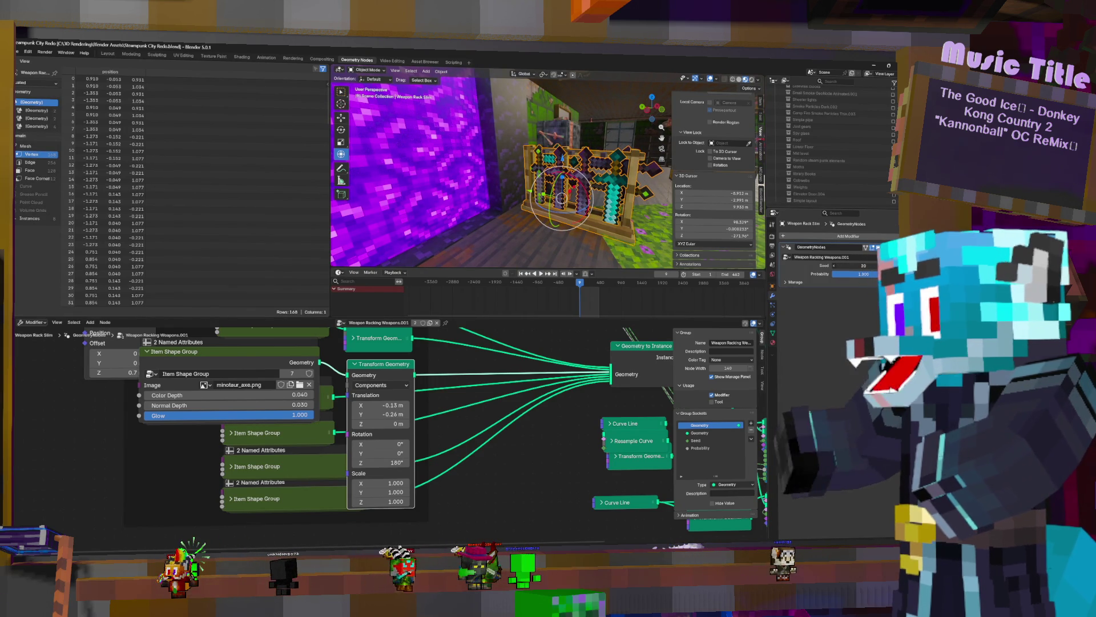
pyautogui.moveTo(861, 273)
pyautogui.mouseDown()
pyautogui.moveTo(840, 273)
pyautogui.moveTo(895, 266)
pyautogui.mouseUp()
# Step the Seed up repeatedly to 93, trying a new weapon arrangement each time
pyautogui.click(878, 266)
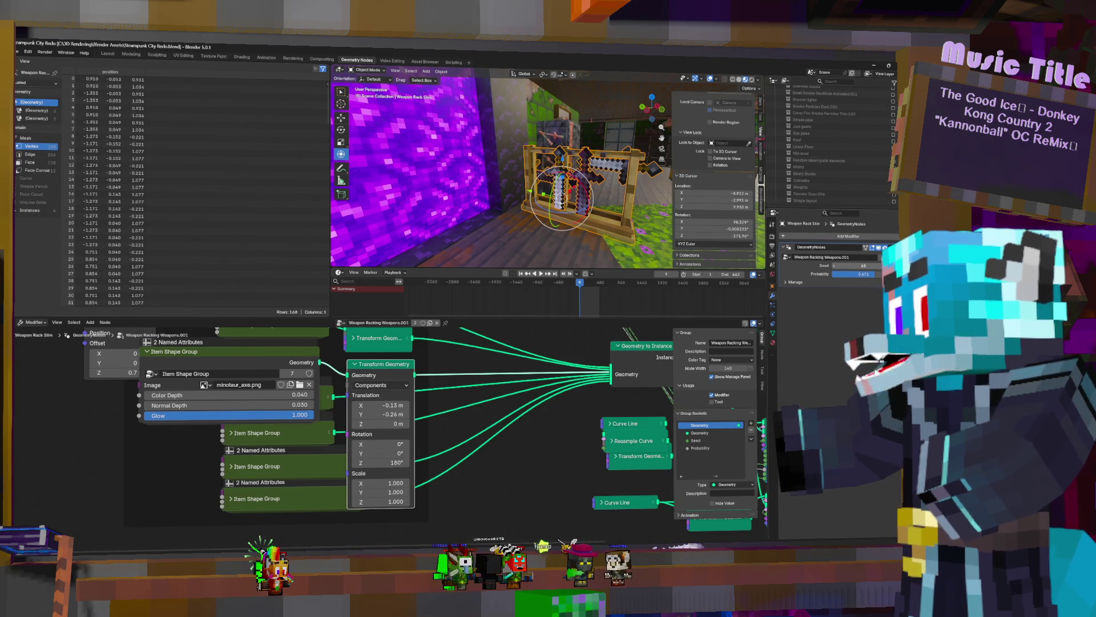
pyautogui.click(878, 266)
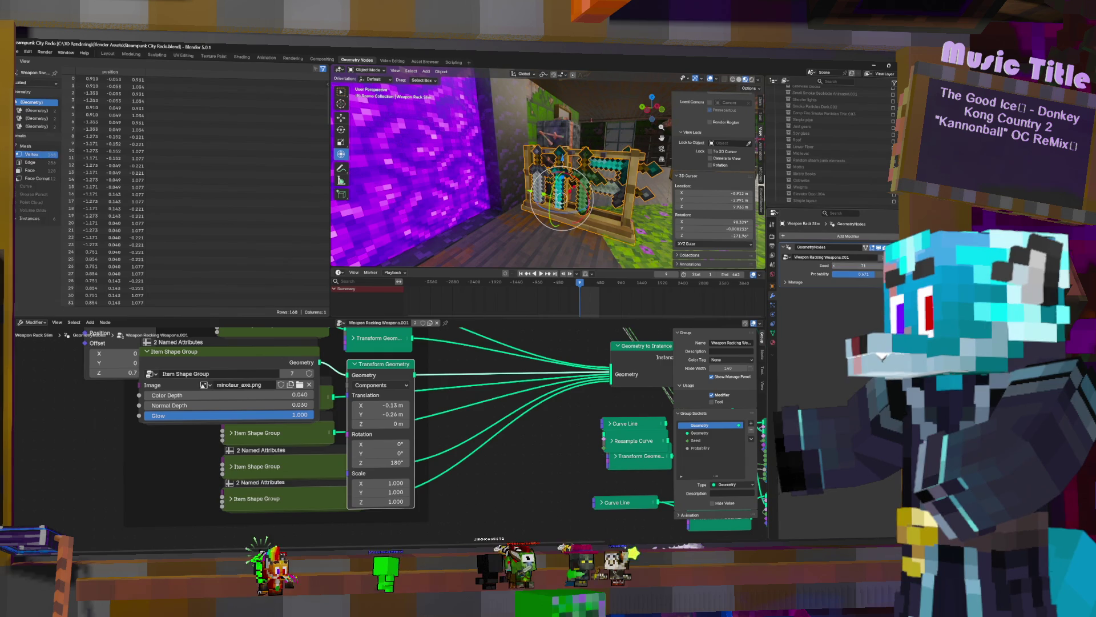
pyautogui.click(878, 266)
pyautogui.click(879, 266)
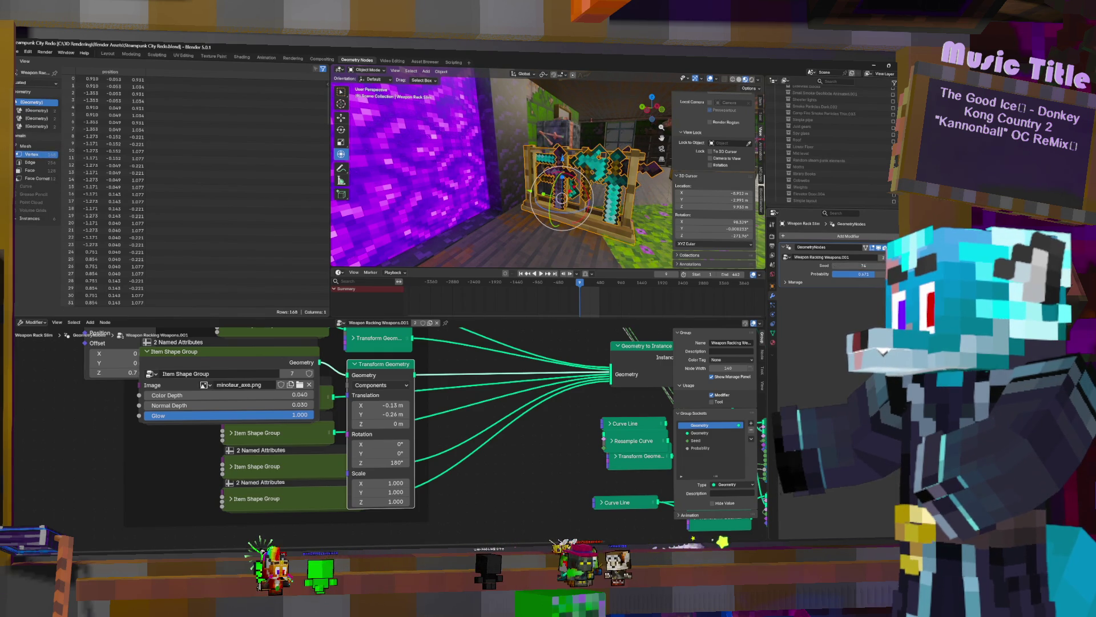
pyautogui.click(878, 265)
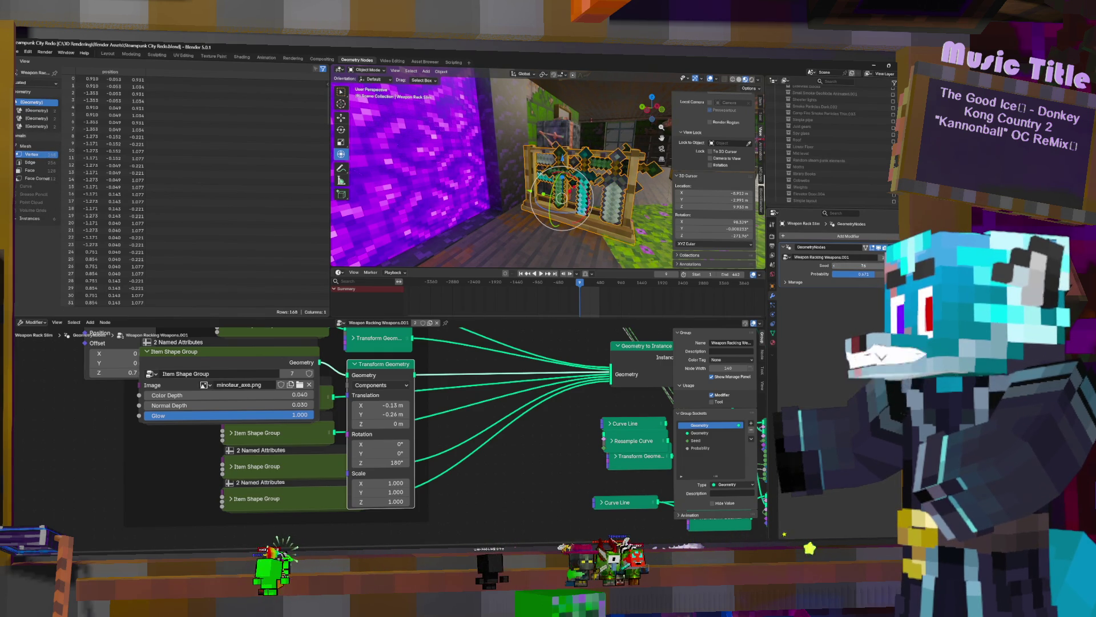
pyautogui.click(878, 266)
pyautogui.click(877, 266)
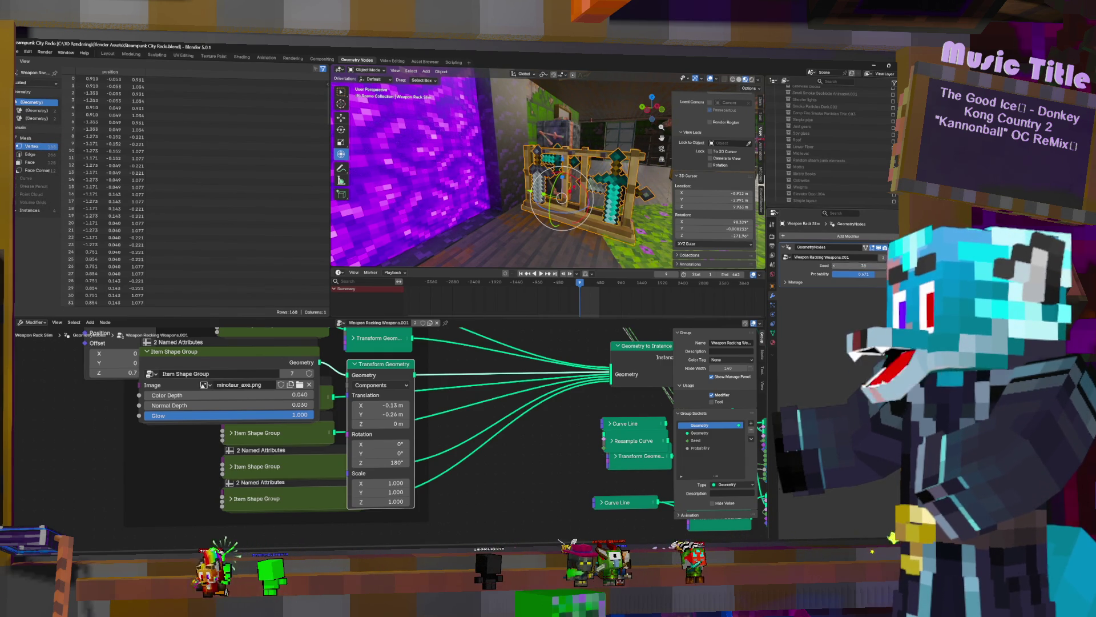
pyautogui.click(878, 265)
pyautogui.click(877, 266)
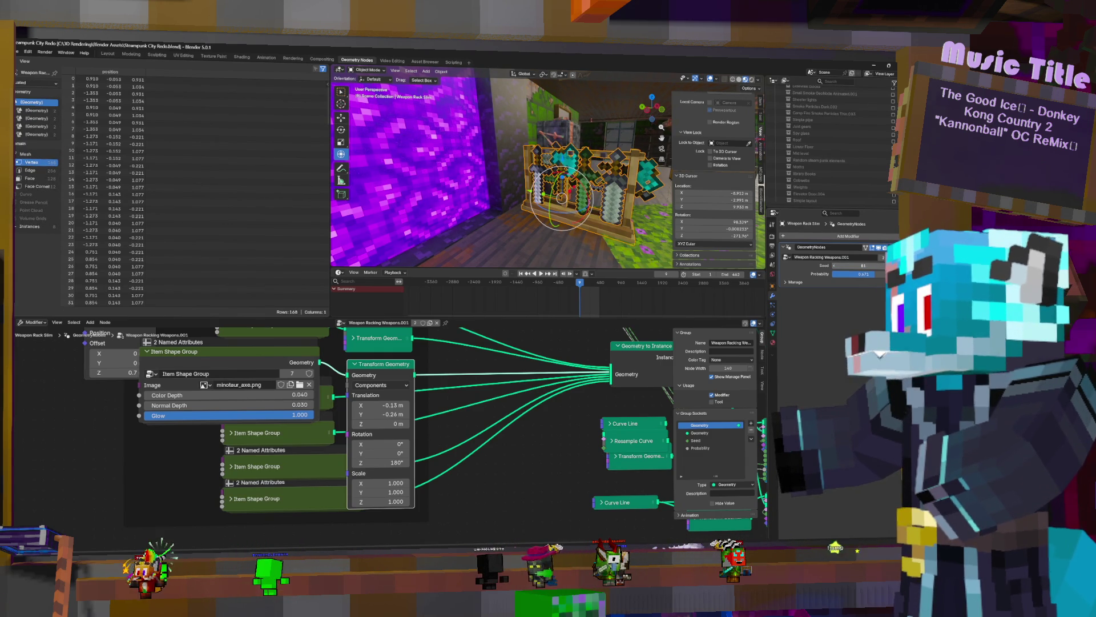
pyautogui.click(878, 265)
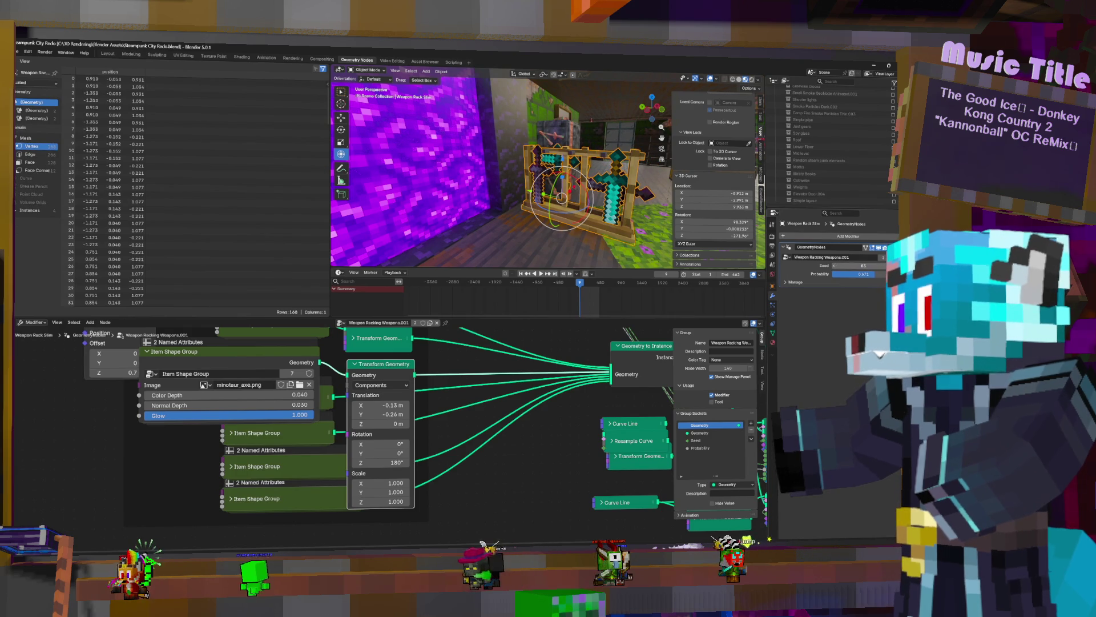
pyautogui.click(878, 265)
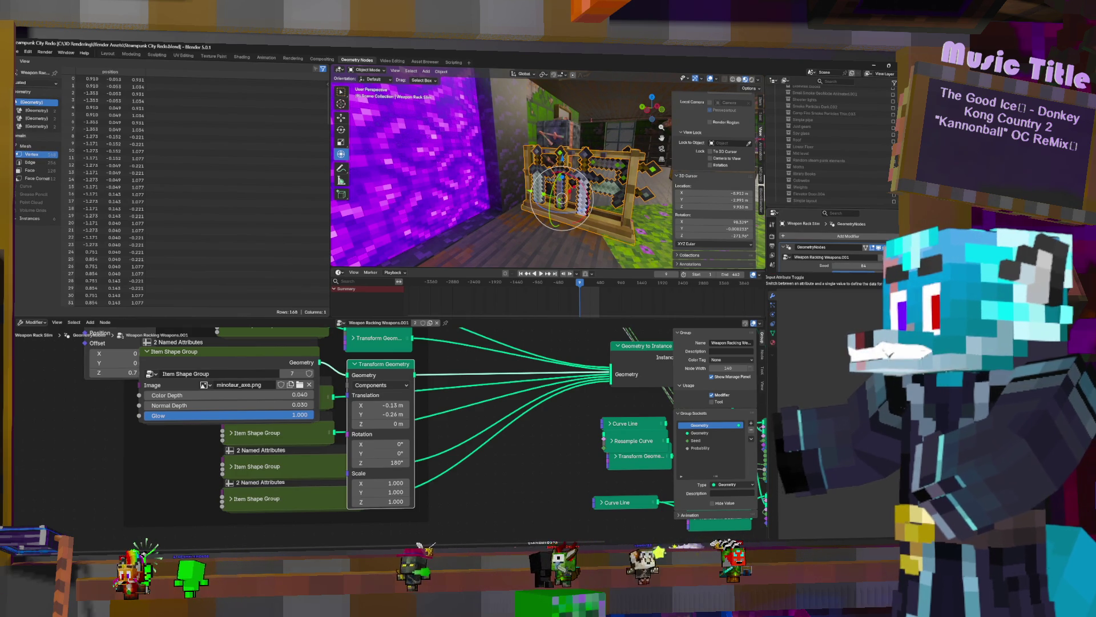
pyautogui.click(877, 266)
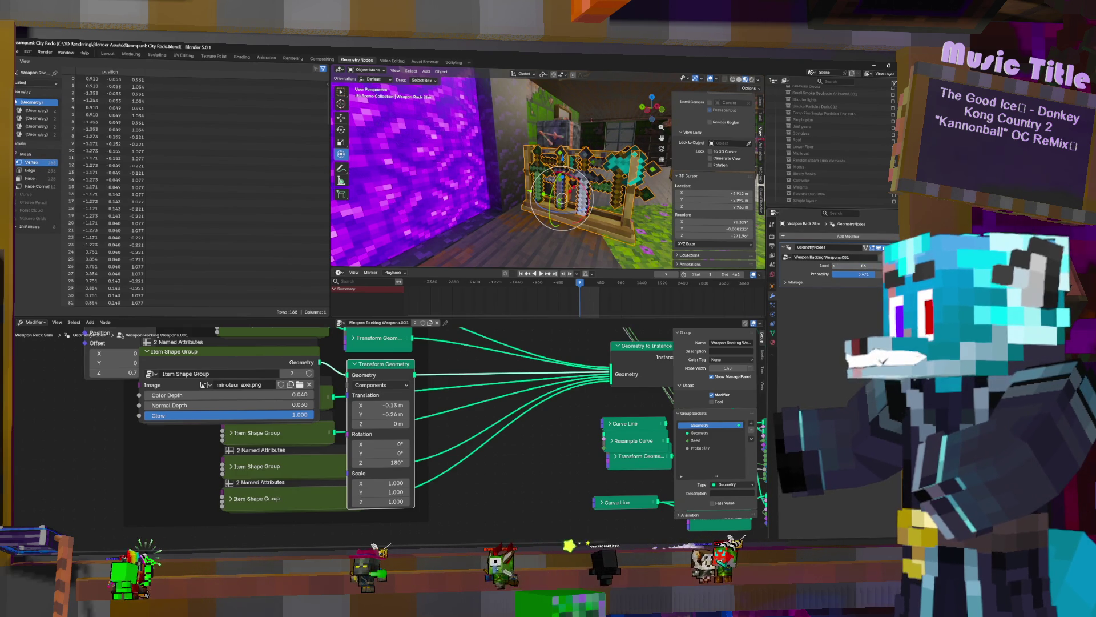
pyautogui.click(876, 264)
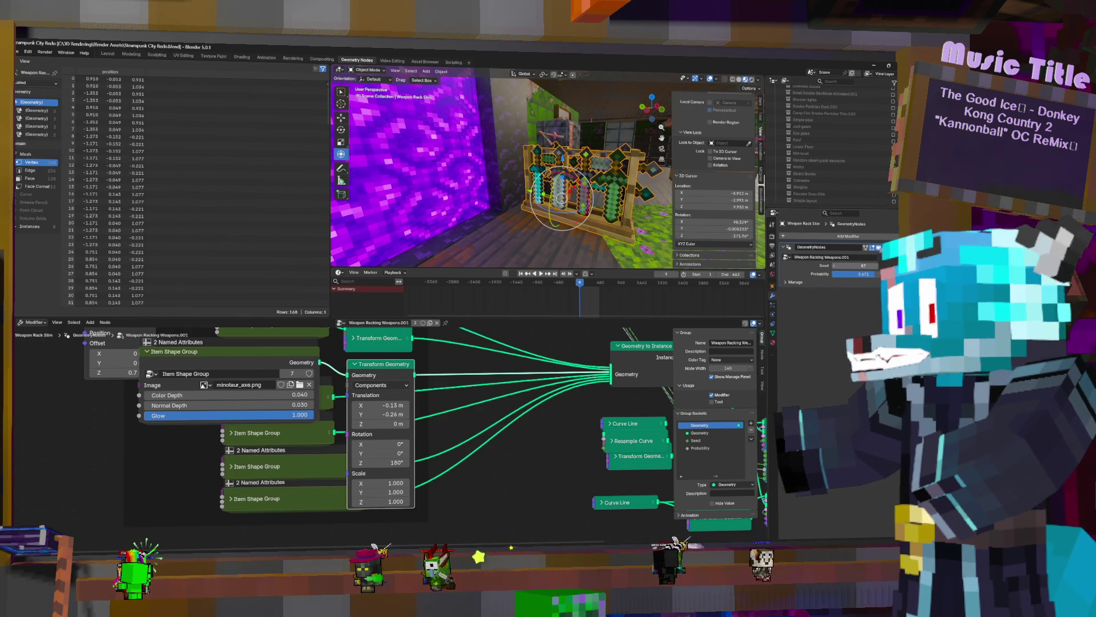
pyautogui.click(876, 265)
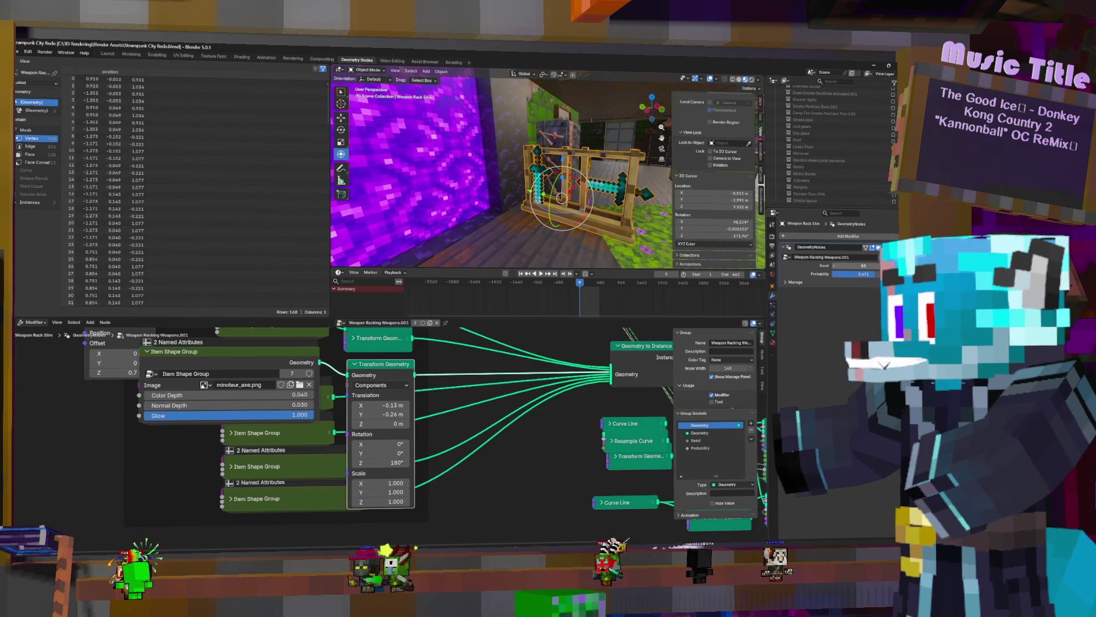
pyautogui.click(877, 265)
pyautogui.click(876, 265)
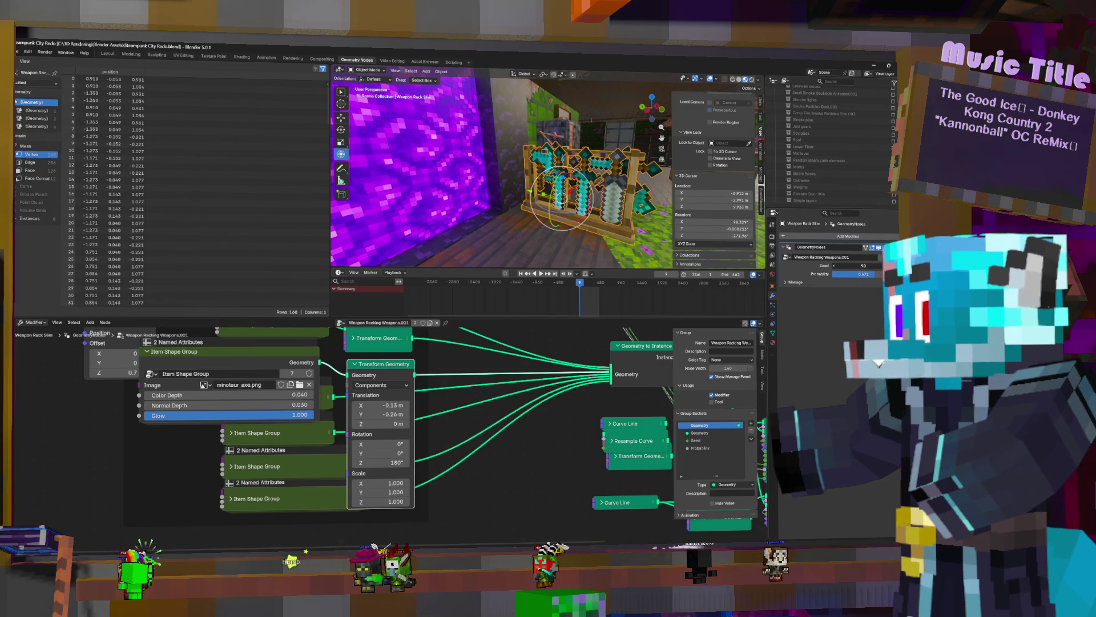
pyautogui.click(877, 265)
pyautogui.click(877, 265)
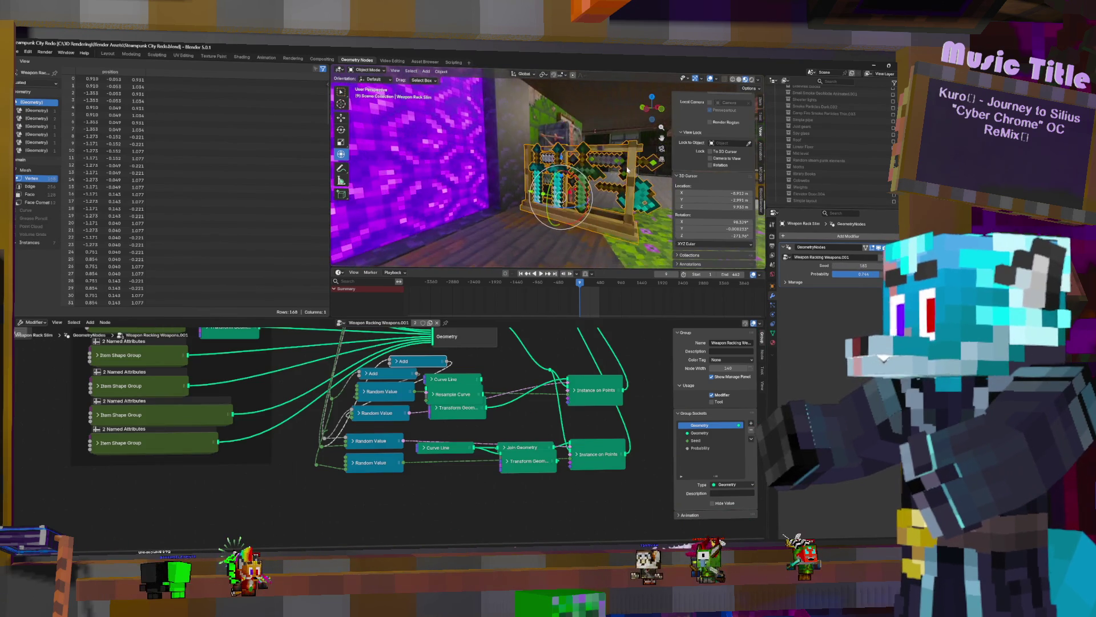
pyautogui.moveTo(588, 197); pyautogui.dragTo(488, 216, button='middle')
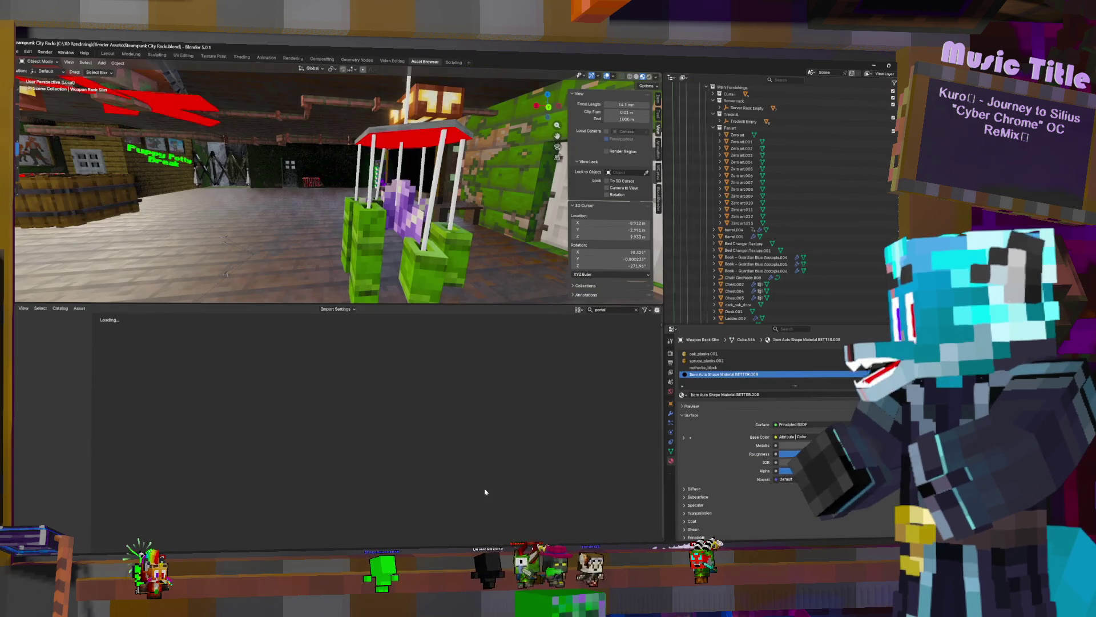
# Clear the portal asset search, make Main Furnishings active, and start dragging a potted plant into the room
pyautogui.click(425, 62)
pyautogui.moveTo(410, 257)
pyautogui.mouseDown(button='middle')
pyautogui.moveTo(377, 261)
pyautogui.moveTo(591, 326)
pyautogui.mouseUp(button='middle')
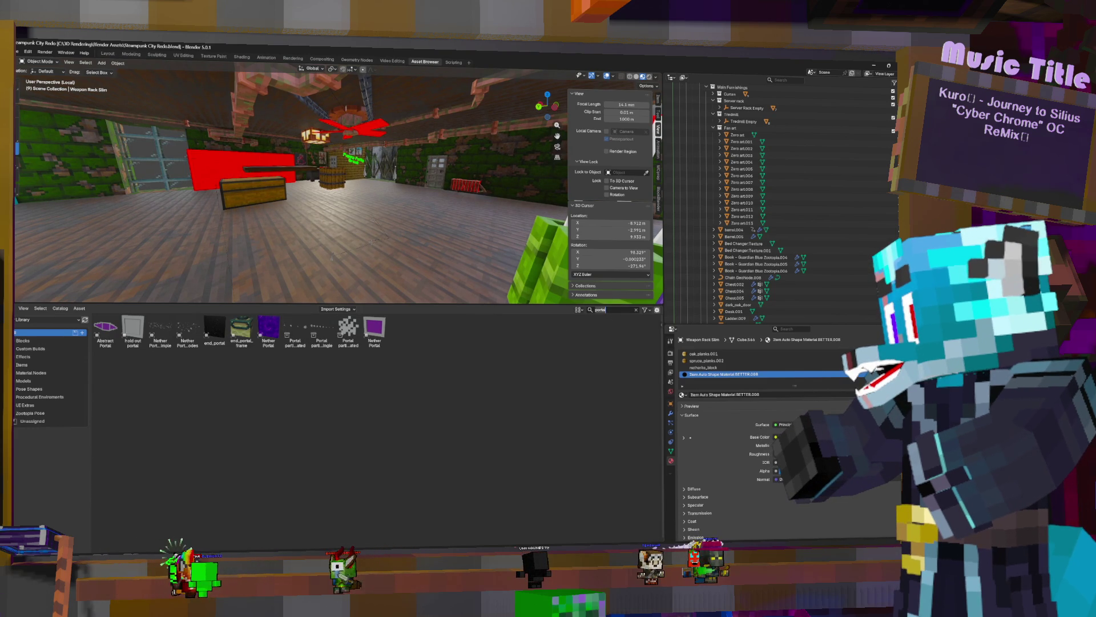
pyautogui.click(637, 311)
pyautogui.scroll(5, 722, 163)
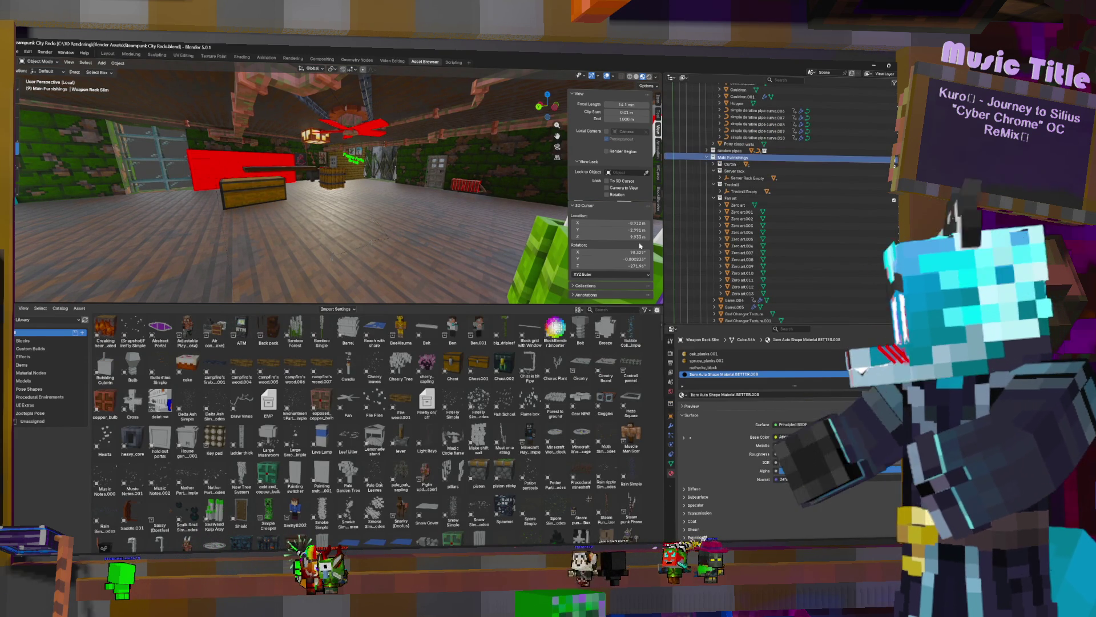
pyautogui.click(721, 159)
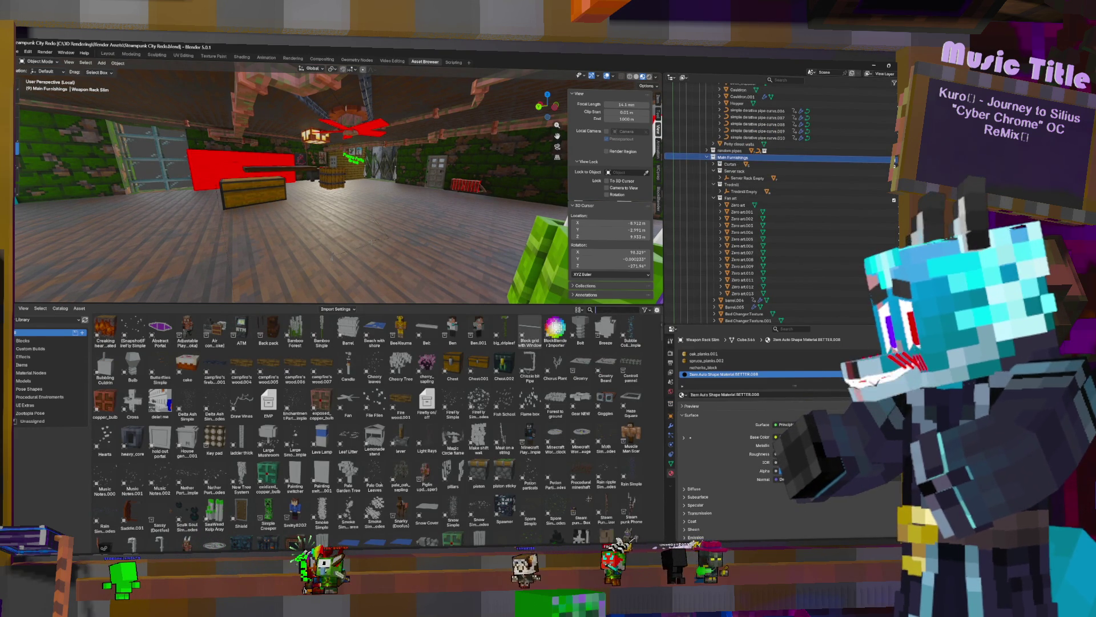
pyautogui.write('po')
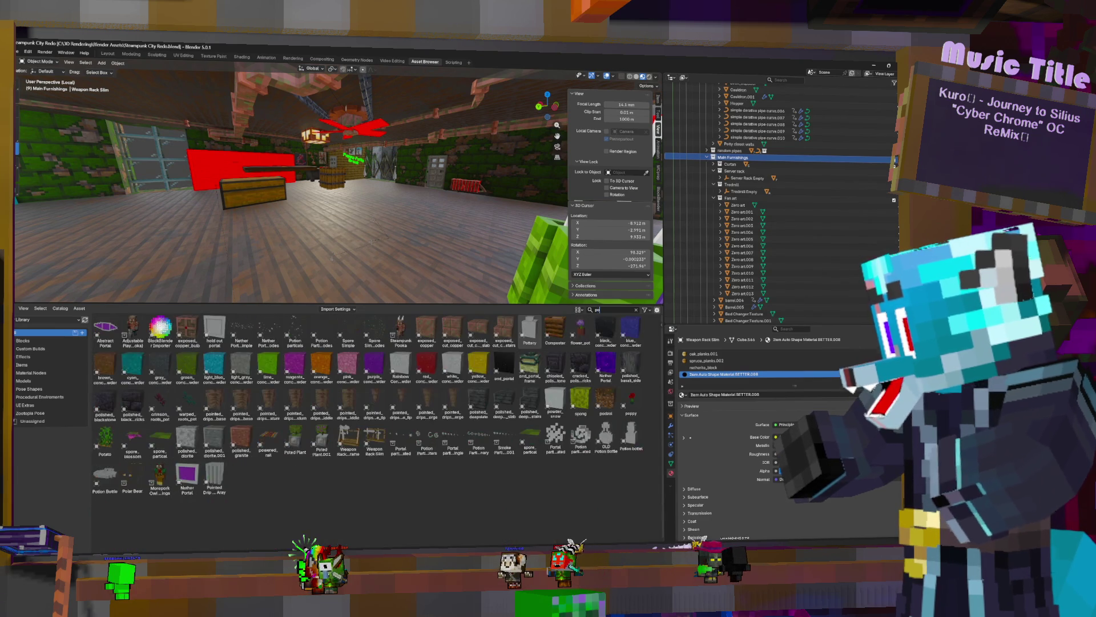
pyautogui.write('t')
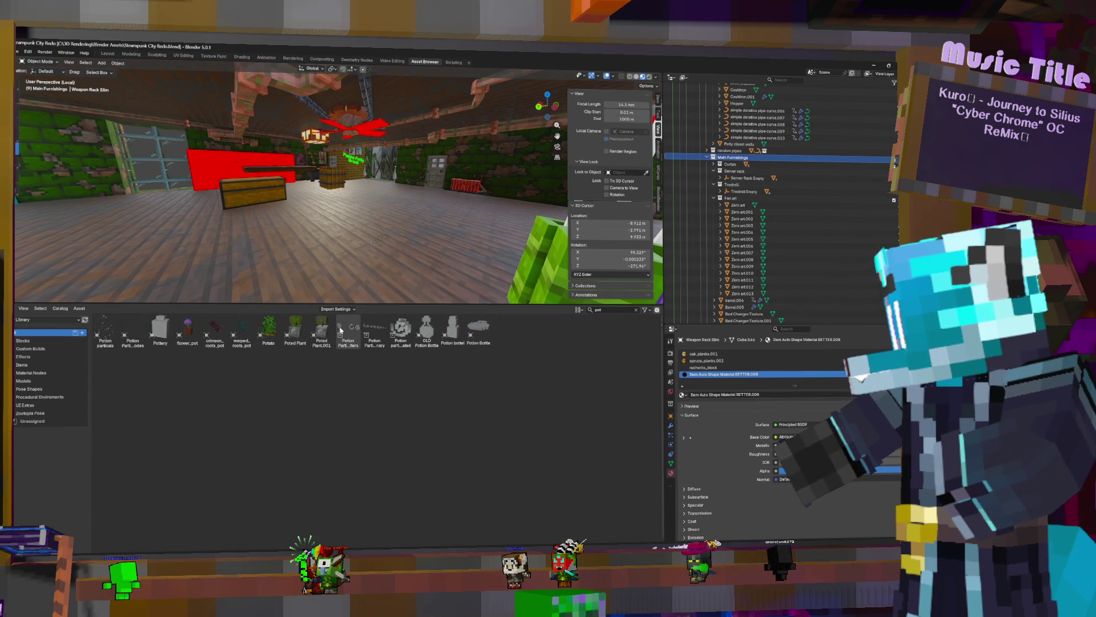
pyautogui.moveTo(319, 330); pyautogui.dragTo(375, 206)
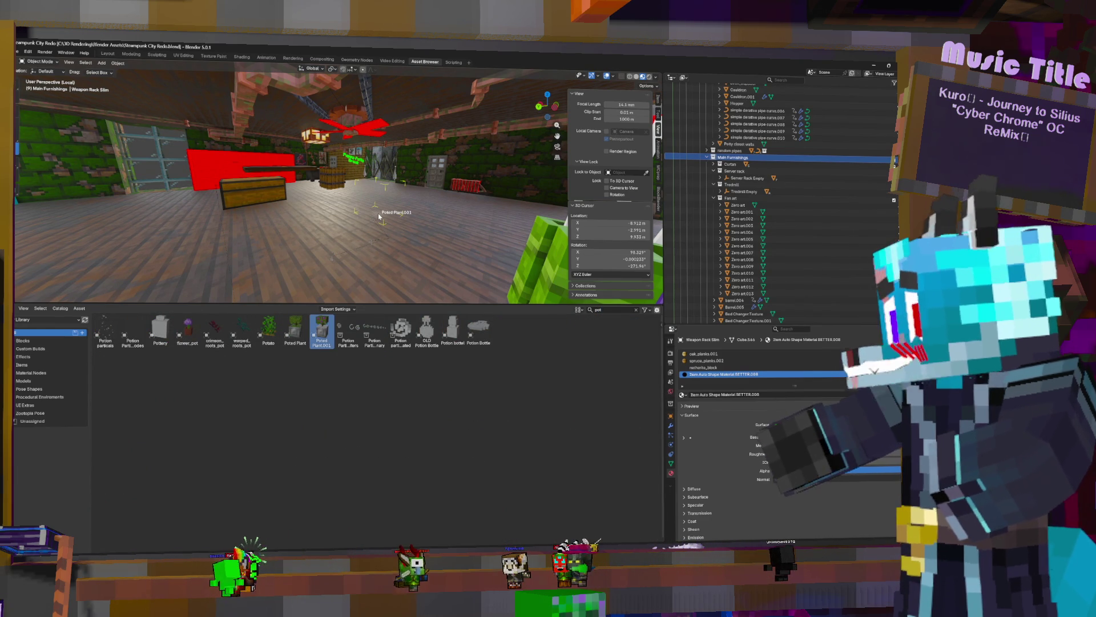
# Drop Potted Plant.001 onto the room floor and select it after checking the azalea object
pyautogui.moveTo(374, 206); pyautogui.dragTo(374, 205)
pyautogui.scroll(-10, 777, 204)
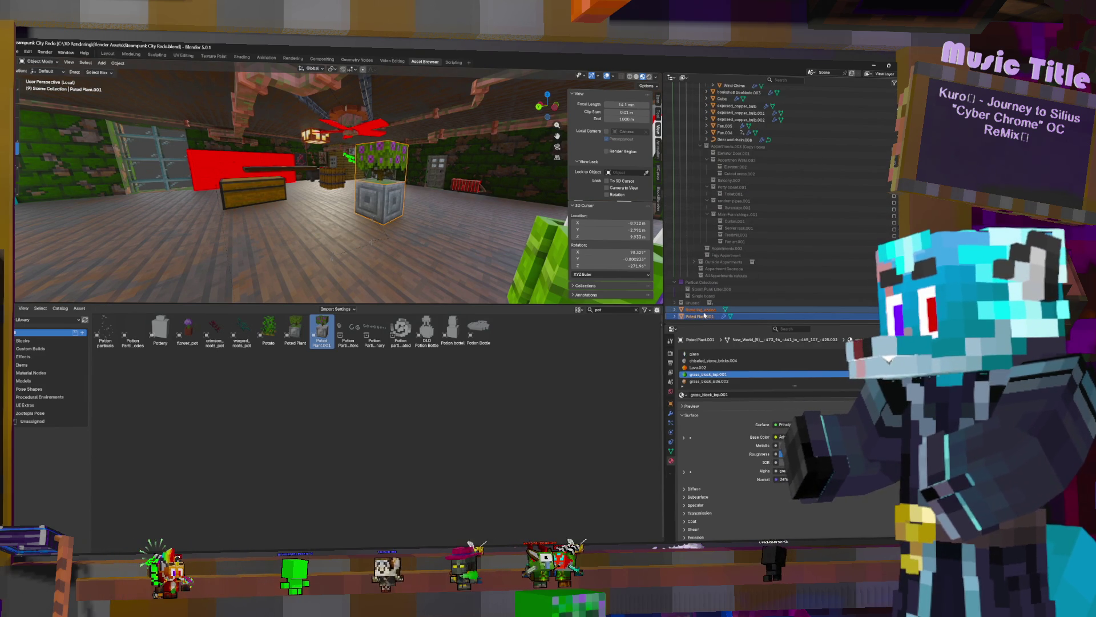
pyautogui.click(704, 310)
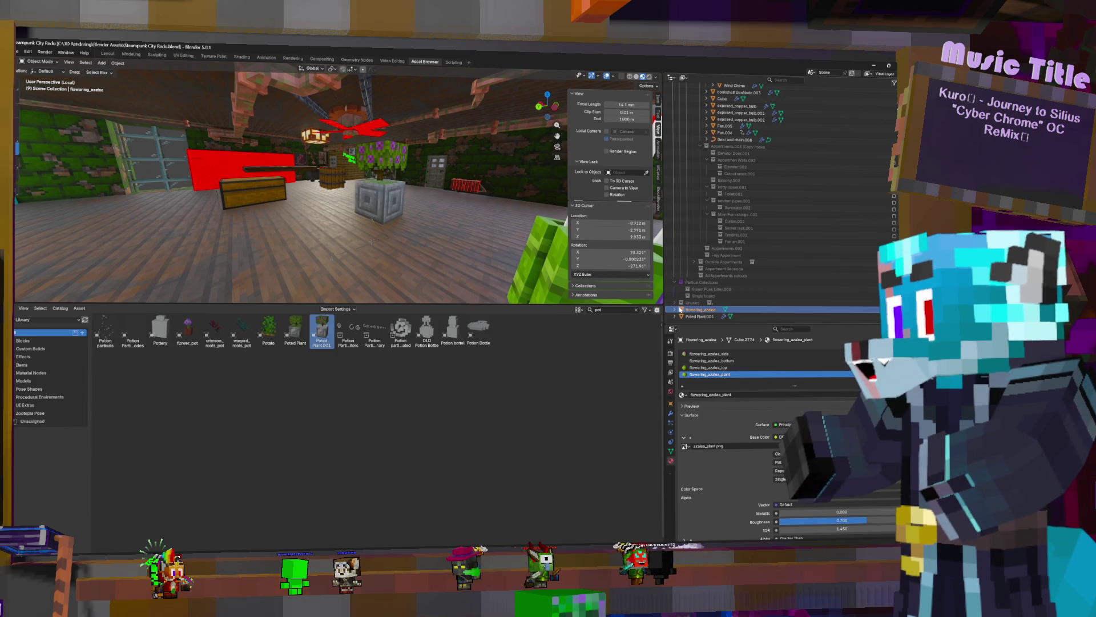
pyautogui.scroll(-5, 468, 222)
pyautogui.scroll(-5, 454, 228)
pyautogui.scroll(3, 442, 237)
pyautogui.scroll(3, 439, 232)
pyautogui.scroll(3, 438, 234)
pyautogui.scroll(3, 426, 226)
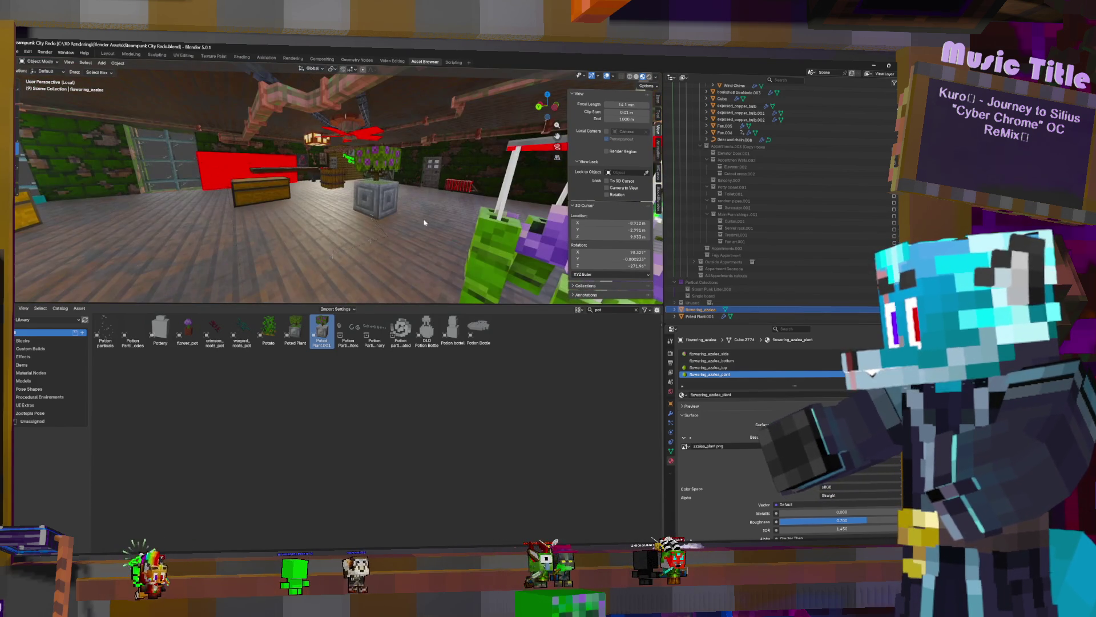
pyautogui.click(384, 196)
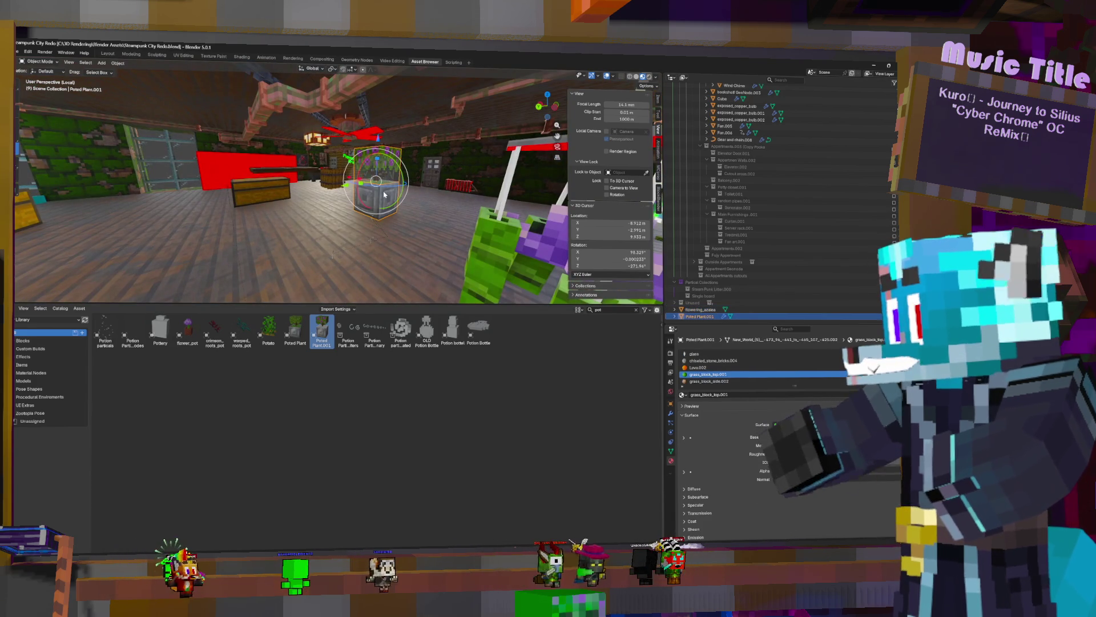
# Inspect the plant's Geometry Nodes modifier and undo its accidental removal
pyautogui.click(671, 414)
pyautogui.click(847, 363)
pyautogui.click(852, 370)
pyautogui.hotkey('ctrl', 'z')
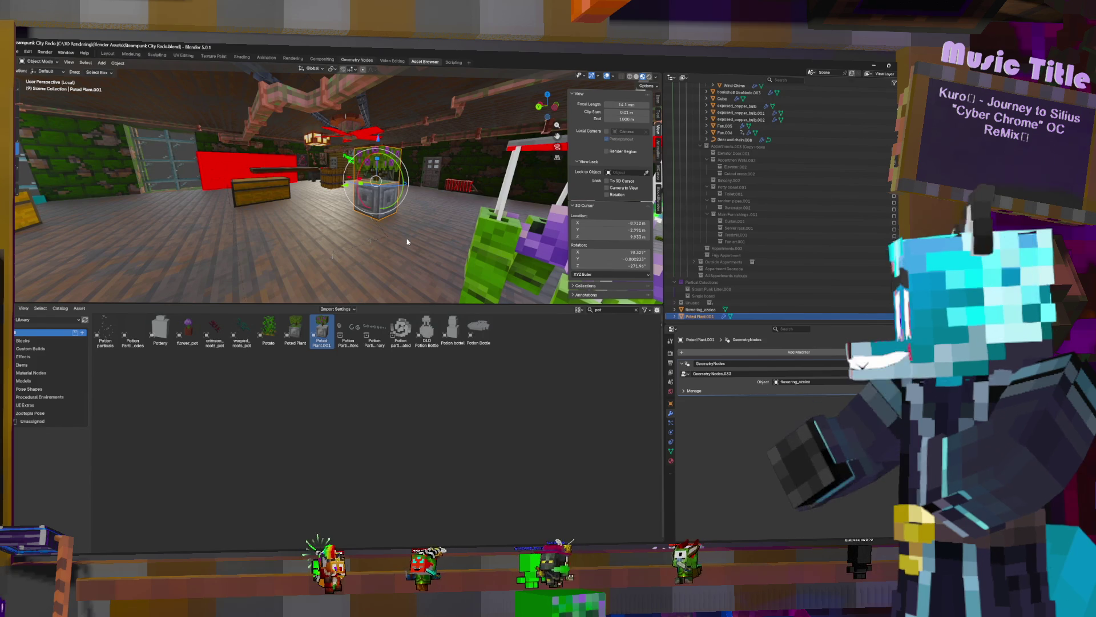
# Insert a Realize Instances node before the Group Output of the potted plant's node tree
pyautogui.click(357, 61)
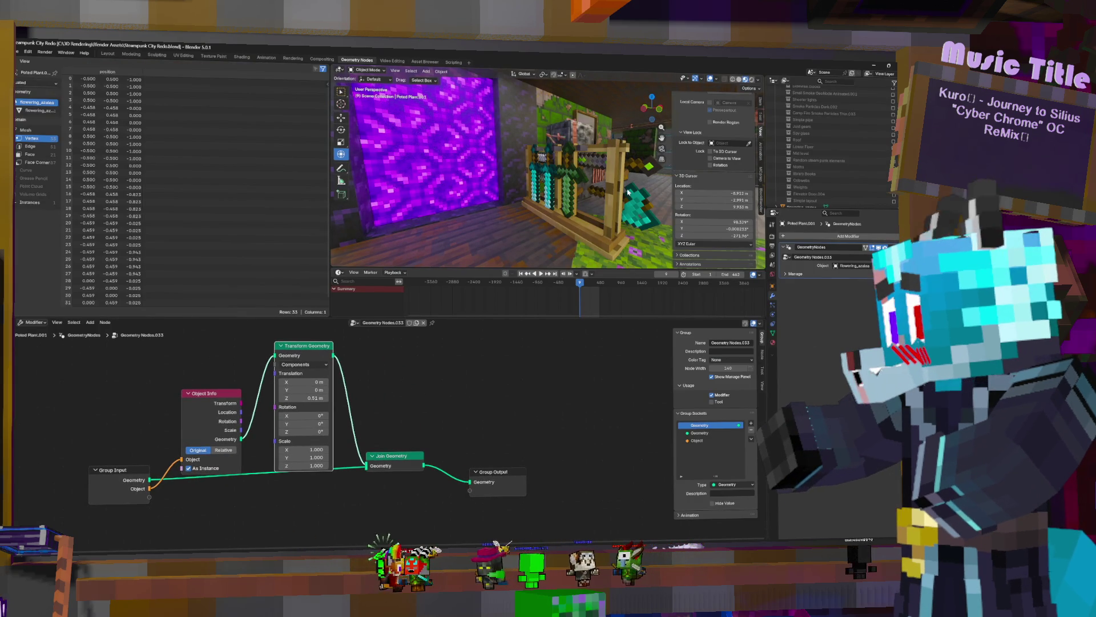
pyautogui.press('KP_Decimal')
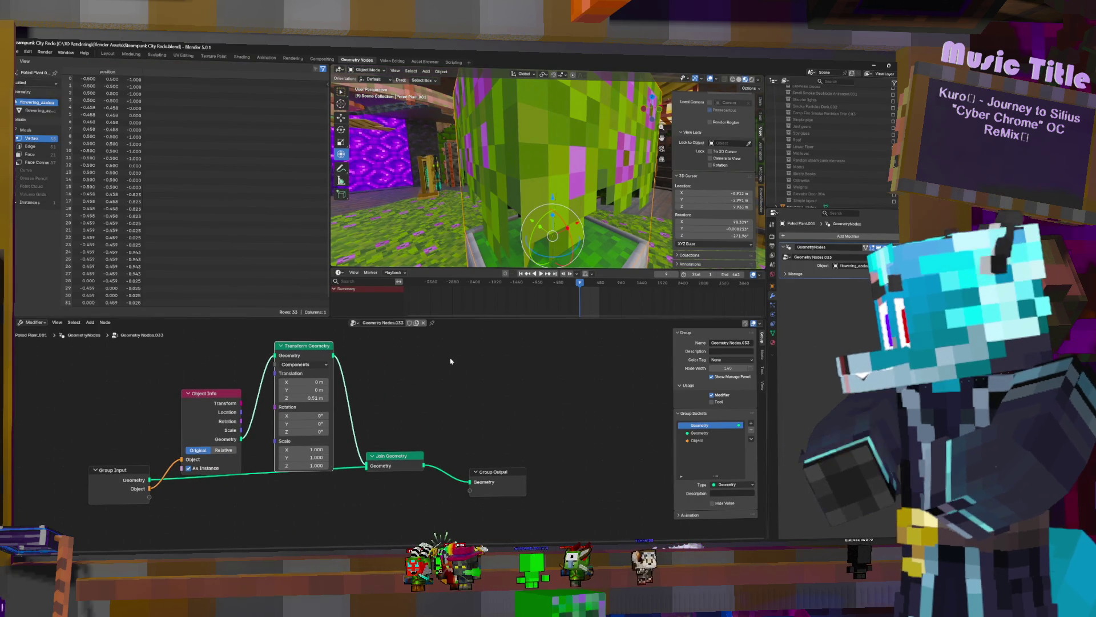
pyautogui.hotkey('shift', 'a')
pyautogui.write('real')
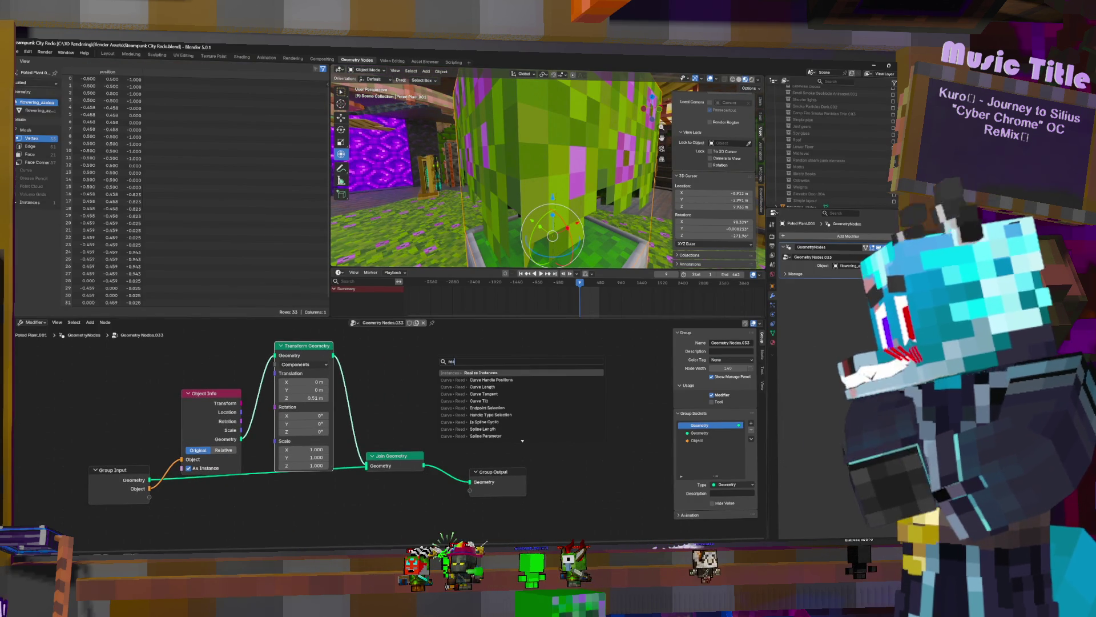
pyautogui.press('Return')
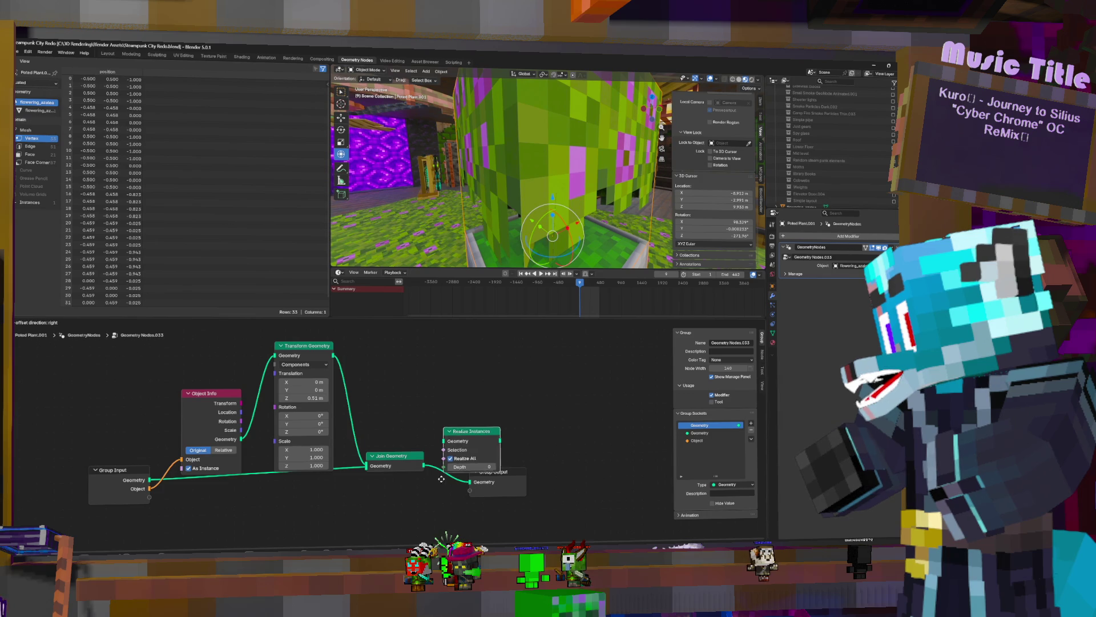
pyautogui.click(458, 463)
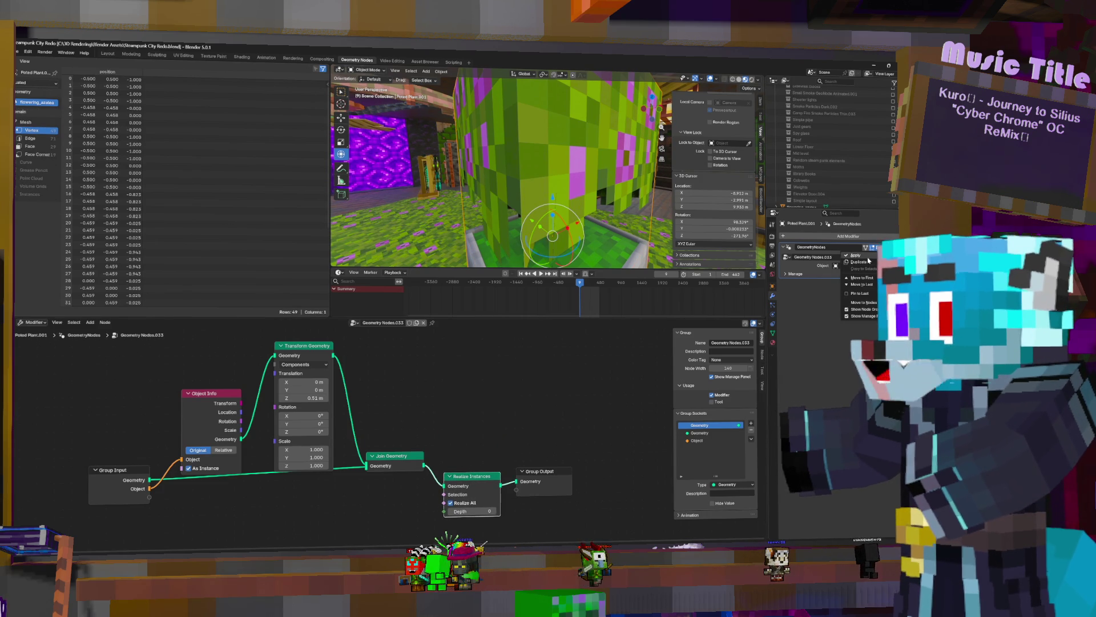
# Apply the Geometry Nodes modifier to bake the plant, then select flowering_azalea
pyautogui.click(856, 255)
pyautogui.scroll(-2, 826, 165)
pyautogui.click(801, 194)
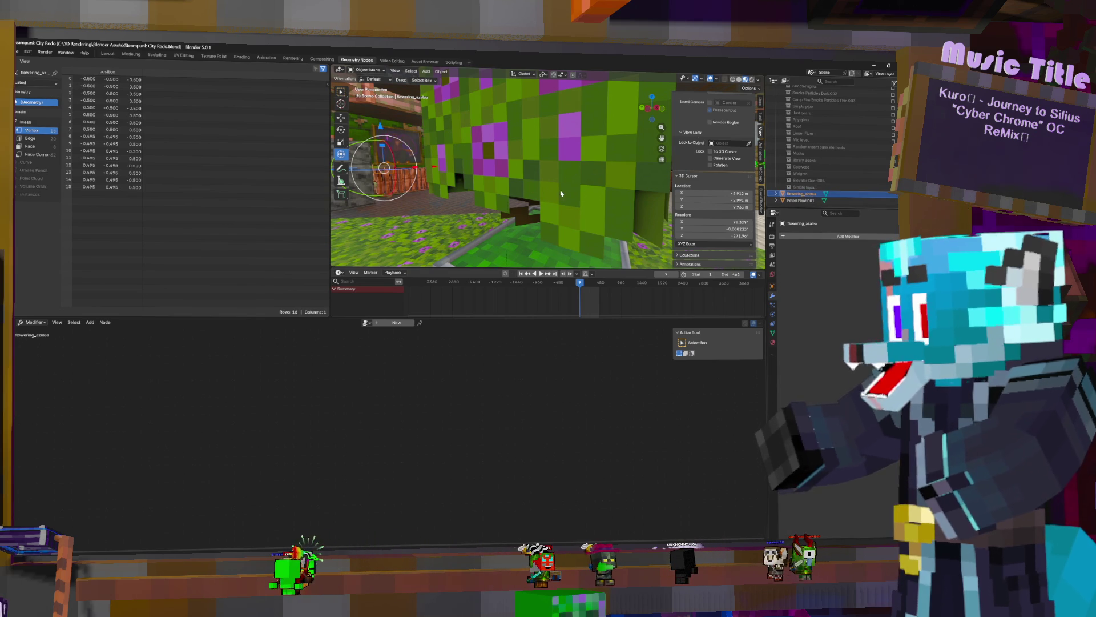
# Delete the leftover azalea object and scale the potted plant down to about 0.78
pyautogui.press('Delete')
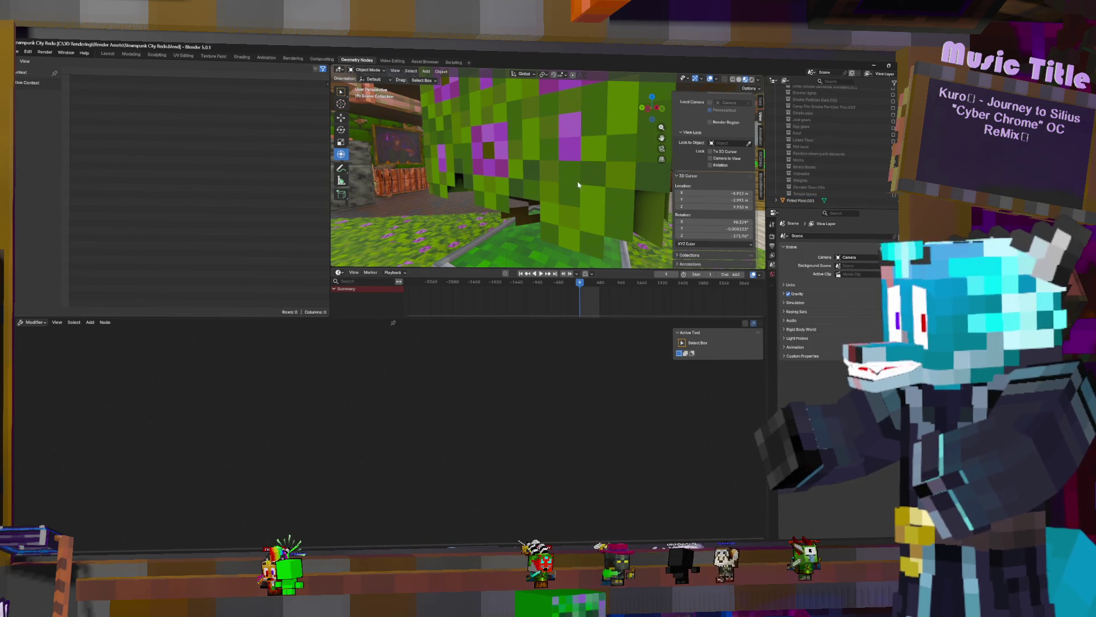
pyautogui.click(578, 184)
pyautogui.scroll(-2, 582, 189)
pyautogui.scroll(-3, 587, 193)
pyautogui.scroll(-2, 590, 196)
pyautogui.moveTo(590, 196); pyautogui.dragTo(705, 209, button='middle')
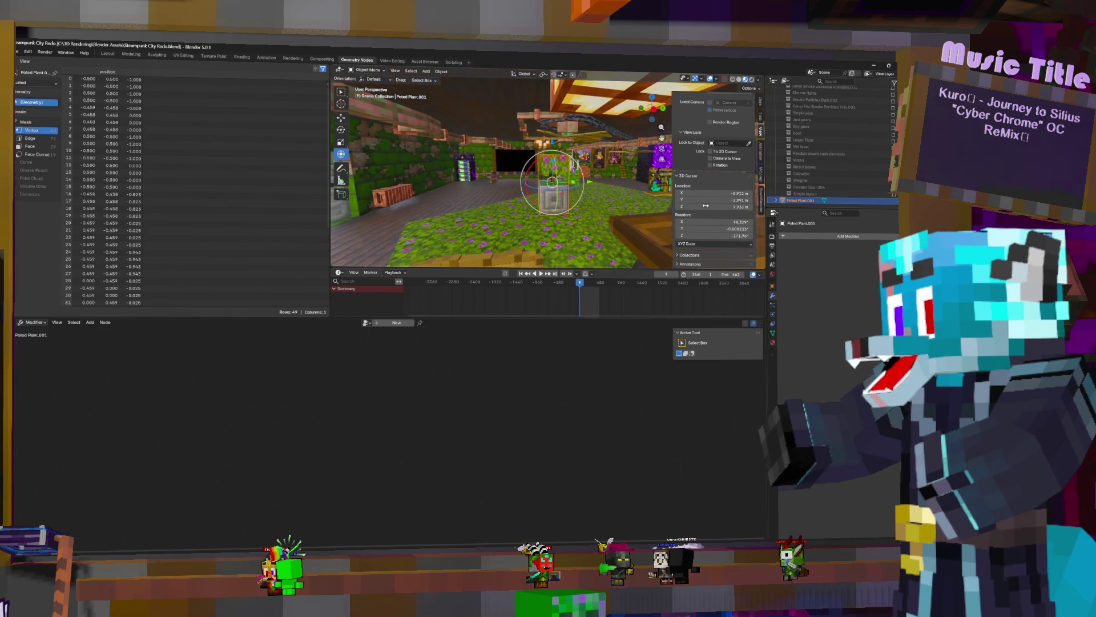
pyautogui.press('s')
pyautogui.click(641, 172)
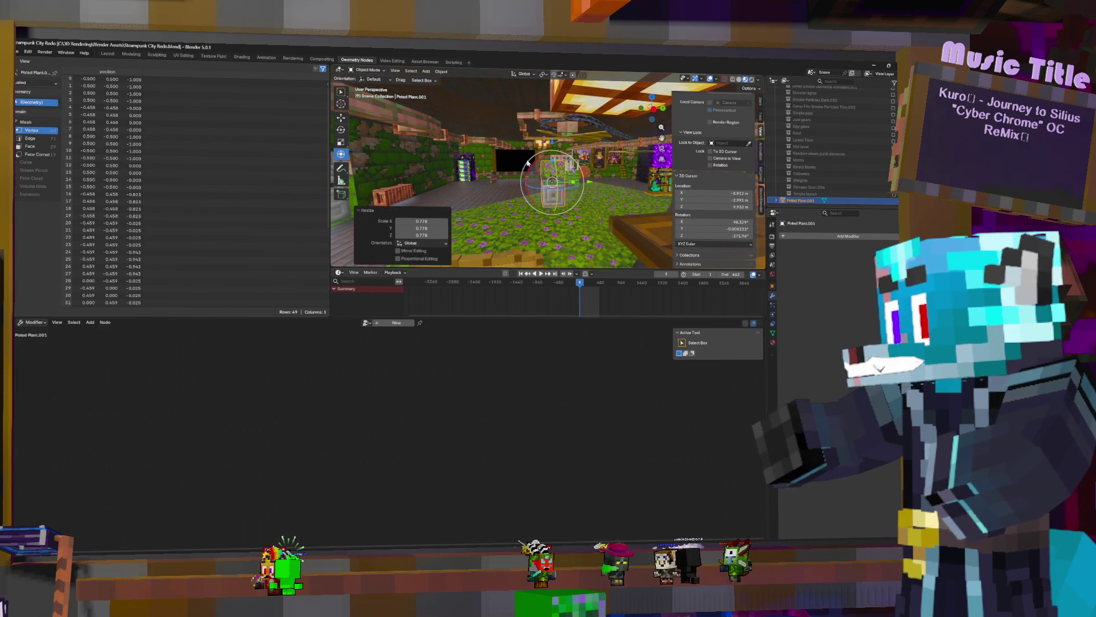
# Move the plant along Z then X to a new spot in the room
pyautogui.press('g')
pyautogui.press('z')
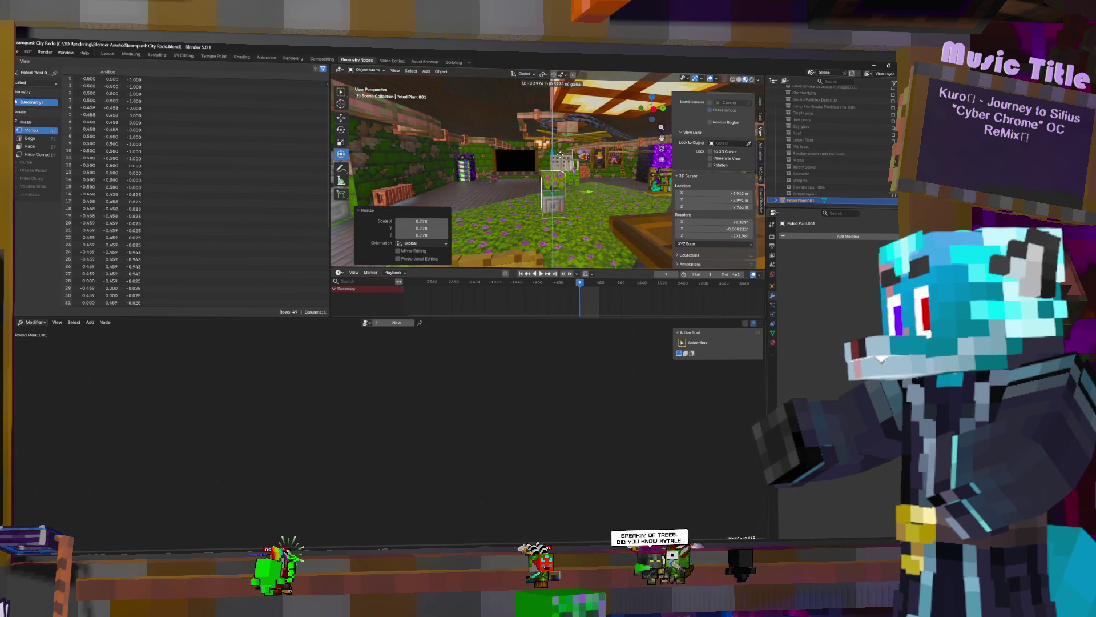
pyautogui.press('Return')
pyautogui.press('g')
pyautogui.press('x')
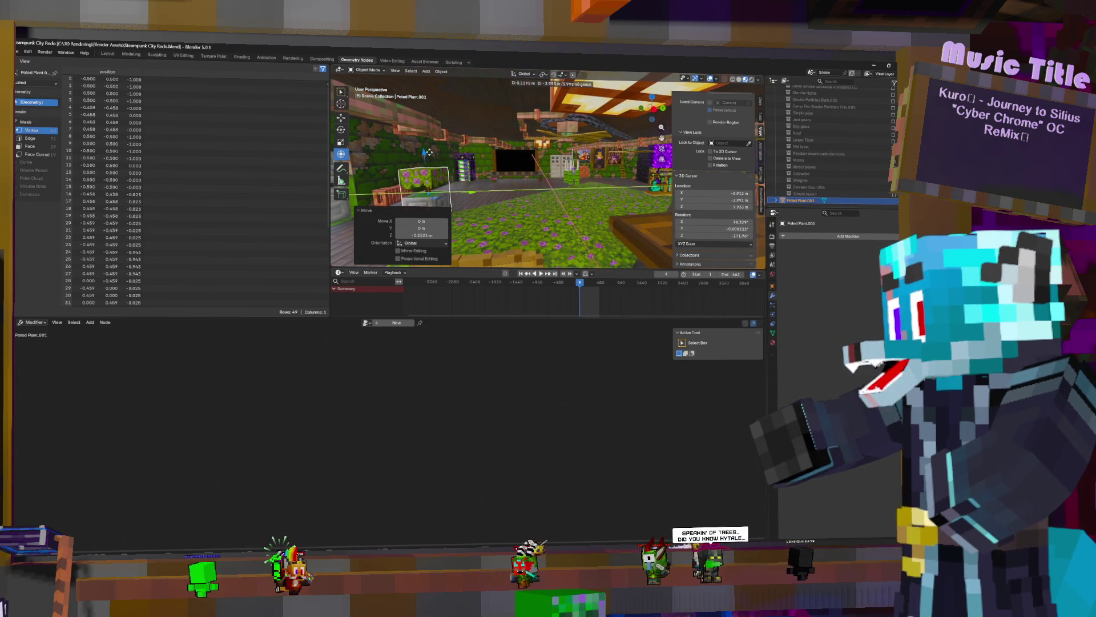
pyautogui.press('Return')
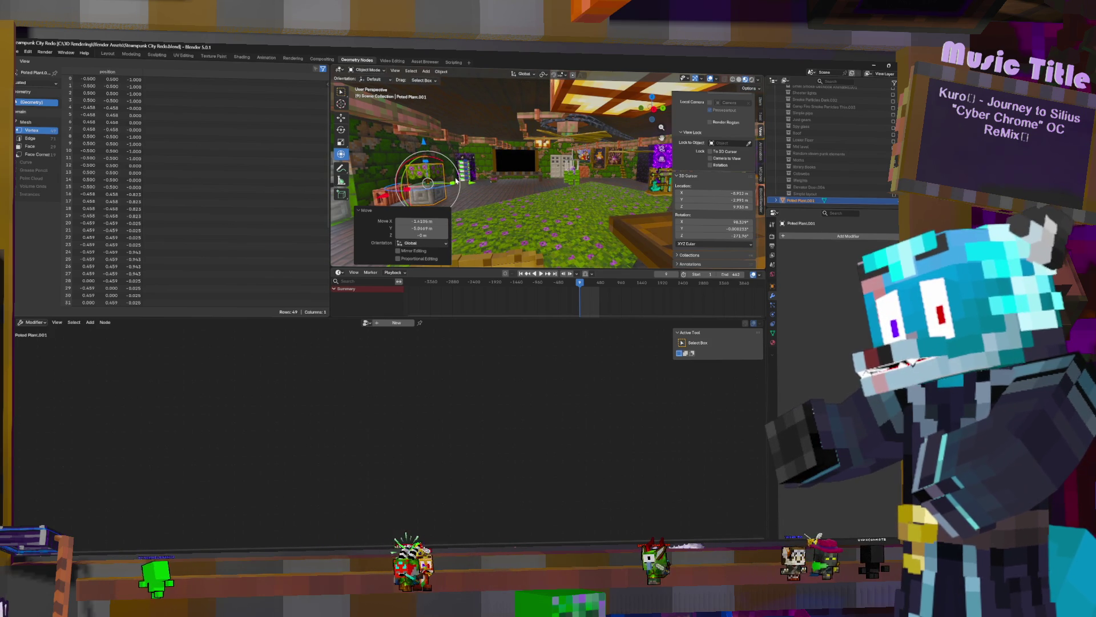
pyautogui.moveTo(457, 177)
pyautogui.mouseDown(button='middle')
pyautogui.moveTo(588, 168)
pyautogui.moveTo(626, 137)
pyautogui.mouseUp(button='middle')
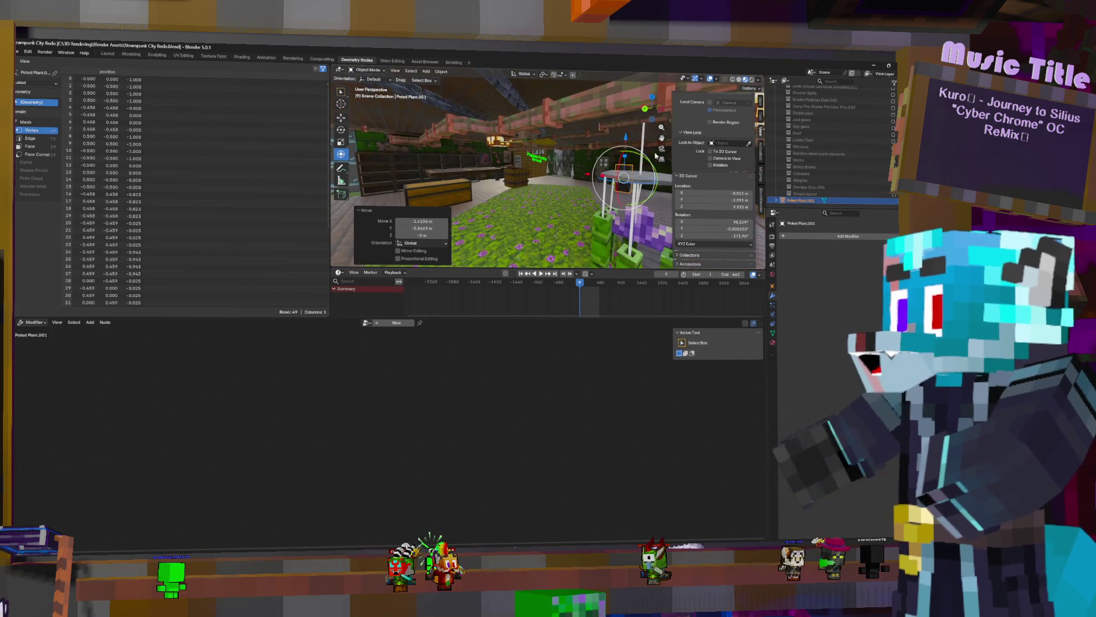
# Slide the potted plant across the floor toward the wooden railing
pyautogui.press('g')
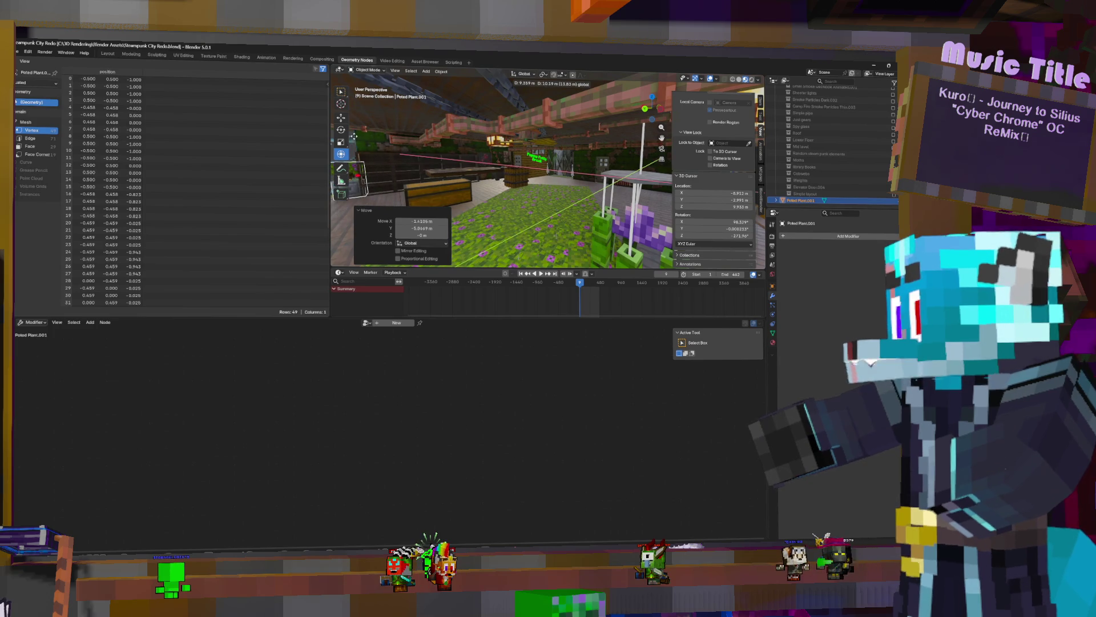
pyautogui.click(410, 172)
pyautogui.moveTo(406, 174)
pyautogui.mouseDown(button='middle')
pyautogui.moveTo(575, 195)
pyautogui.moveTo(557, 171)
pyautogui.mouseUp(button='middle')
pyautogui.press('g')
pyautogui.hotkey('shift', 'z')
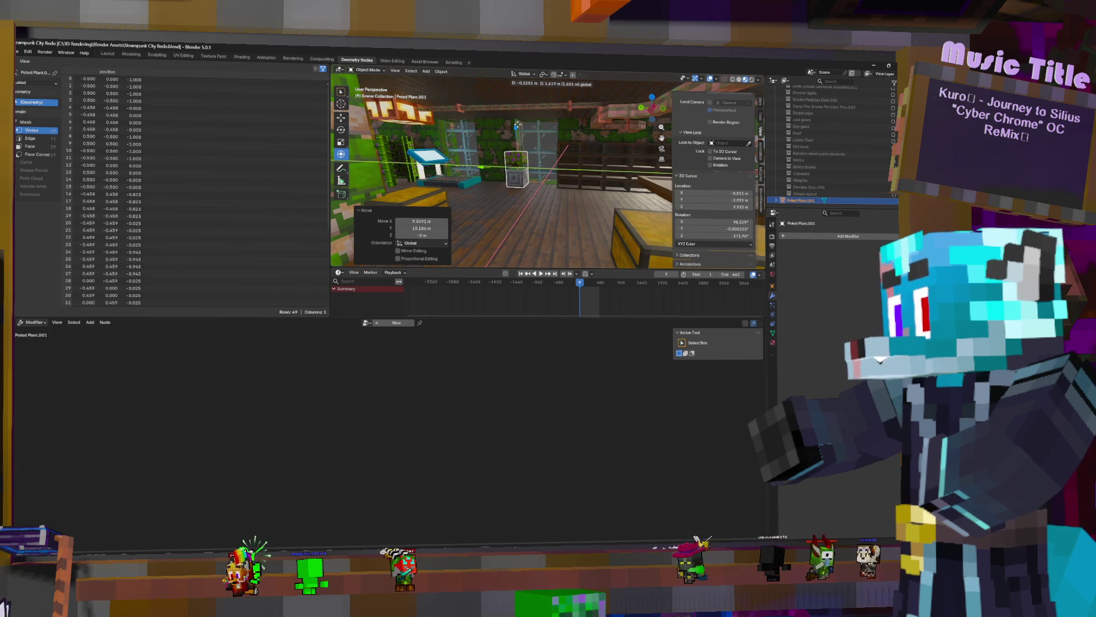
pyautogui.click(517, 126)
# Nudge the plant along Y to settle it beside the railing
pyautogui.moveTo(517, 127)
pyautogui.mouseDown(button='middle')
pyautogui.moveTo(591, 149)
pyautogui.moveTo(584, 158)
pyautogui.moveTo(565, 142)
pyautogui.moveTo(604, 181)
pyautogui.moveTo(595, 182)
pyautogui.mouseUp(button='middle')
pyautogui.press('g')
pyautogui.press('y')
pyautogui.click(521, 134)
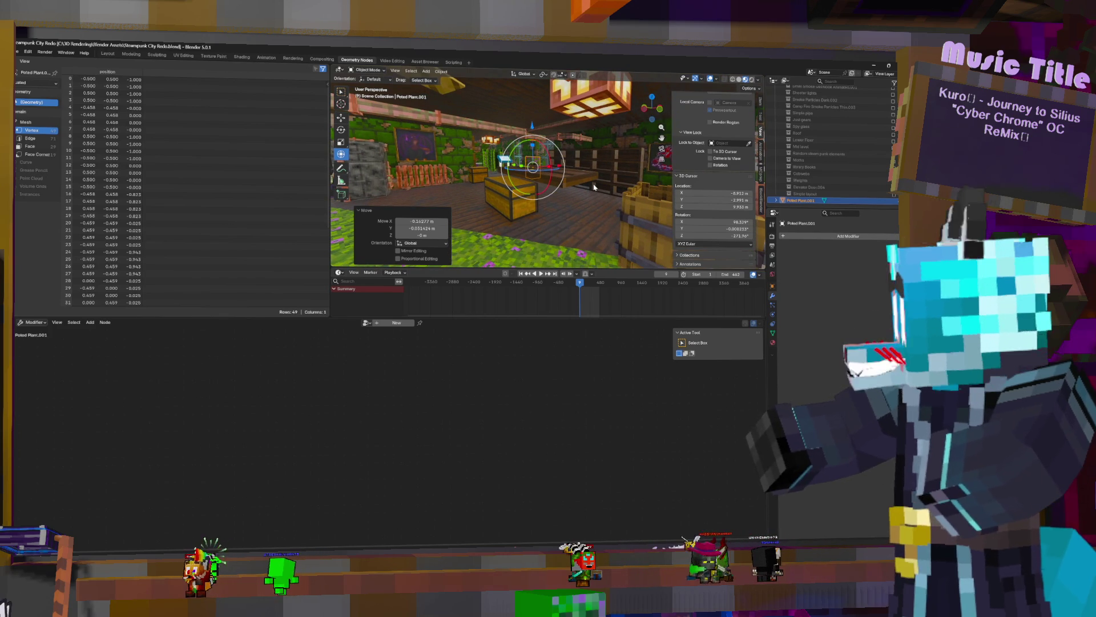
pyautogui.moveTo(596, 187)
pyautogui.mouseDown(button='middle')
pyautogui.moveTo(606, 176)
pyautogui.moveTo(605, 206)
pyautogui.moveTo(599, 198)
pyautogui.mouseUp(button='middle')
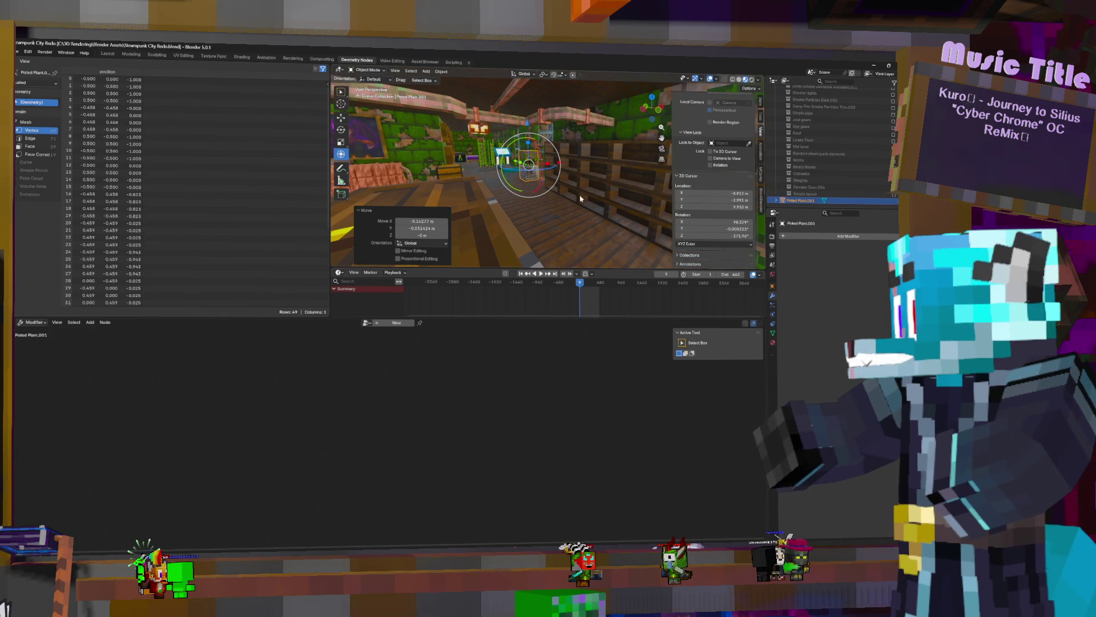
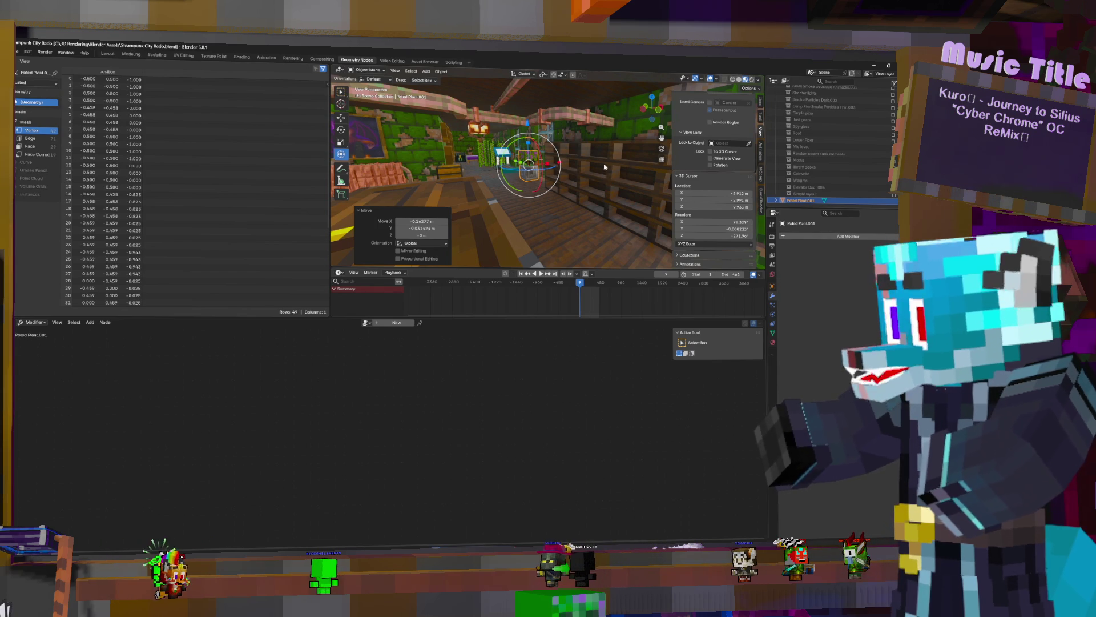
# Select the bookshelf object so its geometry-node tree becomes the one being edited
pyautogui.moveTo(632, 192); pyautogui.dragTo(627, 169, button='middle')
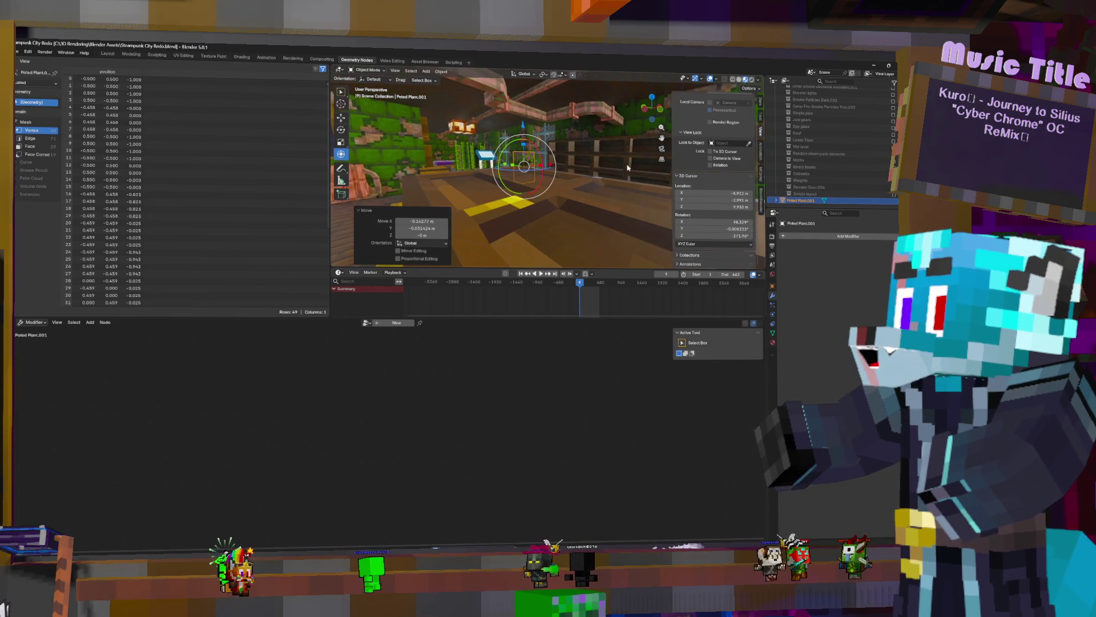
pyautogui.click(627, 161)
pyautogui.moveTo(627, 162); pyautogui.dragTo(592, 180, button='middle')
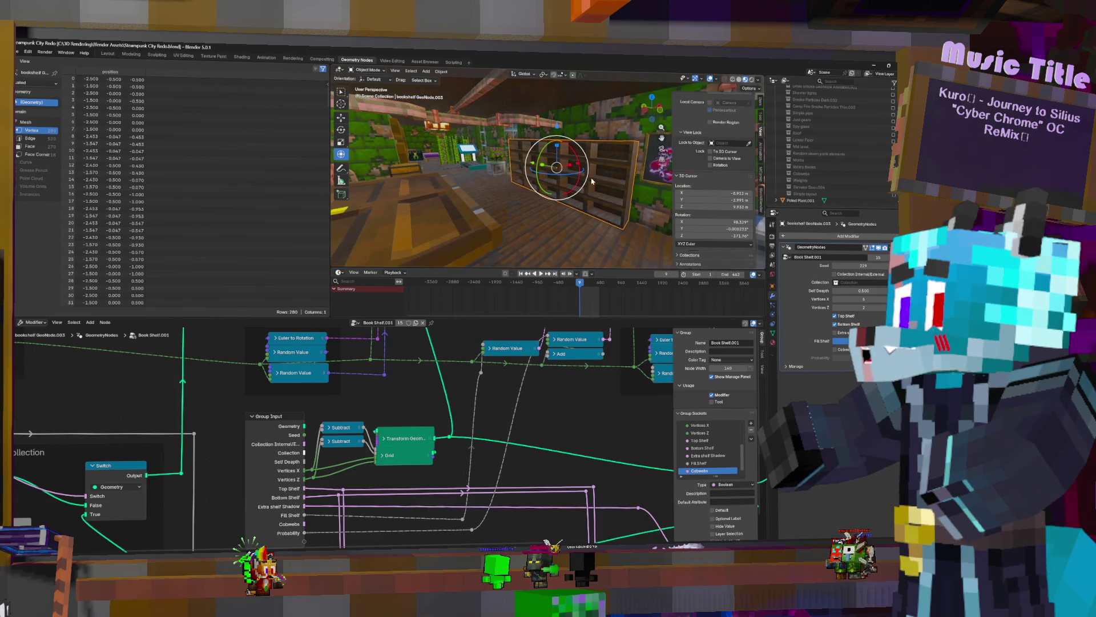
# In Edit Mode, enable the Face Orientation overlay so back-facing surfaces show red
pyautogui.press('Tab')
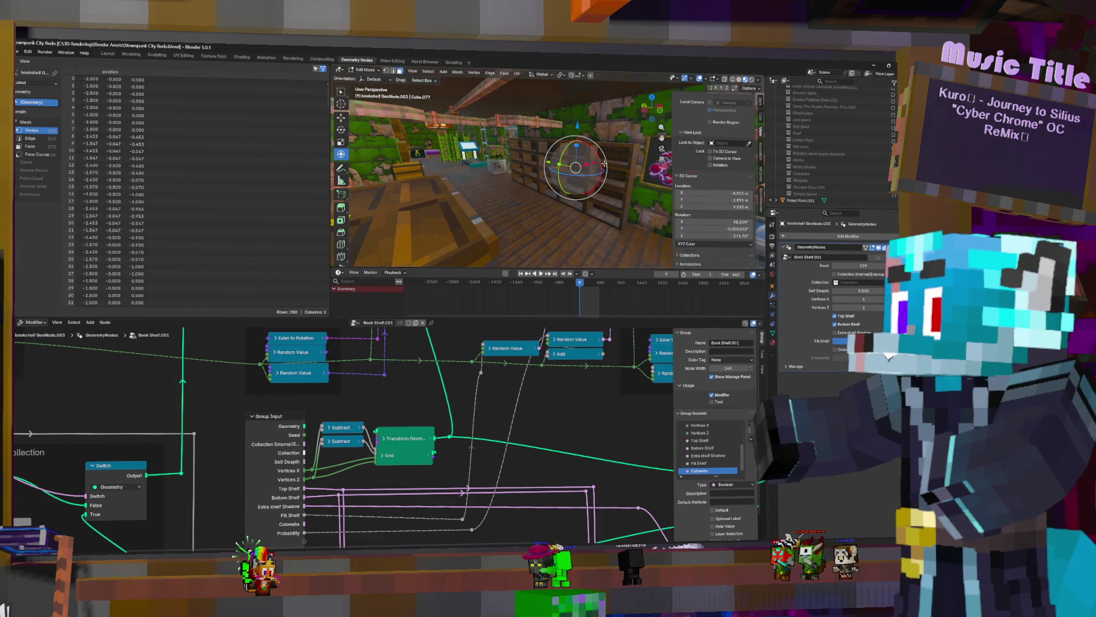
pyautogui.click(707, 78)
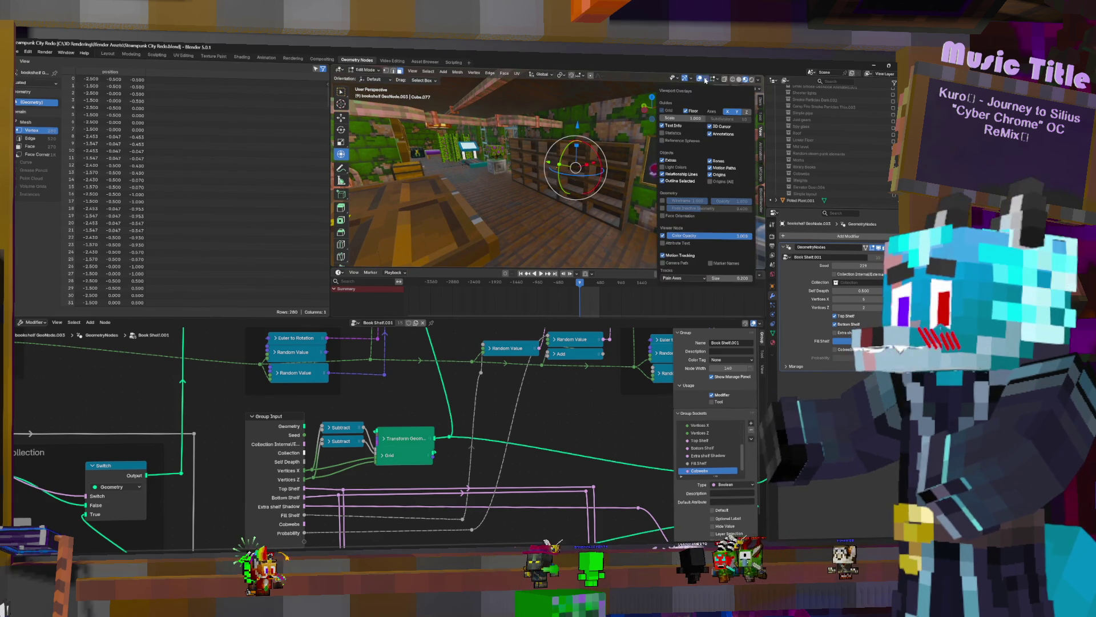
pyautogui.click(664, 216)
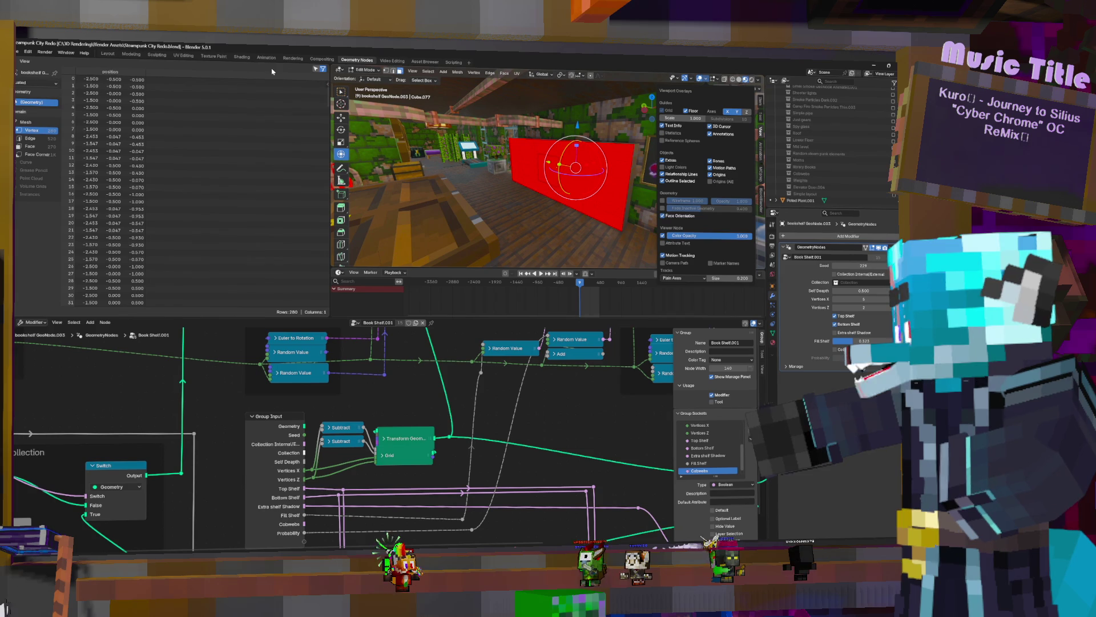
# Inspect the red wall faces and return the bookshelf to Object Mode
pyautogui.click(353, 71)
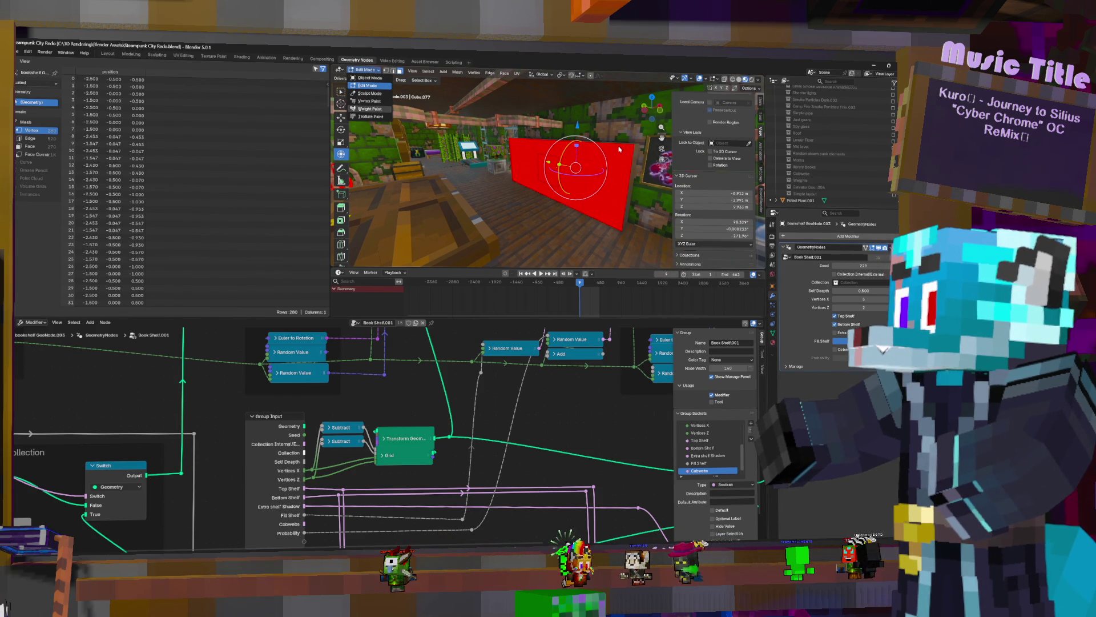
pyautogui.moveTo(618, 145); pyautogui.dragTo(591, 161, button='middle')
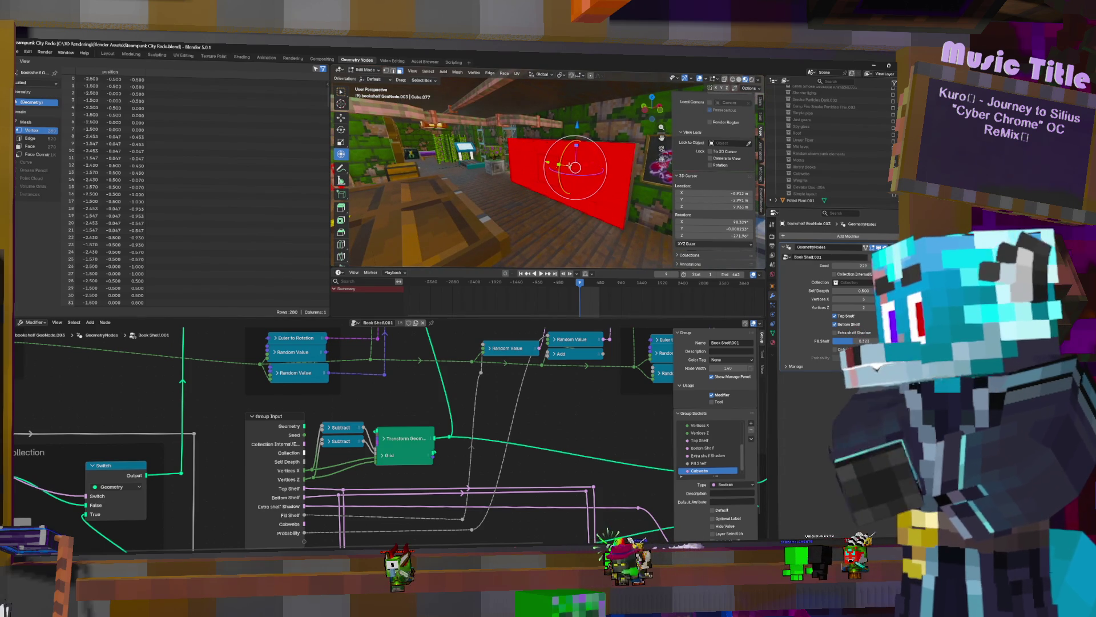
pyautogui.press('Tab')
pyautogui.scroll(-2, 402, 401)
pyautogui.scroll(-2, 411, 399)
pyautogui.scroll(-2, 429, 395)
pyautogui.scroll(-1, 454, 388)
pyautogui.scroll(-1, 454, 388)
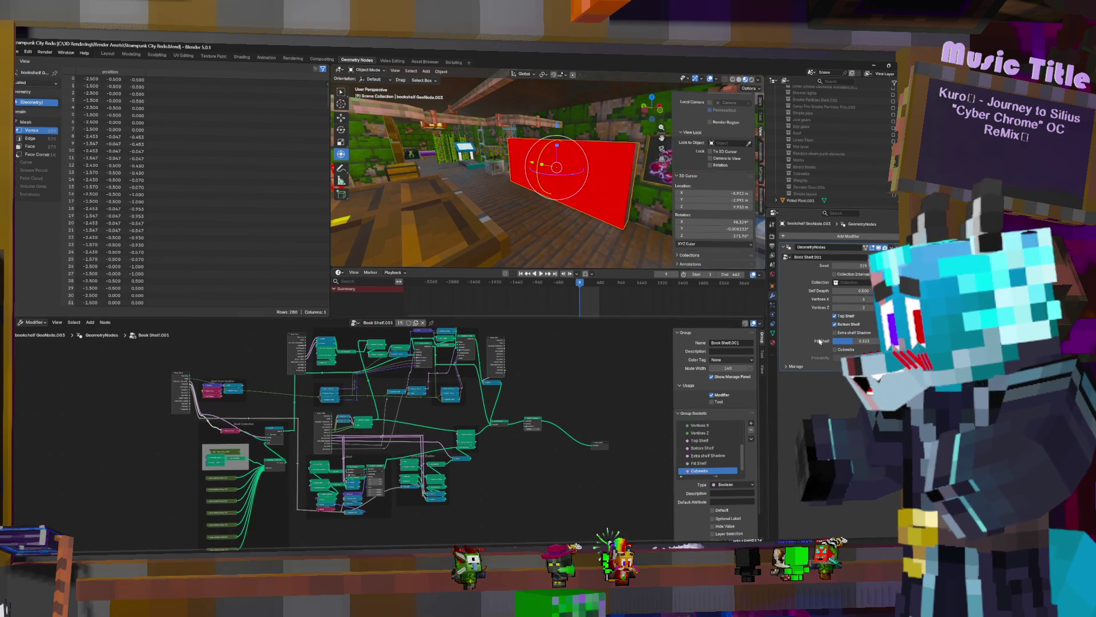
pyautogui.moveTo(600, 198)
pyautogui.mouseDown(button='middle')
pyautogui.moveTo(581, 193)
pyautogui.moveTo(599, 194)
pyautogui.moveTo(567, 310)
pyautogui.mouseUp(button='middle')
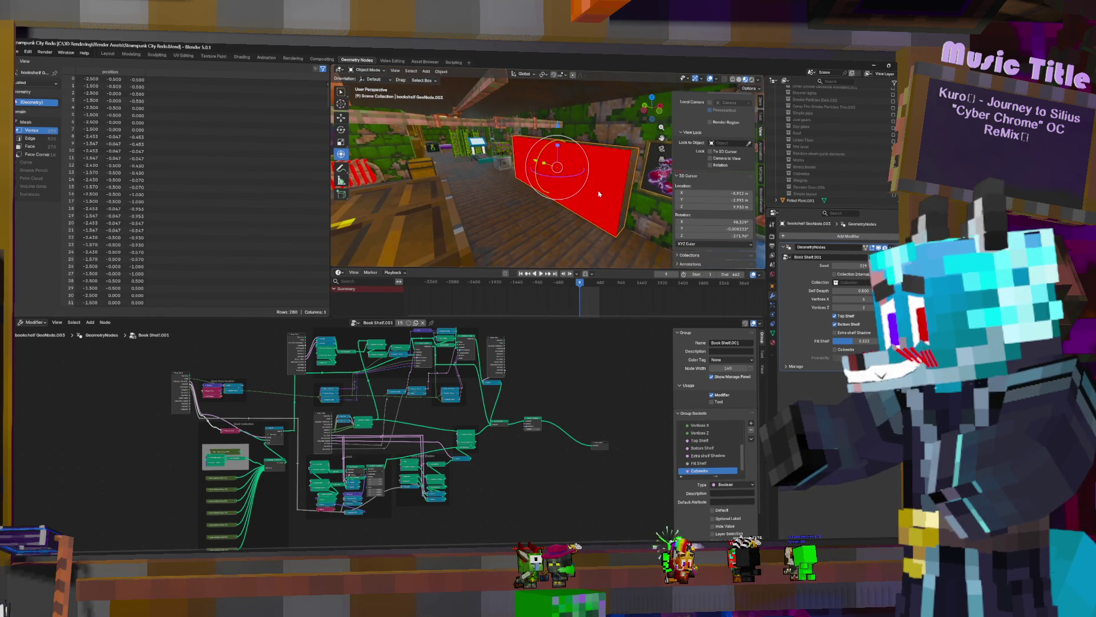
pyautogui.scroll(2, 589, 410)
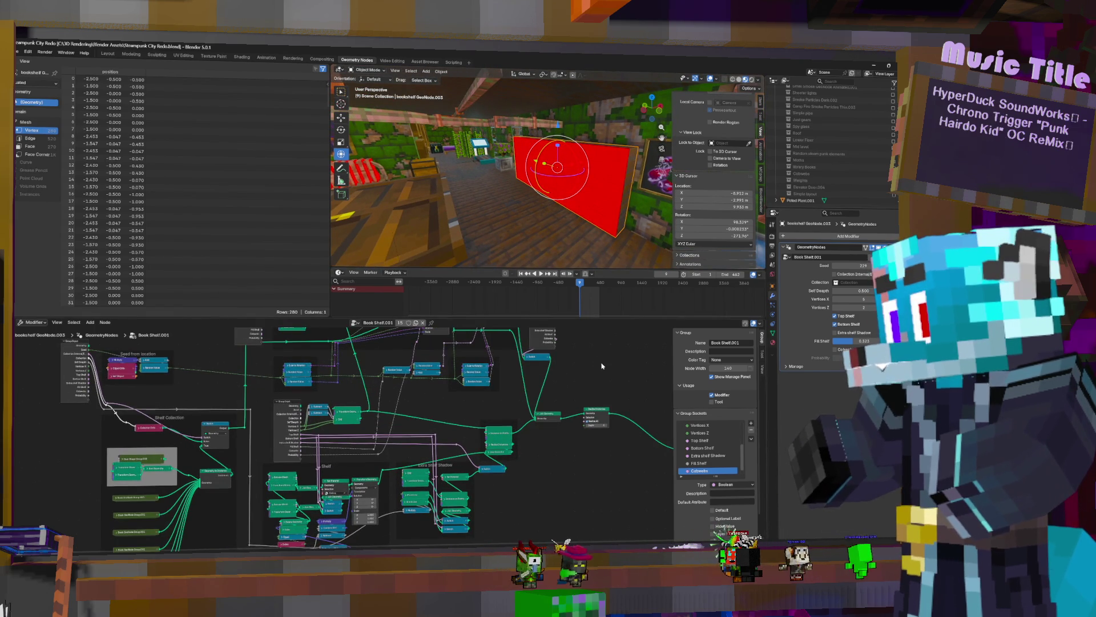
pyautogui.scroll(2, 545, 365)
pyautogui.moveTo(545, 364); pyautogui.dragTo(533, 368, button='middle')
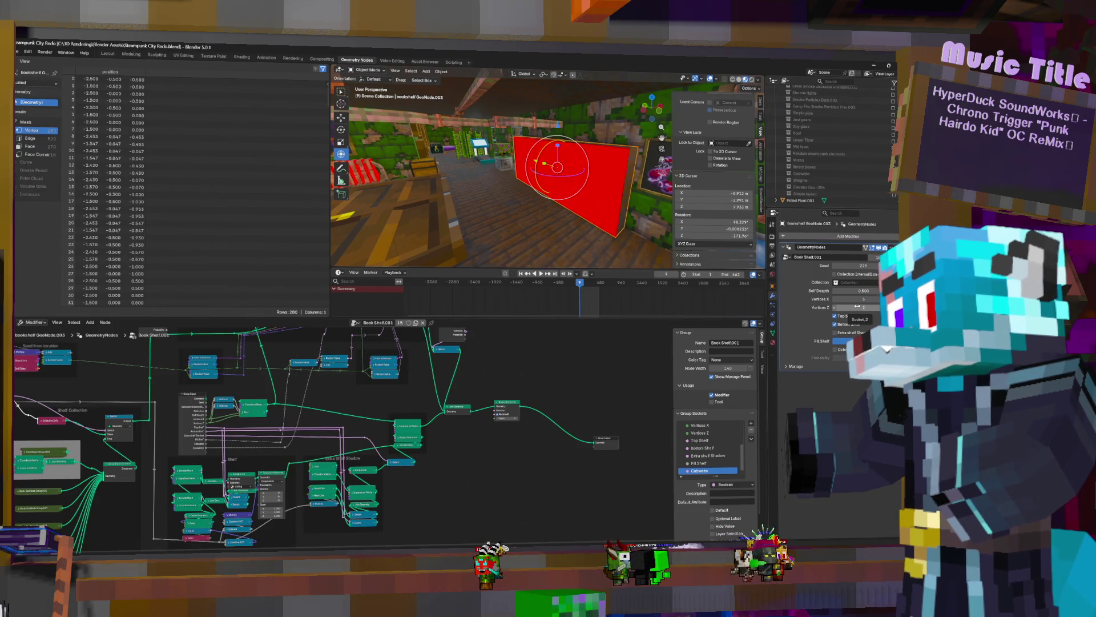
# Undo twice to reduce the red bookshelf to a single small cube and check it in wireframe
pyautogui.hotkey('ctrl', 'z')
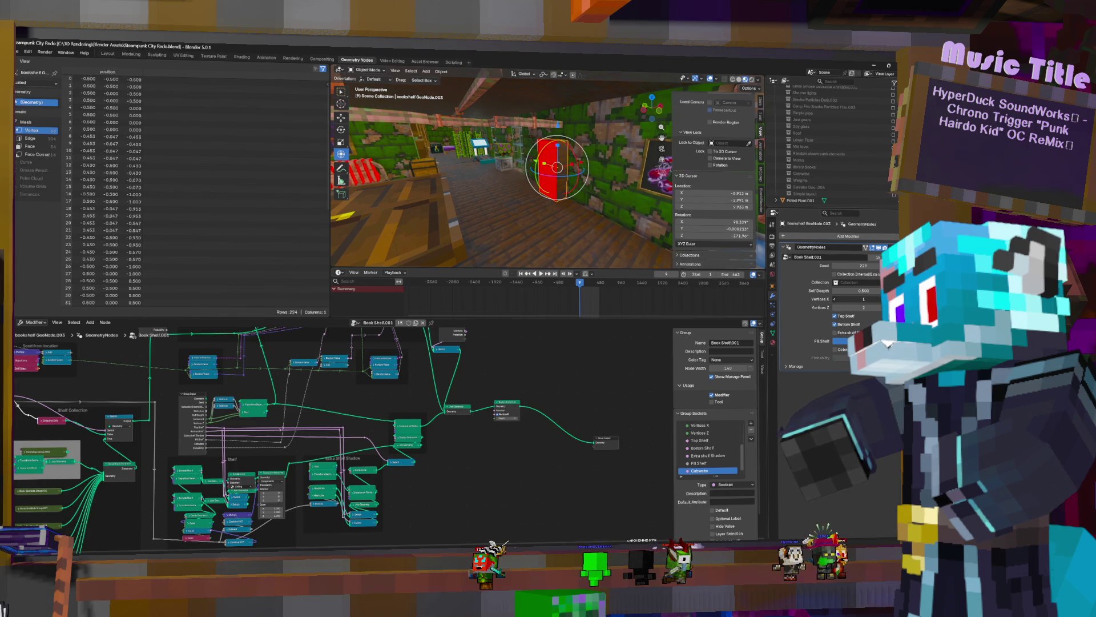
pyautogui.hotkey('ctrl', 'z')
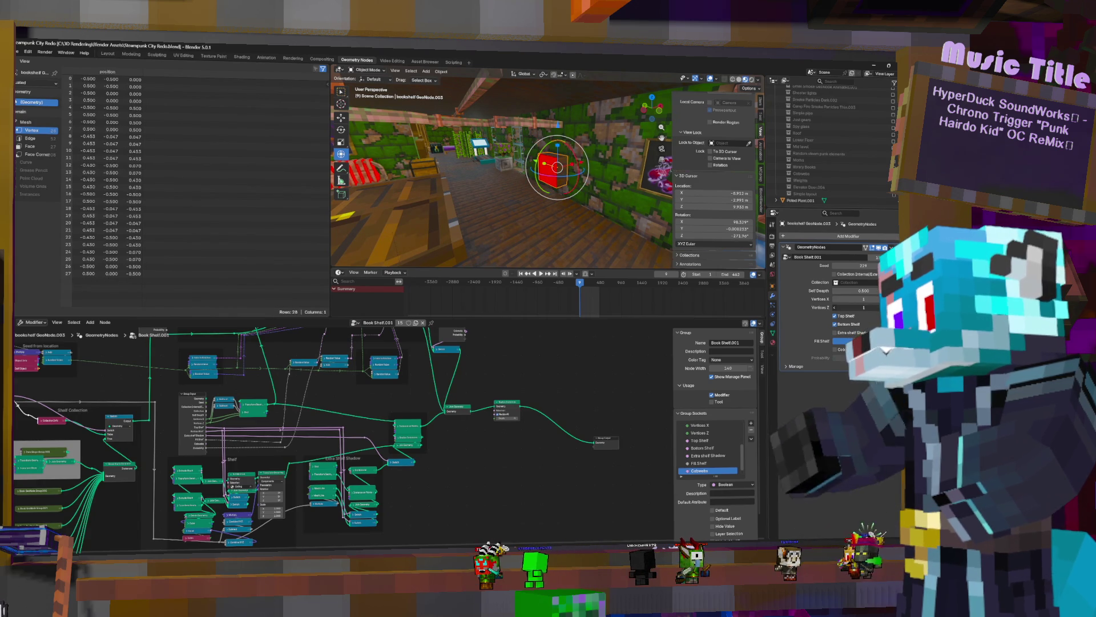
pyautogui.scroll(5, 590, 172)
pyautogui.moveTo(589, 173)
pyautogui.mouseDown(button='middle')
pyautogui.moveTo(642, 161)
pyautogui.moveTo(631, 233)
pyautogui.mouseUp(button='middle')
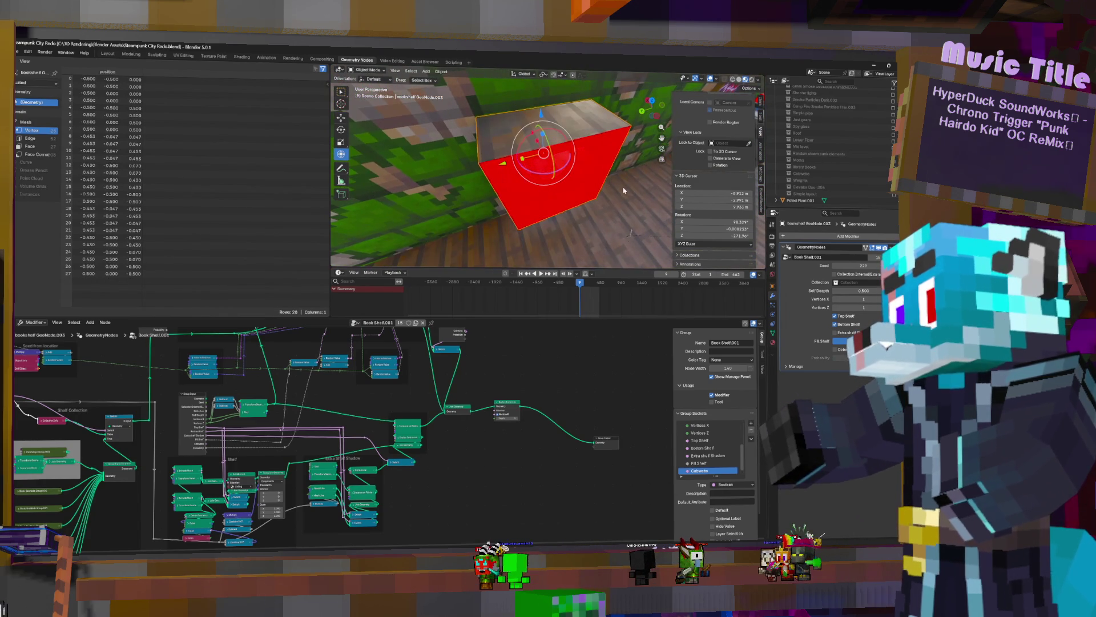
pyautogui.click(725, 80)
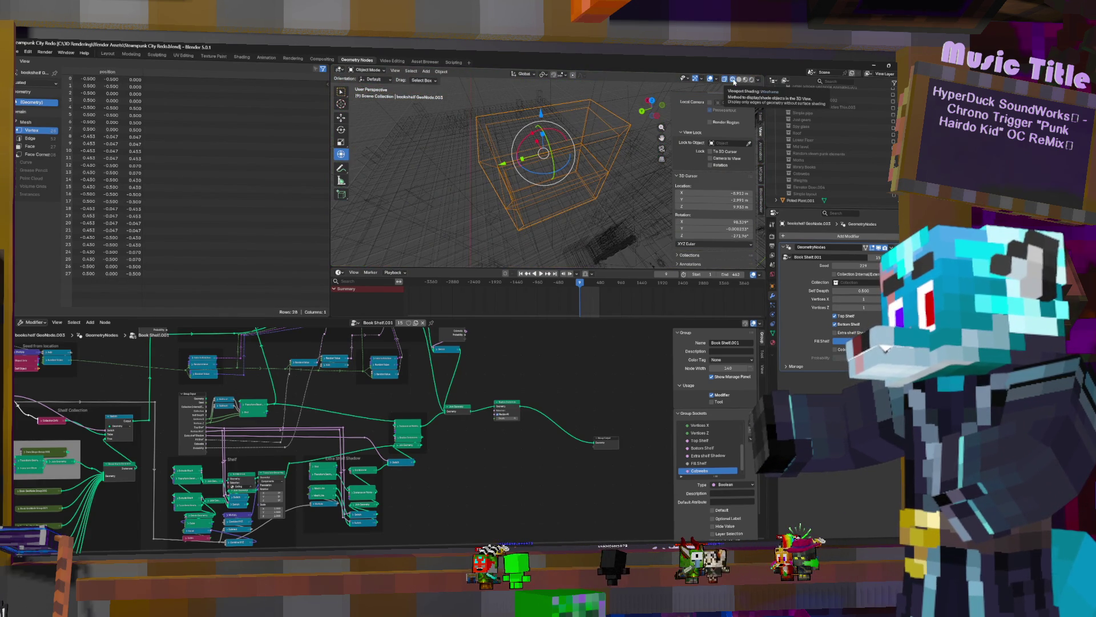
pyautogui.click(742, 79)
pyautogui.moveTo(549, 172); pyautogui.dragTo(572, 151, button='middle')
# Apply the geometry-nodes modifier and enter Edit Mode on the resulting box mesh
pyautogui.click(864, 247)
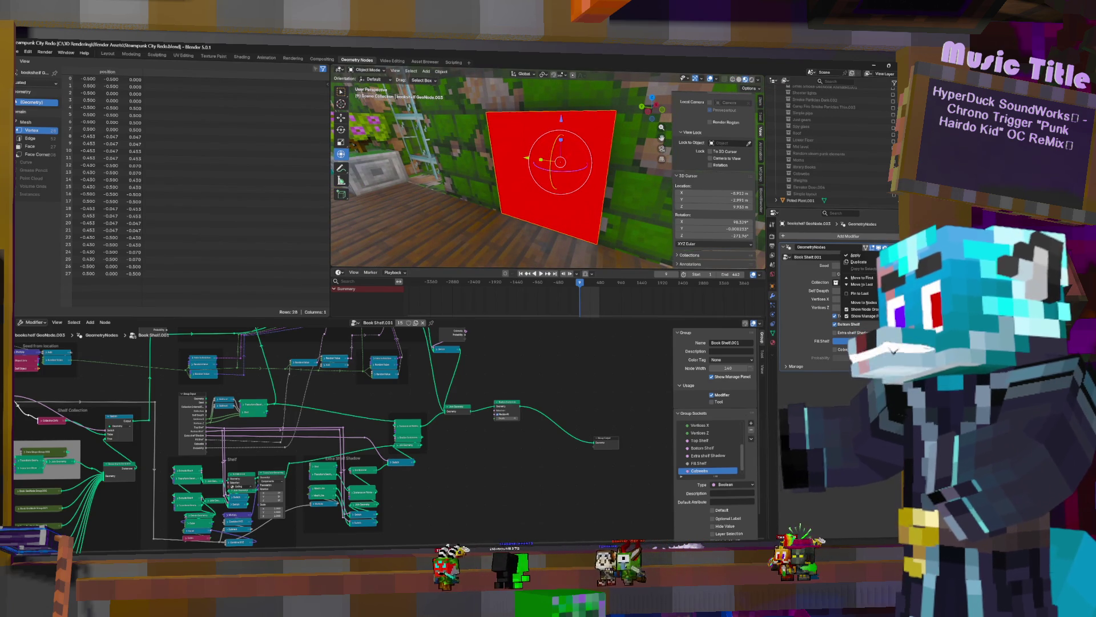
pyautogui.click(857, 256)
pyautogui.moveTo(574, 171)
pyautogui.mouseDown(button='middle')
pyautogui.moveTo(603, 175)
pyautogui.moveTo(555, 163)
pyautogui.mouseUp(button='middle')
pyautogui.press('Tab')
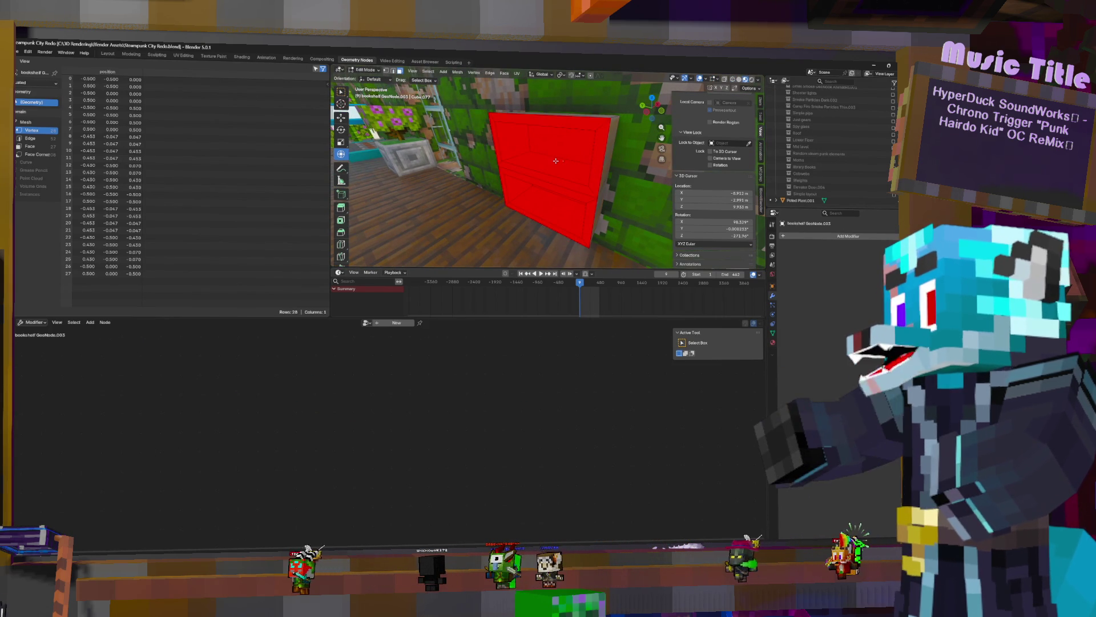
# Flip the box's normals so no faces show red, then return to Object Mode
pyautogui.moveTo(527, 156); pyautogui.dragTo(598, 214, button='middle')
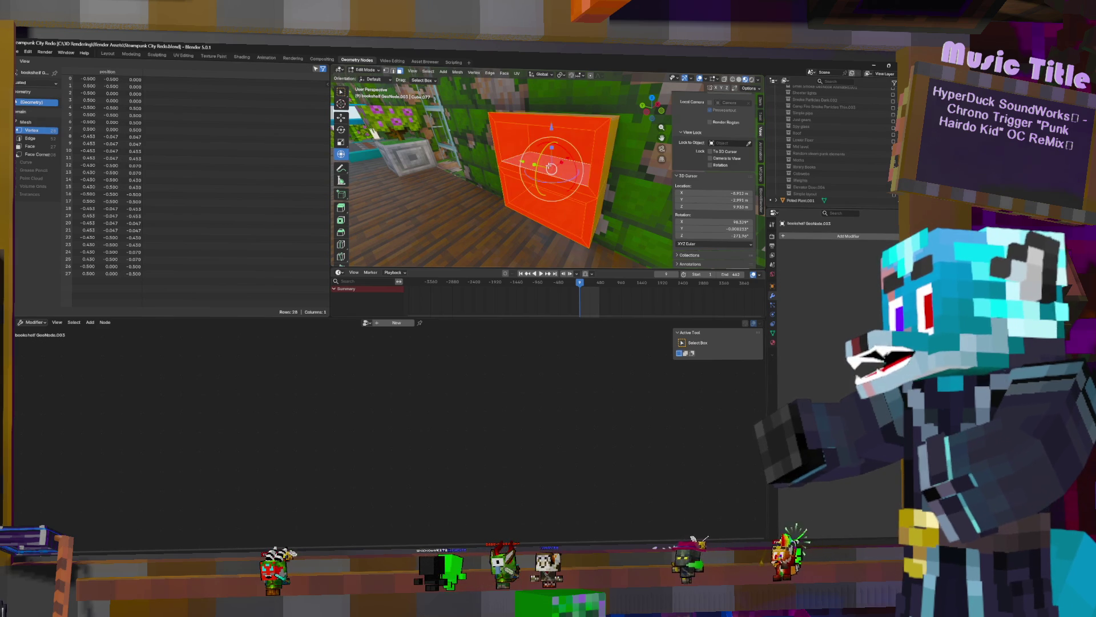
pyautogui.click(573, 110)
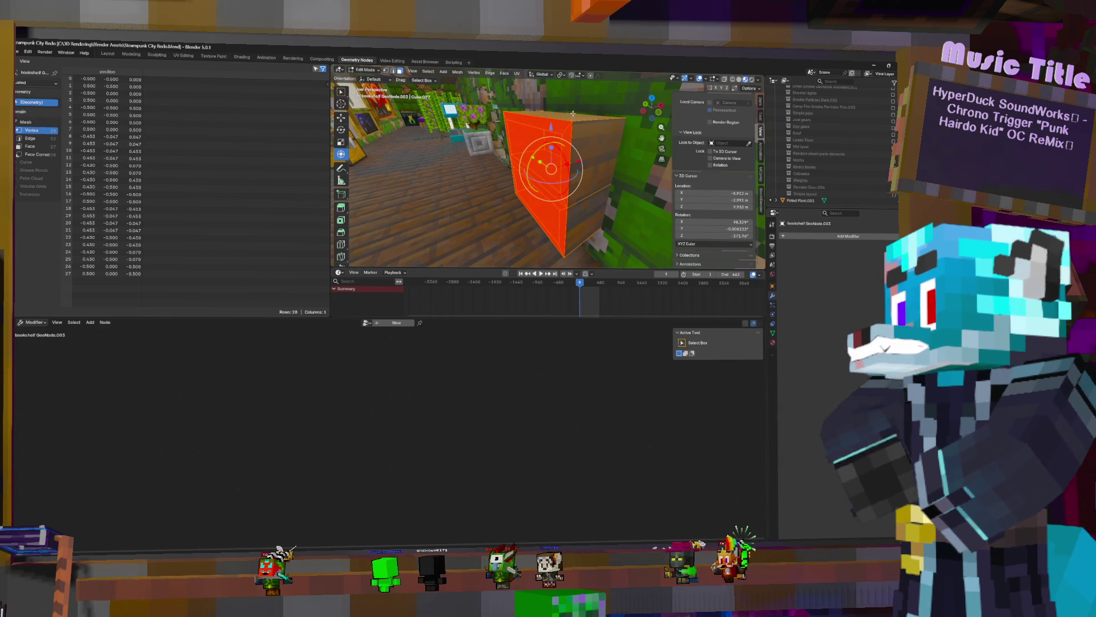
pyautogui.moveTo(550, 110)
pyautogui.mouseDown(button='middle')
pyautogui.moveTo(509, 218)
pyautogui.moveTo(499, 176)
pyautogui.moveTo(548, 135)
pyautogui.moveTo(583, 202)
pyautogui.moveTo(694, 73)
pyautogui.mouseUp(button='middle')
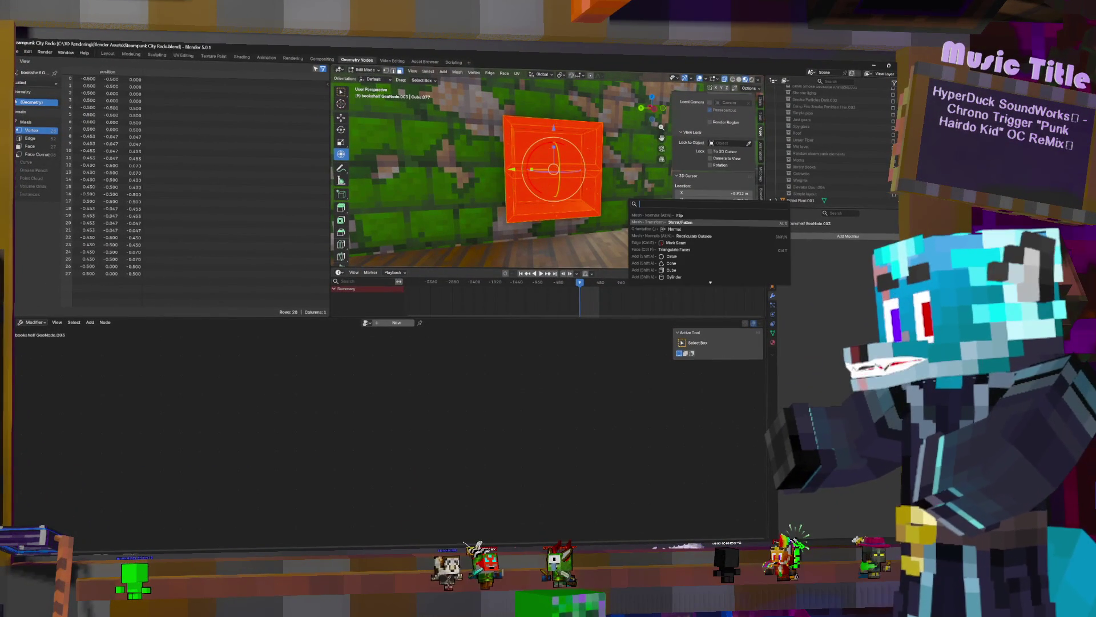
pyautogui.press('Tab')
pyautogui.moveTo(613, 179)
pyautogui.mouseDown(button='middle')
pyautogui.moveTo(605, 198)
pyautogui.moveTo(565, 125)
pyautogui.mouseUp(button='middle')
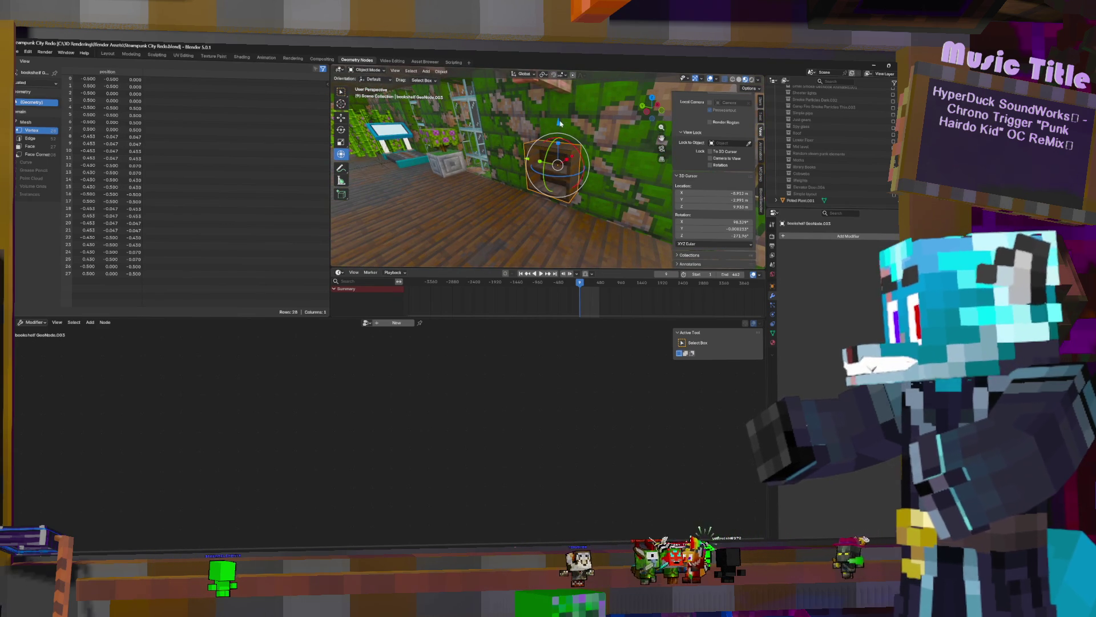
# Slide the bookshelf left along the wall and lower it onto the floor on Z
pyautogui.moveTo(558, 123); pyautogui.dragTo(619, 171, button='middle')
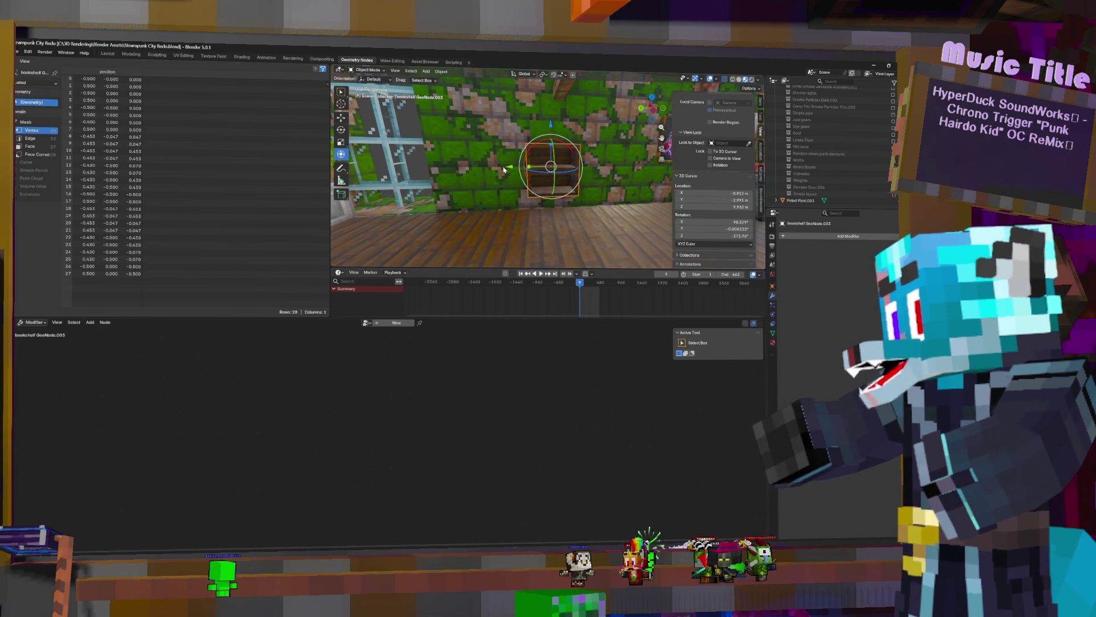
pyautogui.moveTo(512, 166); pyautogui.dragTo(436, 161)
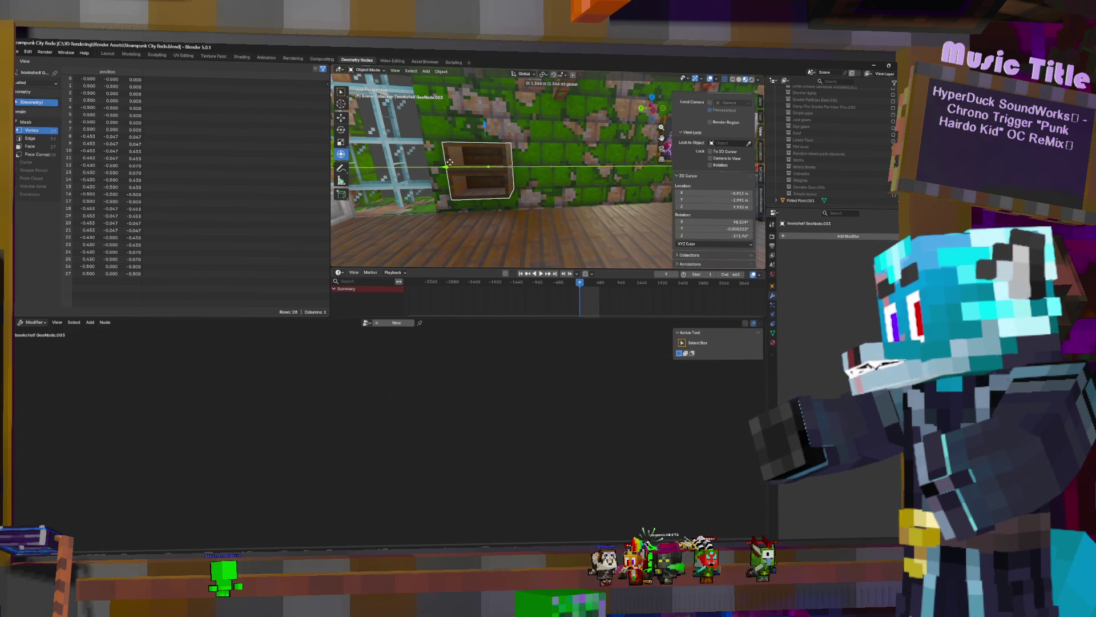
pyautogui.click(447, 162)
pyautogui.press('g')
pyautogui.press('z')
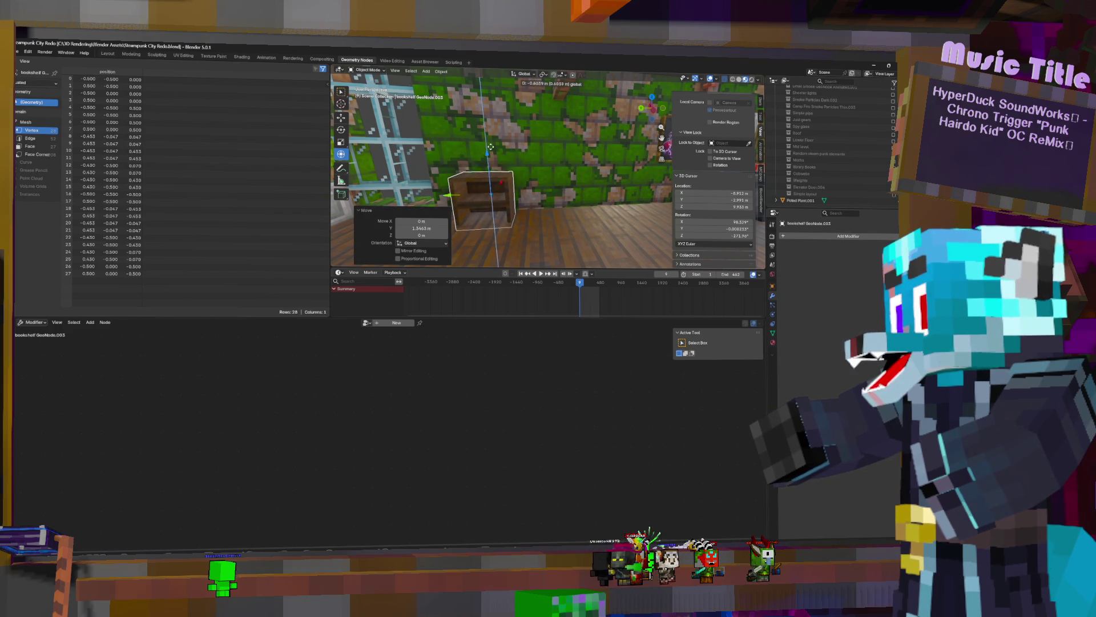
pyautogui.moveTo(556, 166); pyautogui.dragTo(569, 166, button='middle')
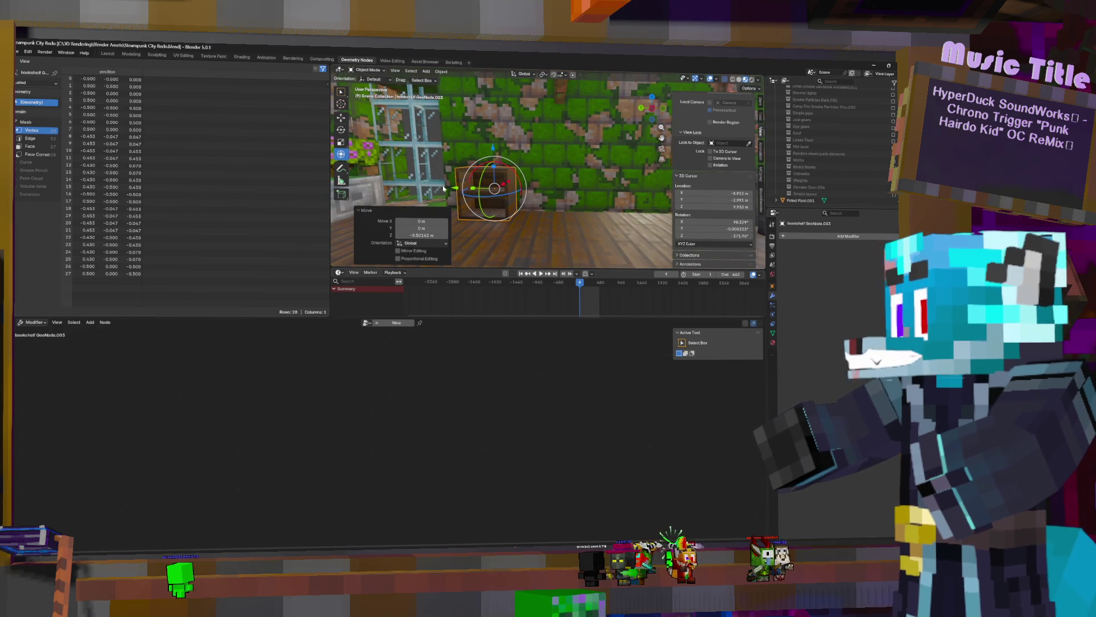
# Push the bookshelf along Y so it sits against the mossy wall
pyautogui.press('g')
pyautogui.press('y')
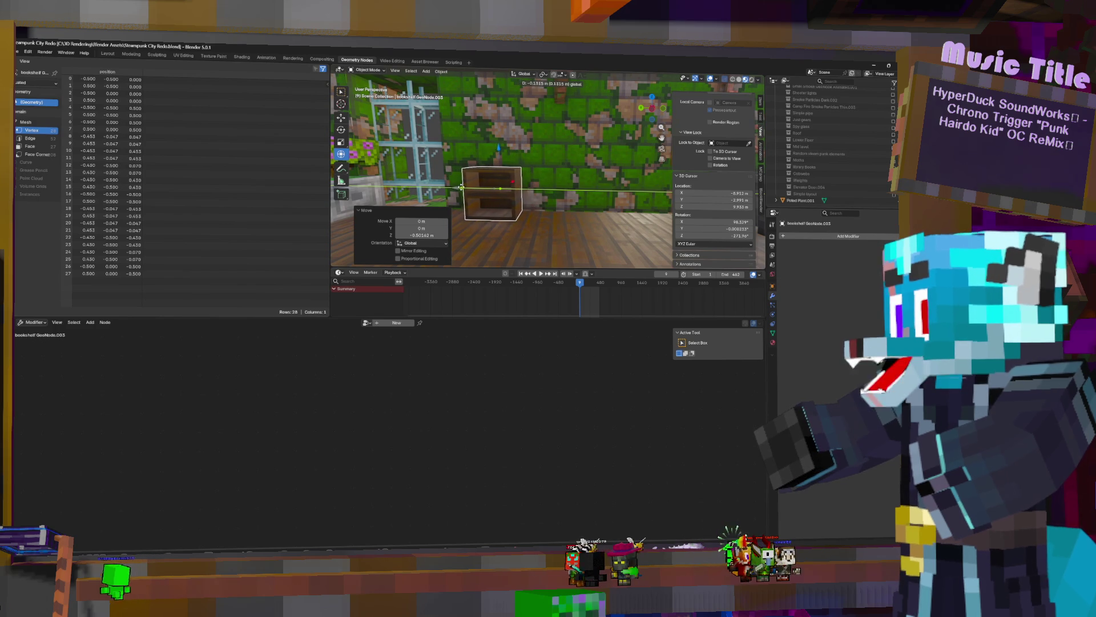
pyautogui.click(459, 188)
pyautogui.moveTo(460, 188)
pyautogui.mouseDown(button='middle')
pyautogui.moveTo(588, 197)
pyautogui.moveTo(543, 165)
pyautogui.mouseUp(button='middle')
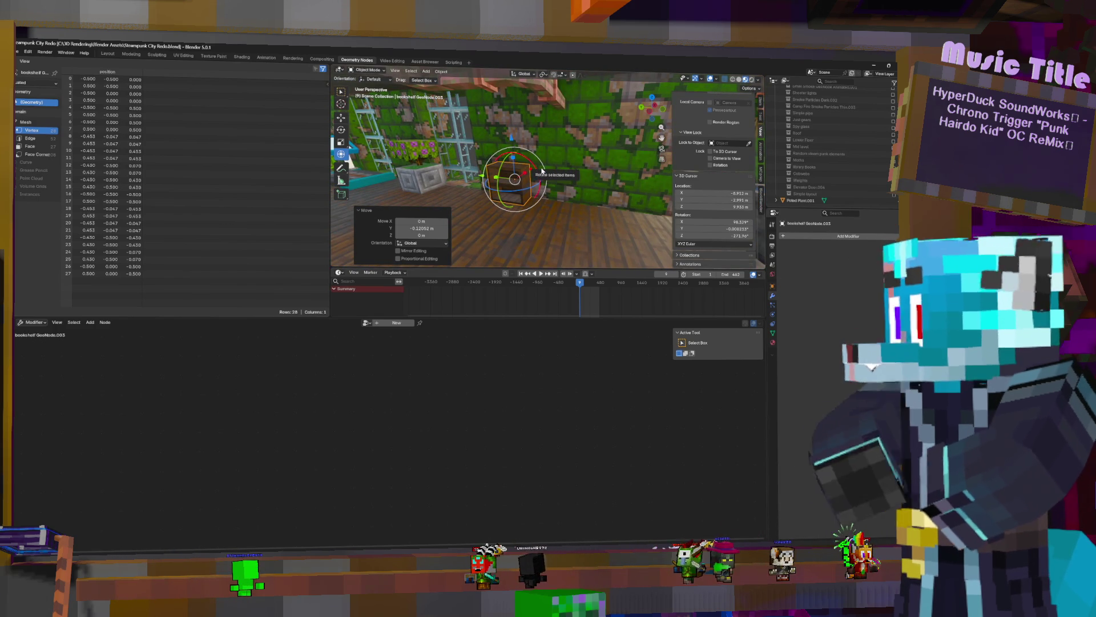
# Duplicate the bookshelf and raise the copy on Z to stack above the original
pyautogui.hotkey('shift', 'd')
pyautogui.press('Escape')
pyautogui.press('g')
pyautogui.press('z')
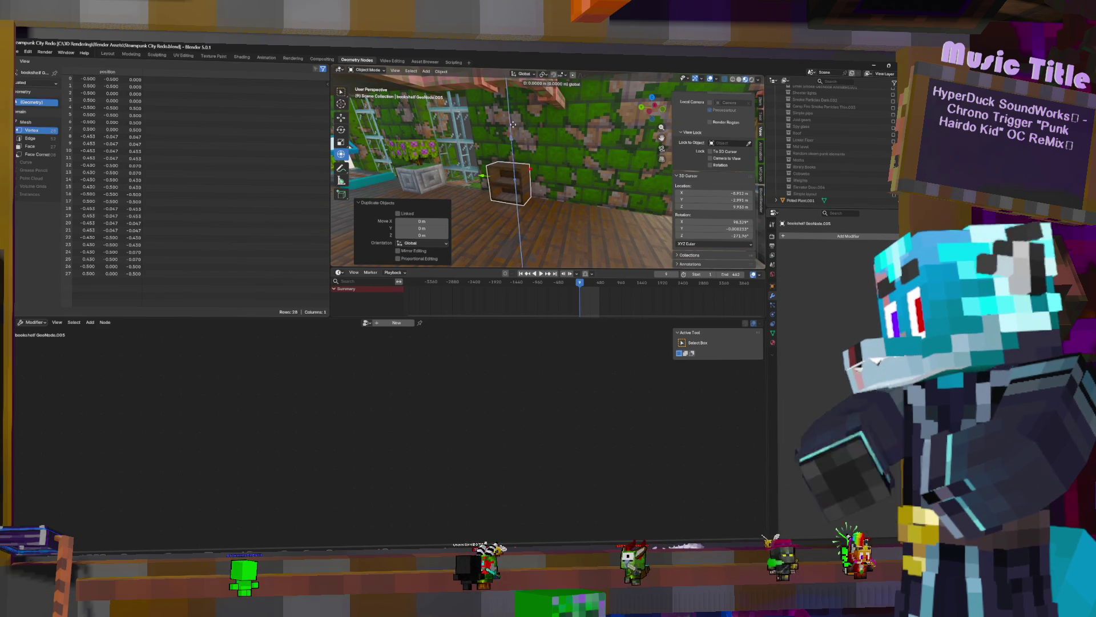
pyautogui.click(530, 161)
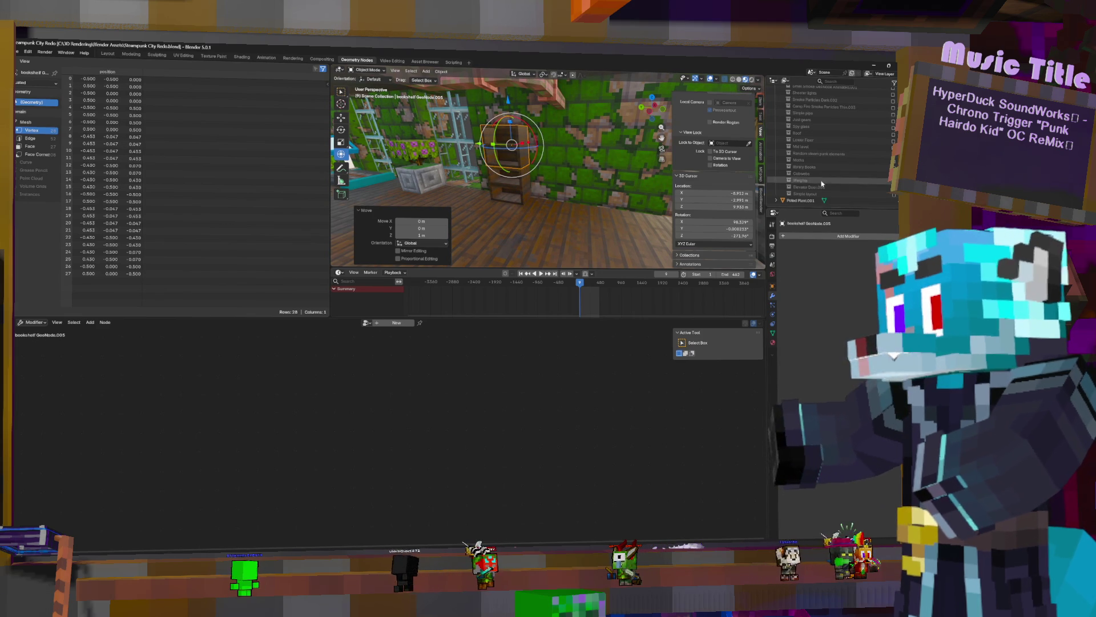
pyautogui.press('KP_Decimal')
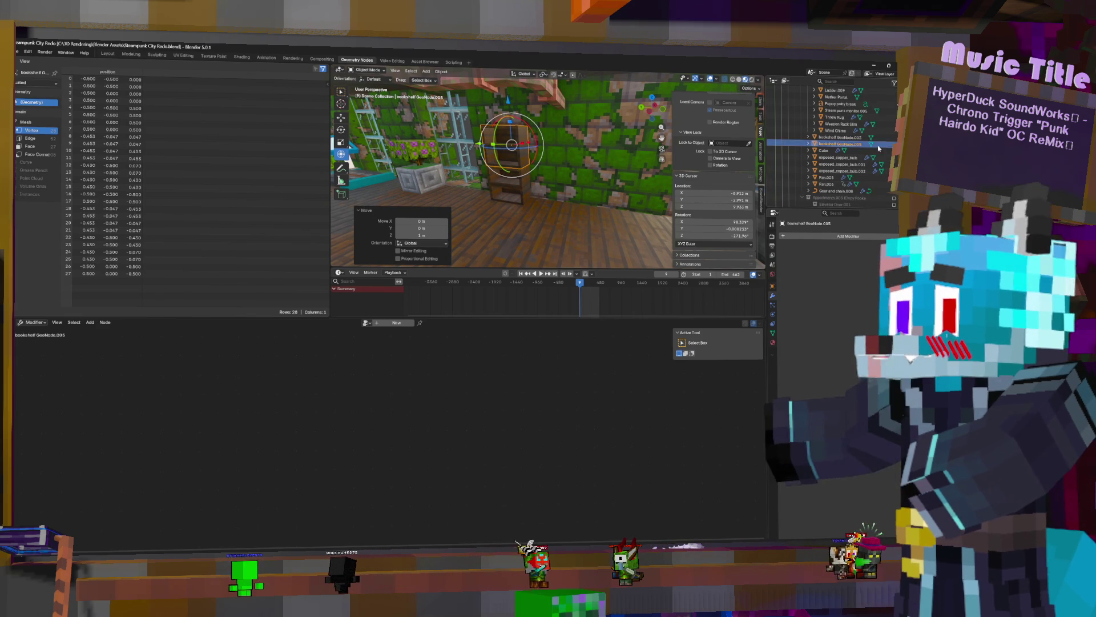
pyautogui.click(518, 182)
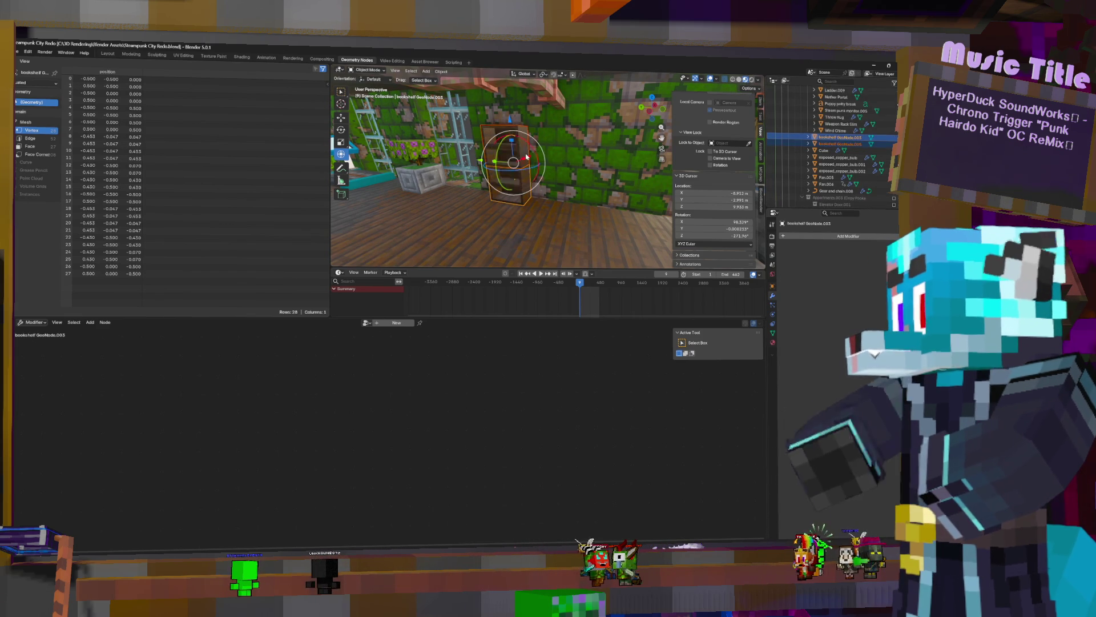
# Duplicate the shelf twice more, placing copies sideways and one metre along Y beside it
pyautogui.hotkey('shift', 'd')
pyautogui.press('Escape')
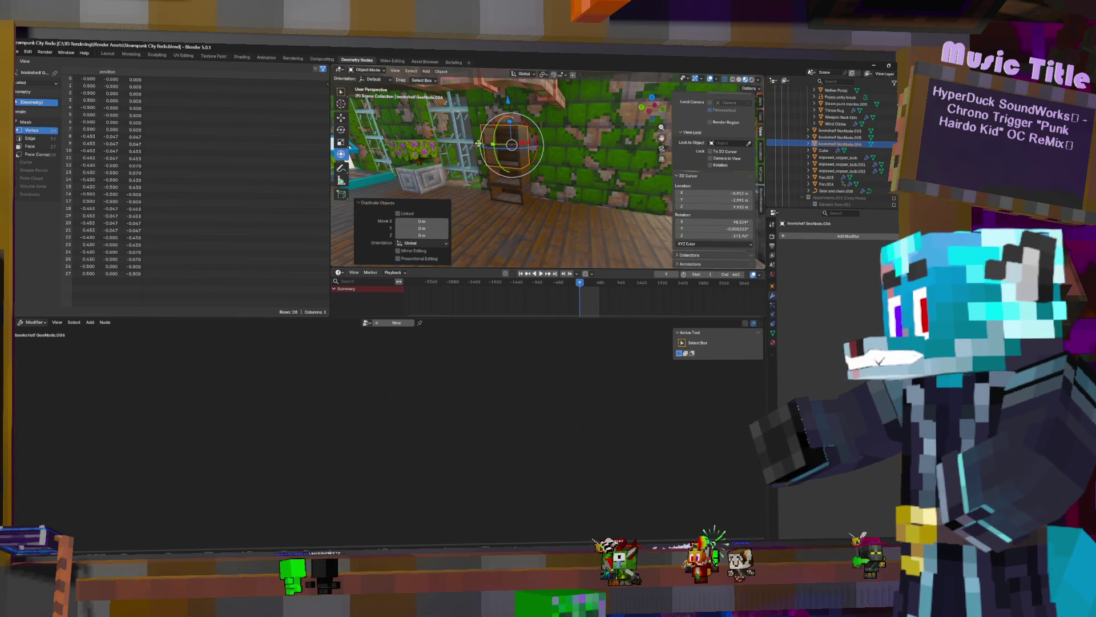
pyautogui.press('g')
pyautogui.click(537, 153)
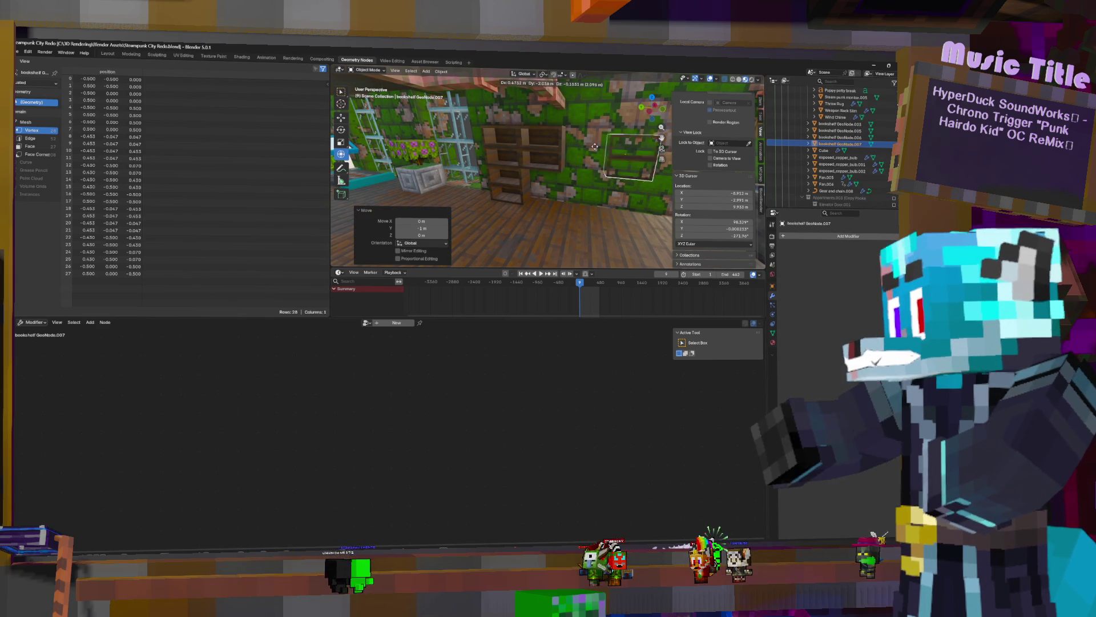
pyautogui.hotkey('shift', 'd')
pyautogui.press('x')
pyautogui.click(542, 150)
pyautogui.moveTo(542, 150)
pyautogui.mouseDown(button='middle')
pyautogui.moveTo(619, 175)
pyautogui.moveTo(538, 163)
pyautogui.mouseUp(button='middle')
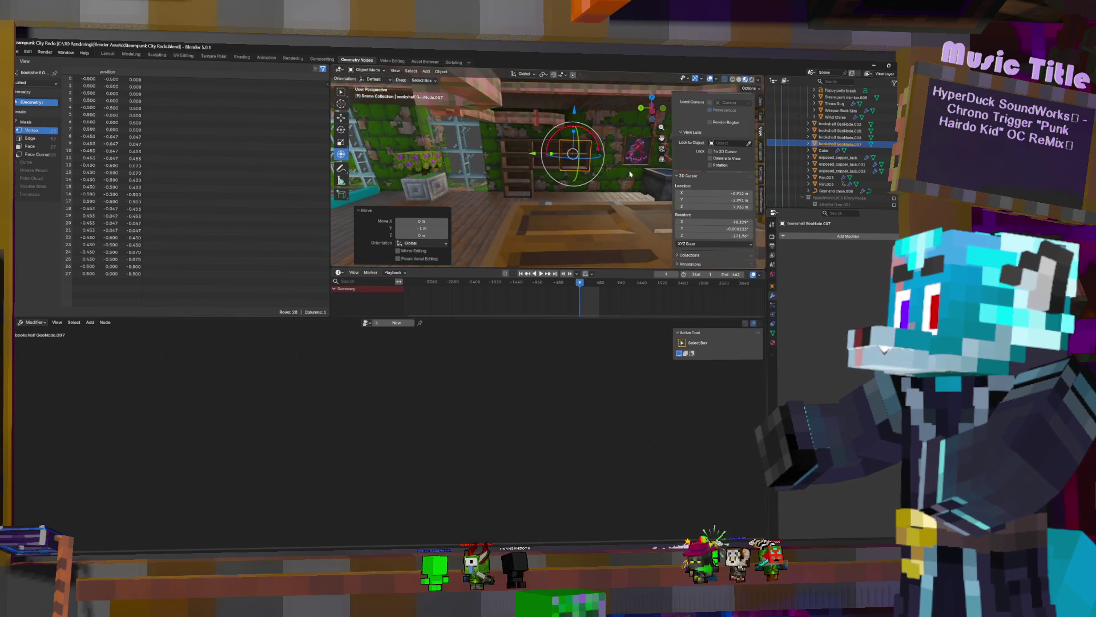
# Move two selected bookshelves along Y, then select bookshelf GeoNode.007
pyautogui.click(536, 163)
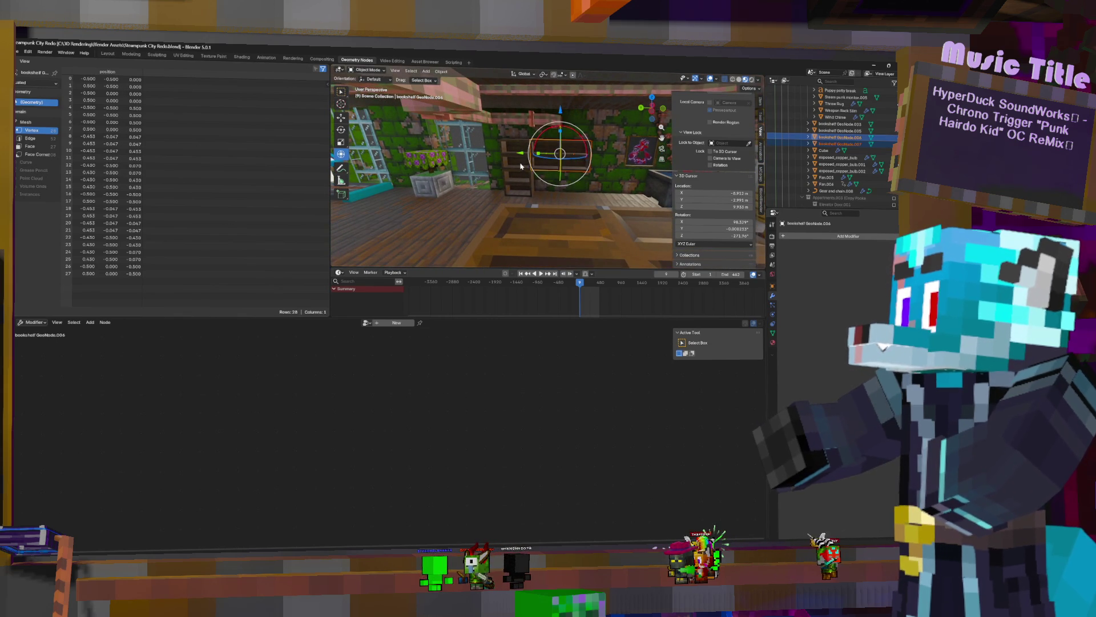
pyautogui.keyDown('shift'); pyautogui.click(519, 175); pyautogui.keyUp('shift')
pyautogui.press('g')
pyautogui.press('y')
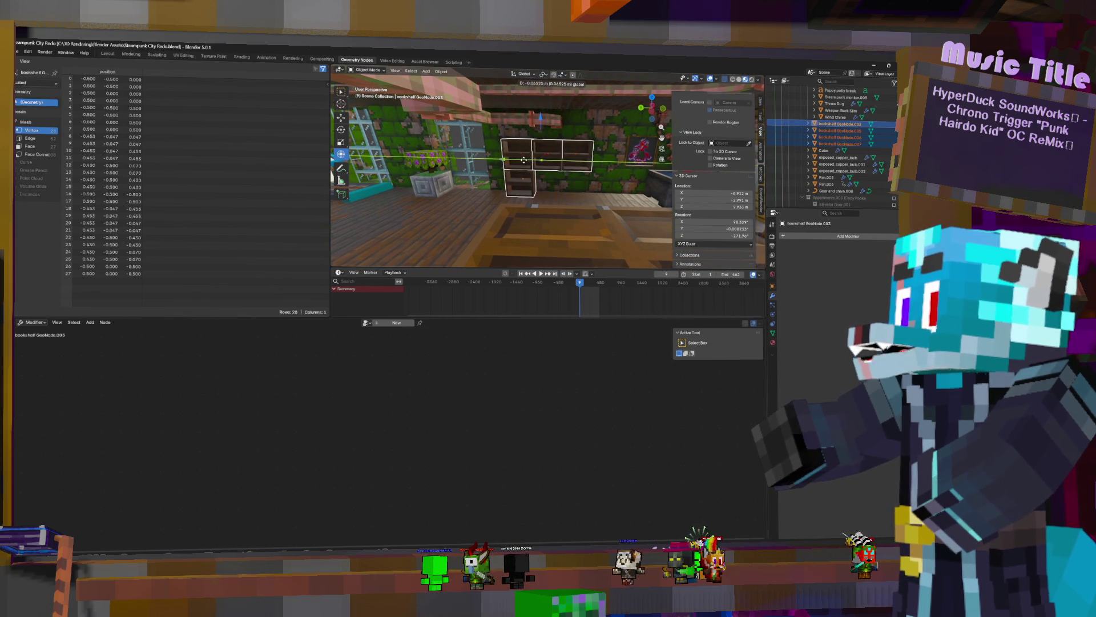
pyautogui.click(591, 144)
pyautogui.moveTo(590, 145); pyautogui.dragTo(597, 153, button='middle')
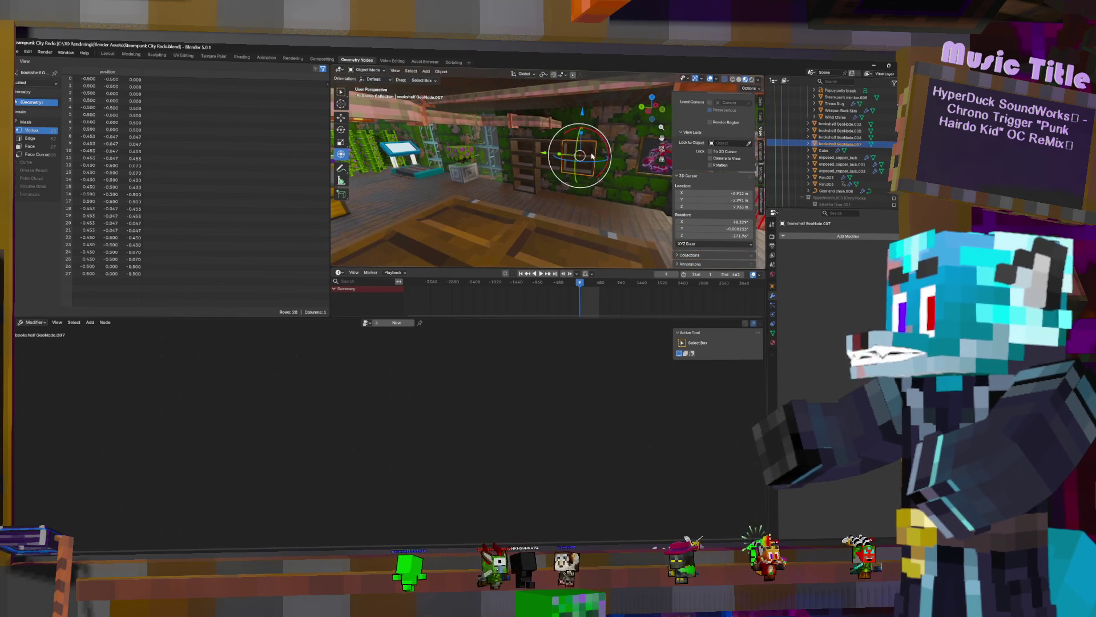
# Duplicate GeoNode.007 repeatedly up to GeoNode.010, dropping the newest copy one metre down
pyautogui.hotkey('shift', 'd')
pyautogui.press('Escape')
pyautogui.press('g')
pyautogui.press('z')
pyautogui.click(592, 83)
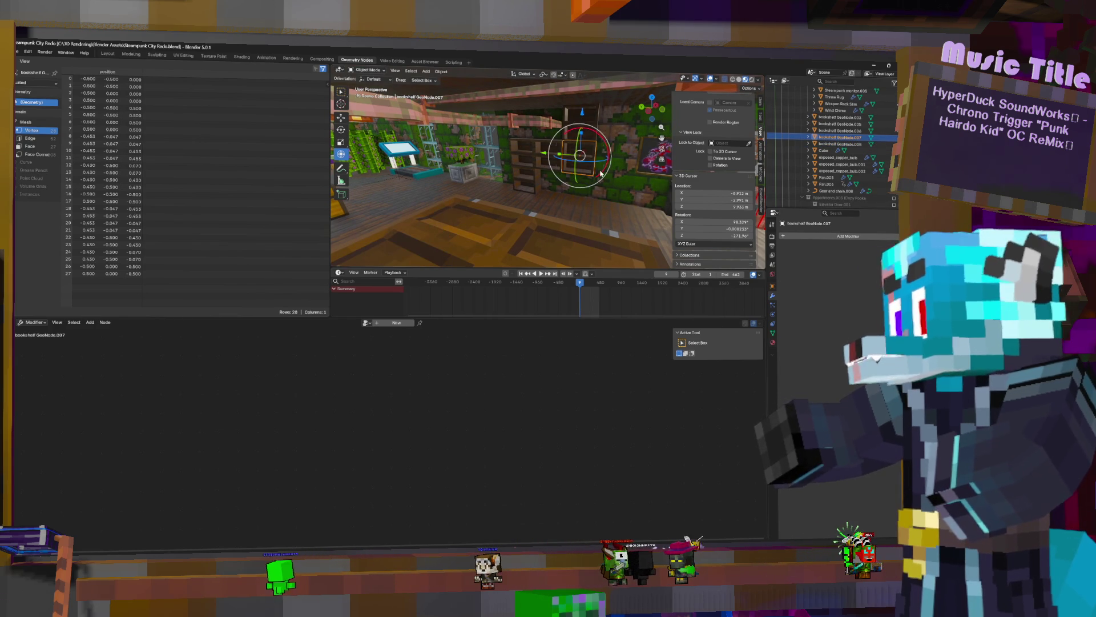
pyautogui.hotkey('shift', 'd')
pyautogui.press('Escape')
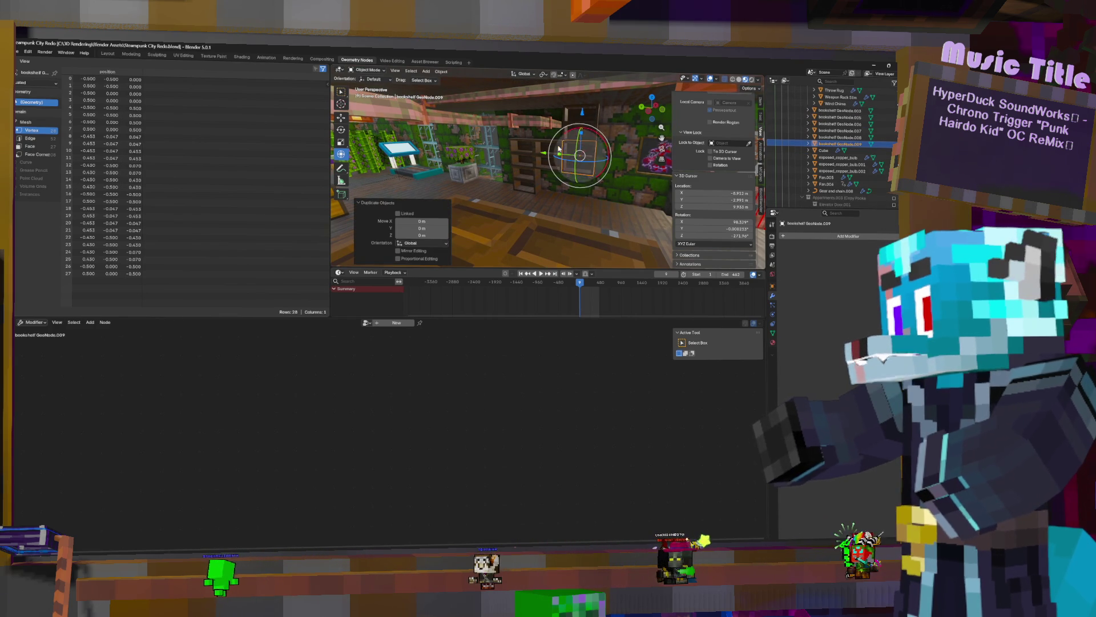
pyautogui.hotkey('shift', 'd')
pyautogui.press('Escape')
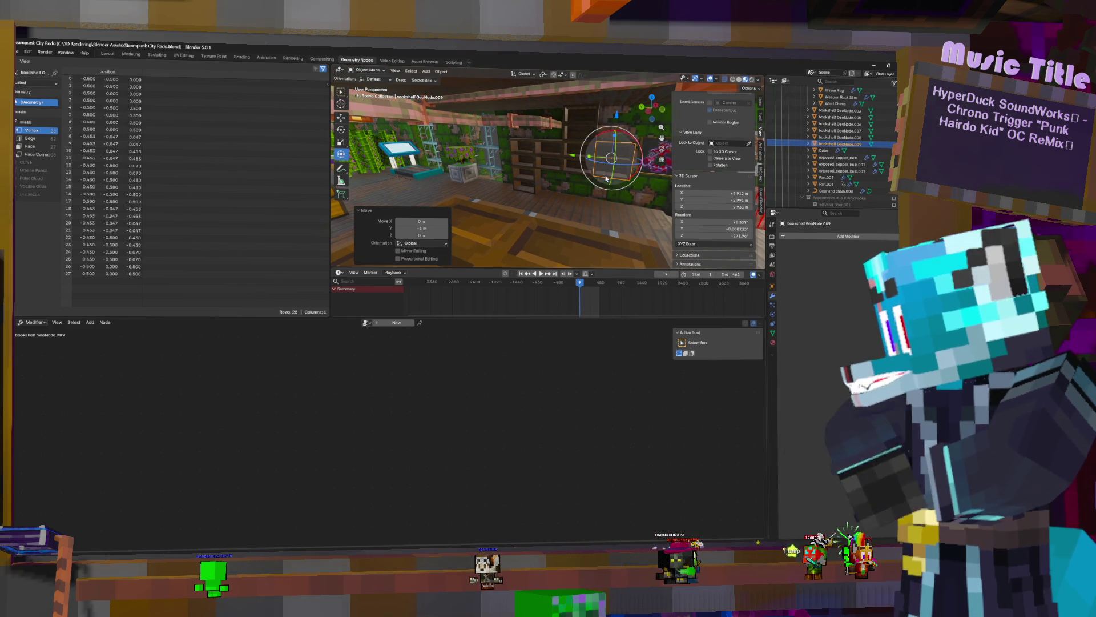
pyautogui.press('g')
pyautogui.press('Escape')
pyautogui.write('gz-1')
pyautogui.press('Return')
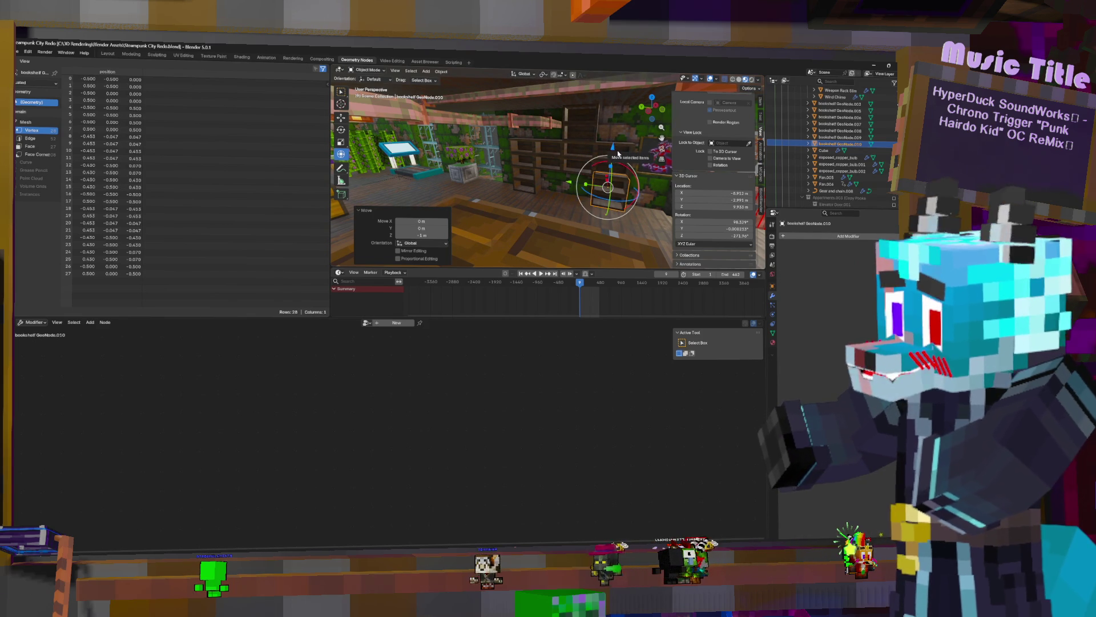
pyautogui.moveTo(617, 162); pyautogui.dragTo(593, 175, button='middle')
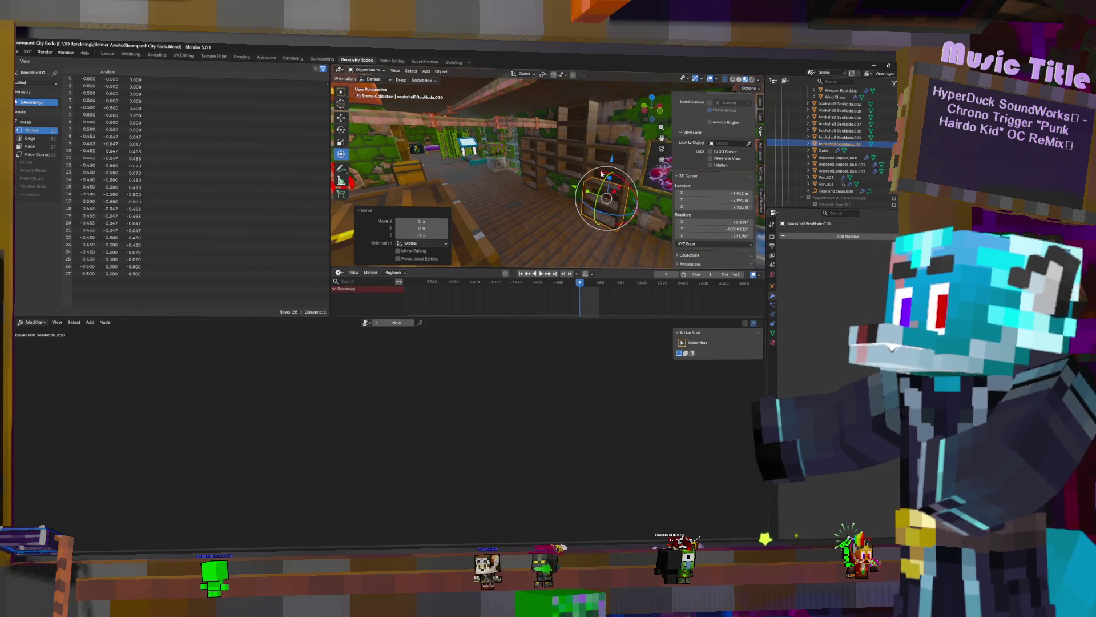
pyautogui.scroll(-5, 870, 136)
pyautogui.scroll(-5, 857, 143)
pyautogui.scroll(-5, 844, 153)
pyautogui.scroll(-5, 828, 162)
pyautogui.scroll(5, 827, 153)
# Create a new collection inside Main Furnishings for the bookshelves and start renaming one
pyautogui.rightClick(827, 158)
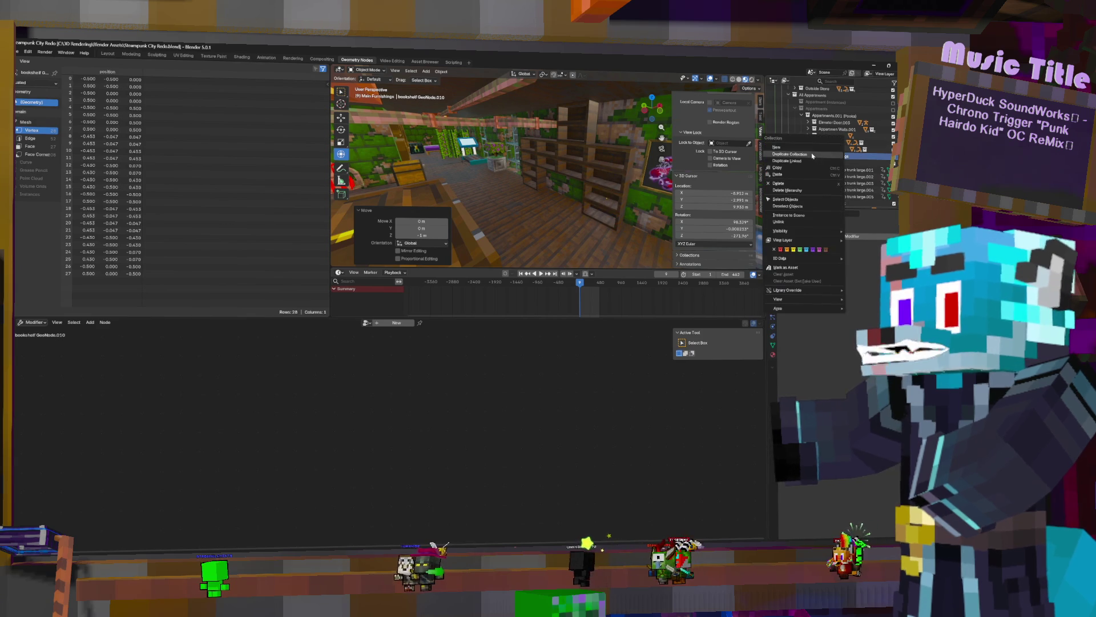
pyautogui.click(807, 151)
pyautogui.scroll(-5, 840, 141)
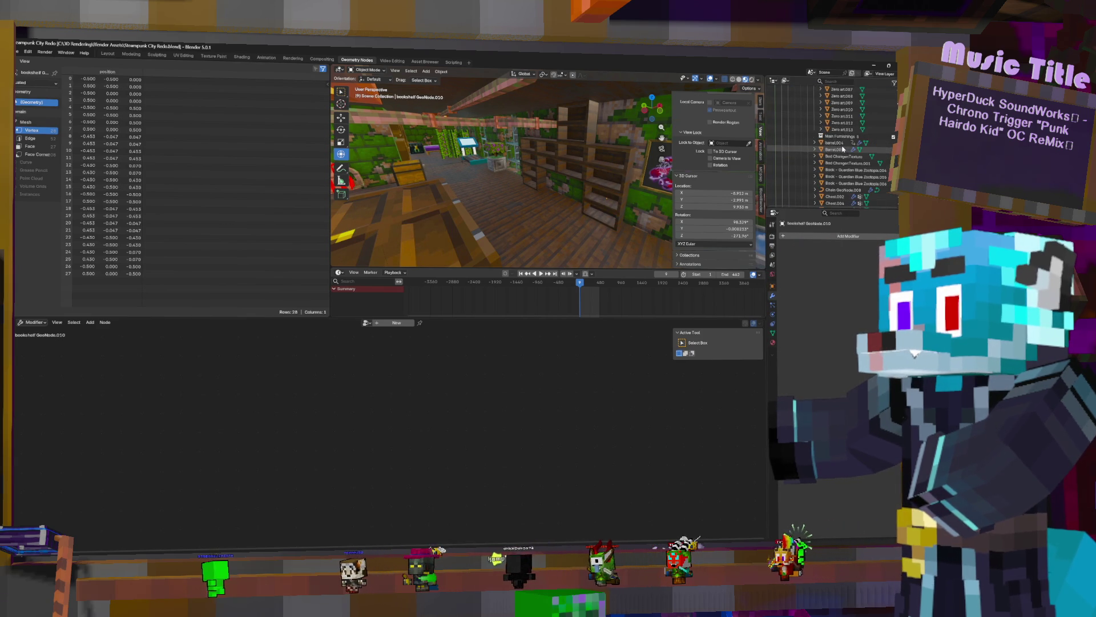
pyautogui.click(842, 137)
pyautogui.scroll(1, 842, 137)
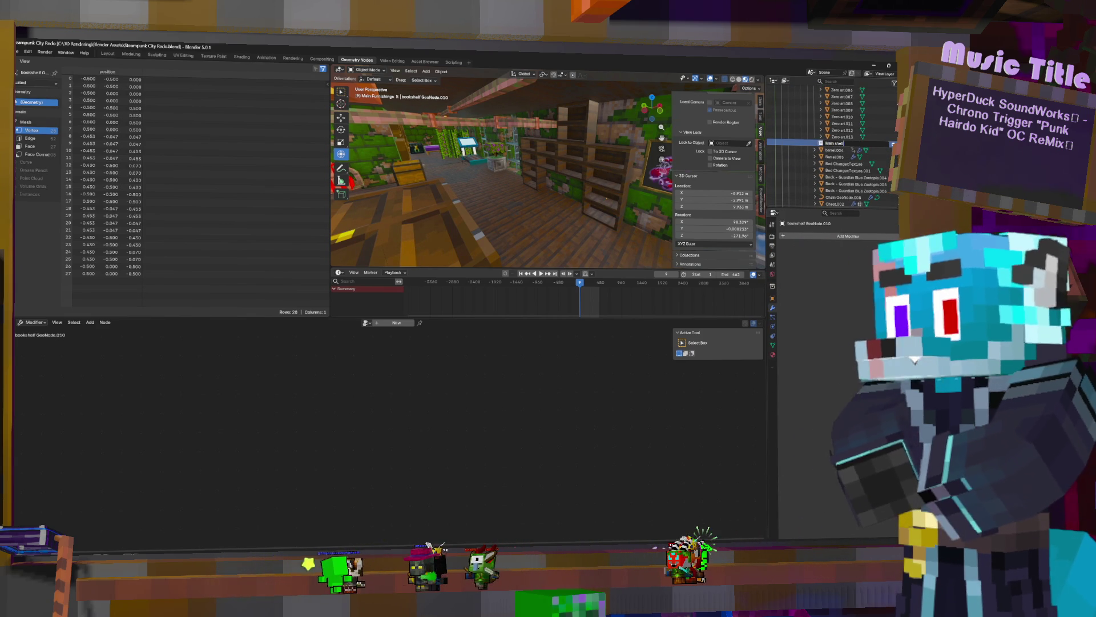
pyautogui.scroll(-5, 854, 116)
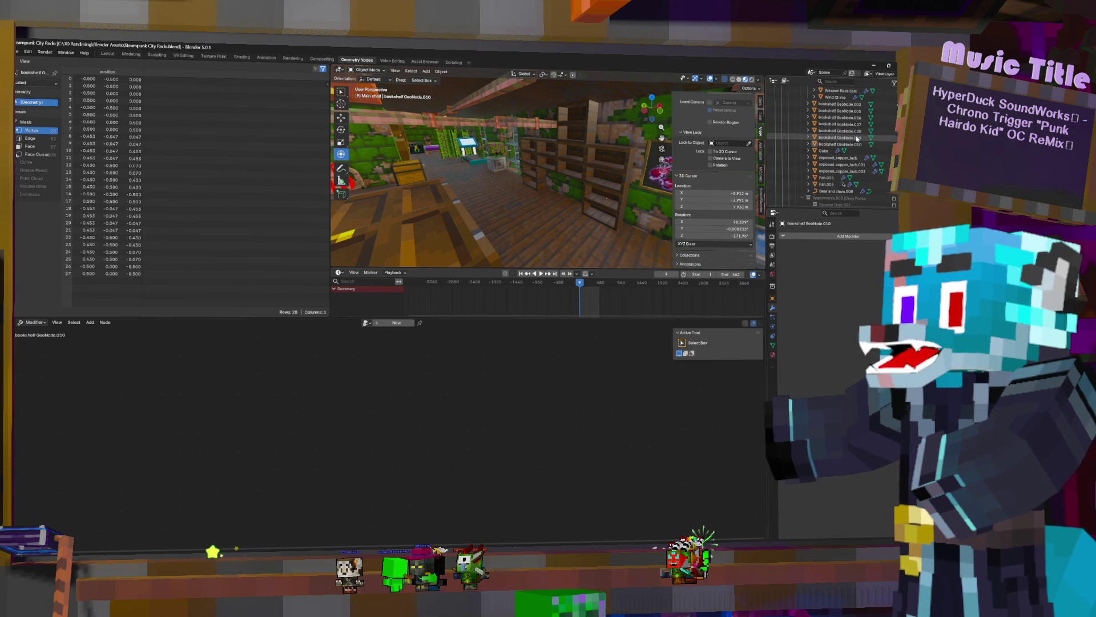
pyautogui.moveTo(845, 145)
pyautogui.mouseDown()
pyautogui.moveTo(856, 148)
pyautogui.moveTo(839, 157)
pyautogui.mouseUp()
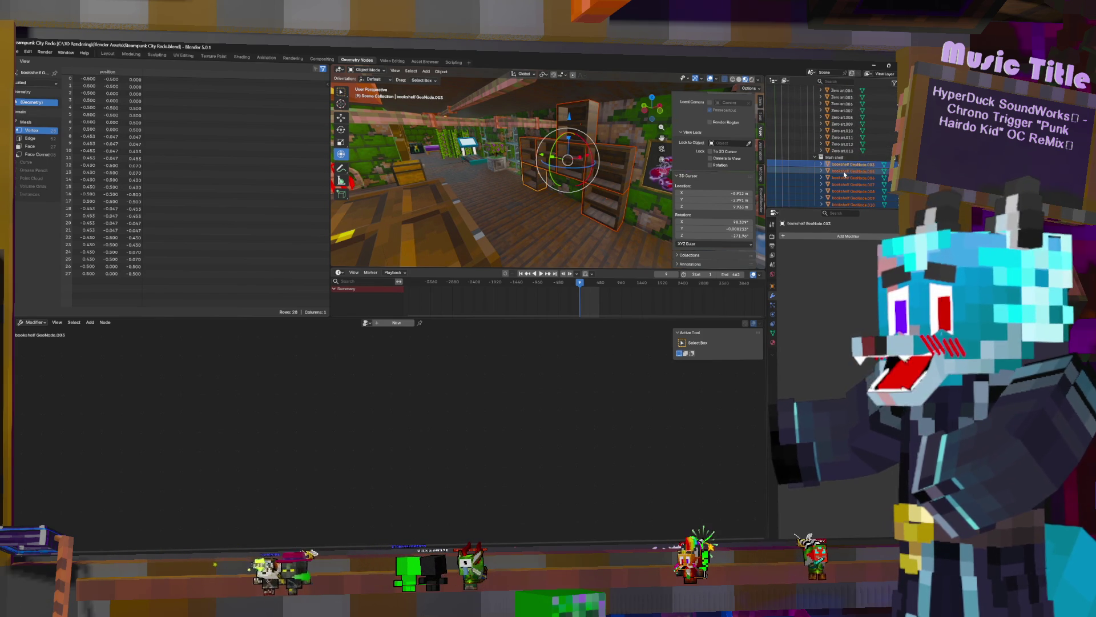
pyautogui.press('F2')
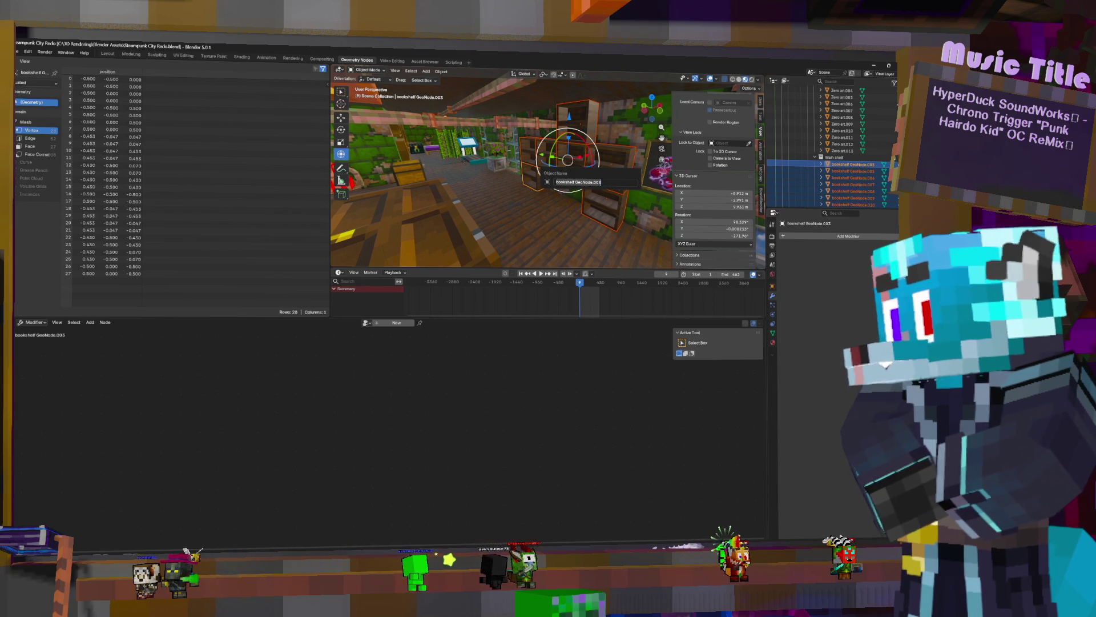
pyautogui.write('Boo')
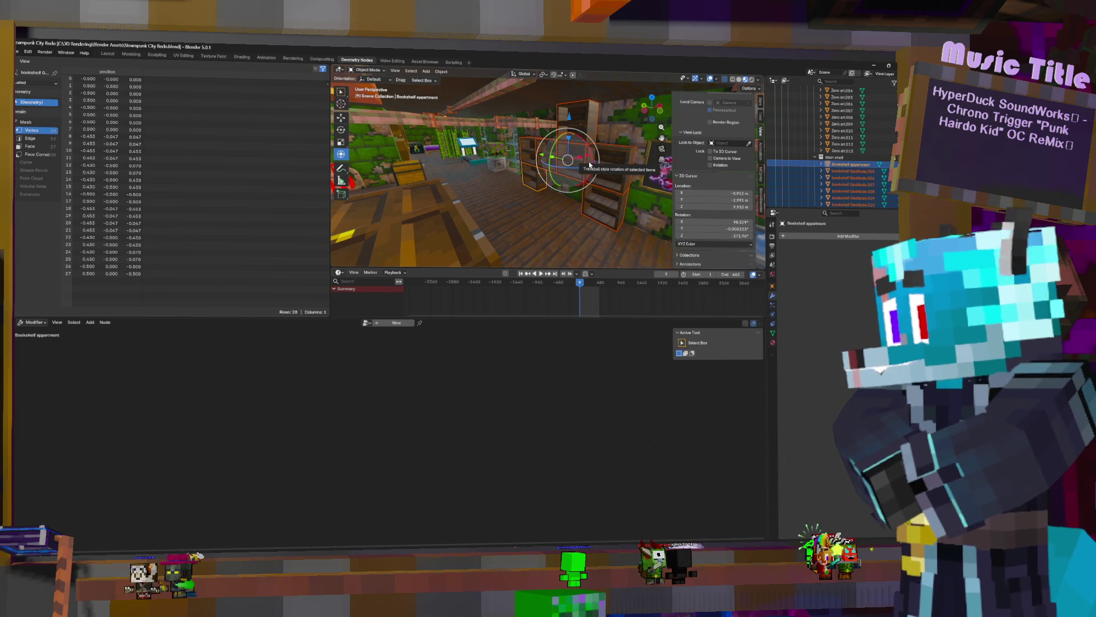
# Cycle the area through node editor types with Shift+F3 and restore the 3D Viewport
pyautogui.hotkey('shift', 'F3')
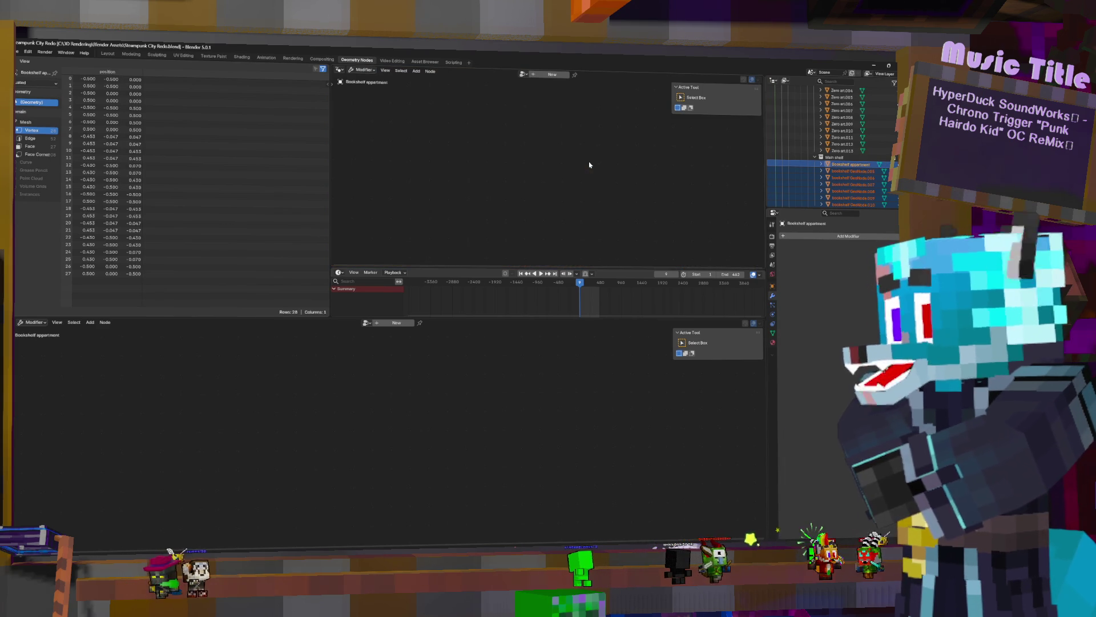
pyautogui.hotkey('shift', 'F3')
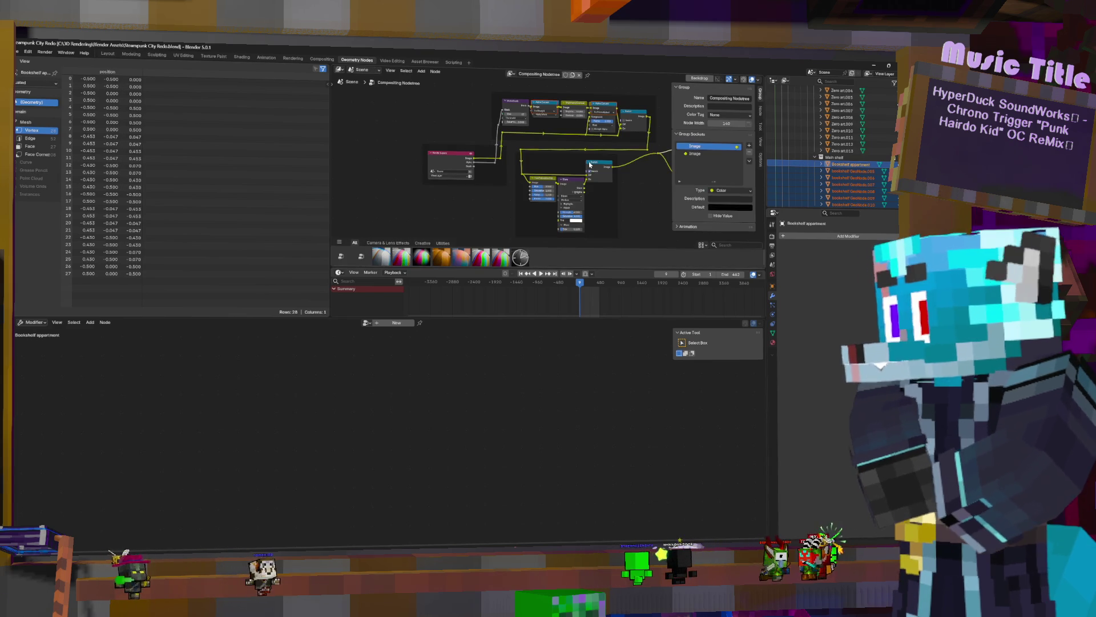
pyautogui.hotkey('shift', 'F3')
pyautogui.hotkey('shift', 'F3')
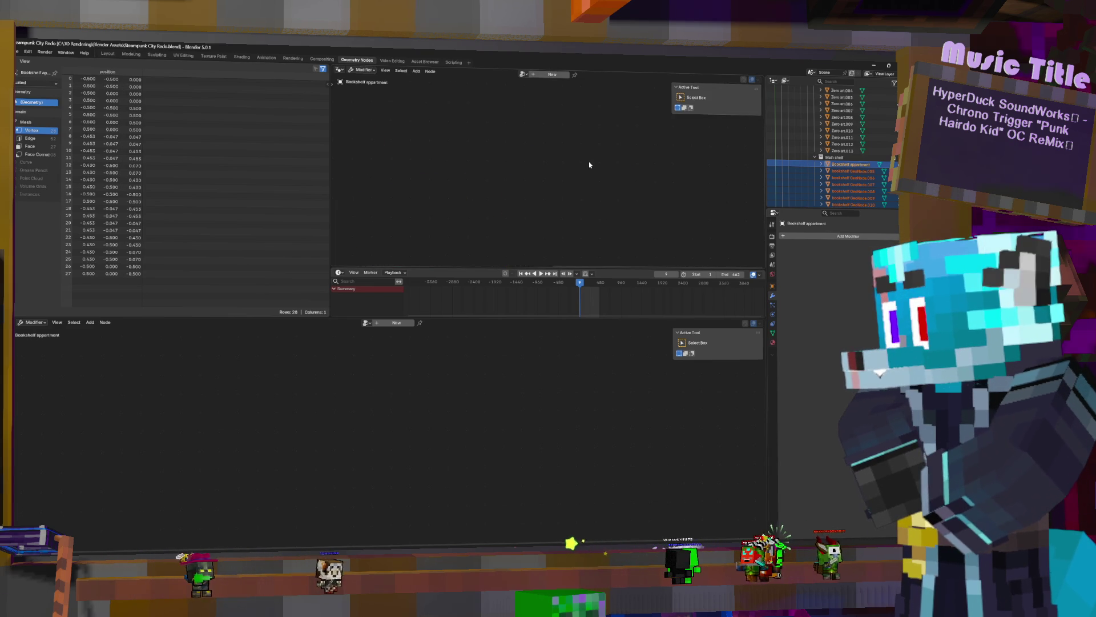
pyautogui.hotkey('shift', 'F3')
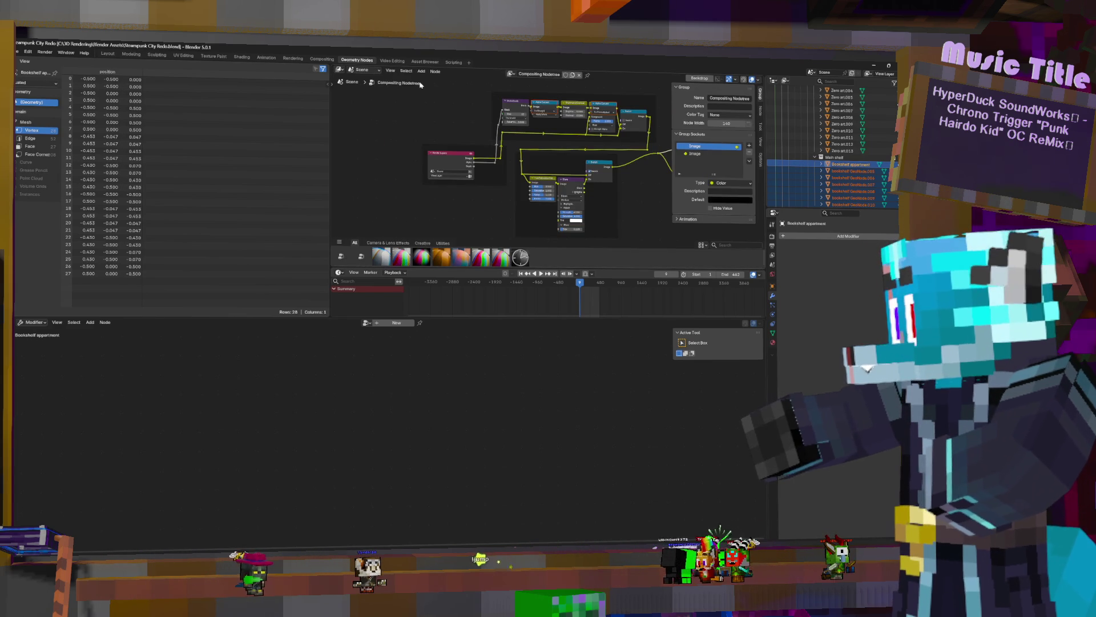
pyautogui.hotkey('shift', 'F3')
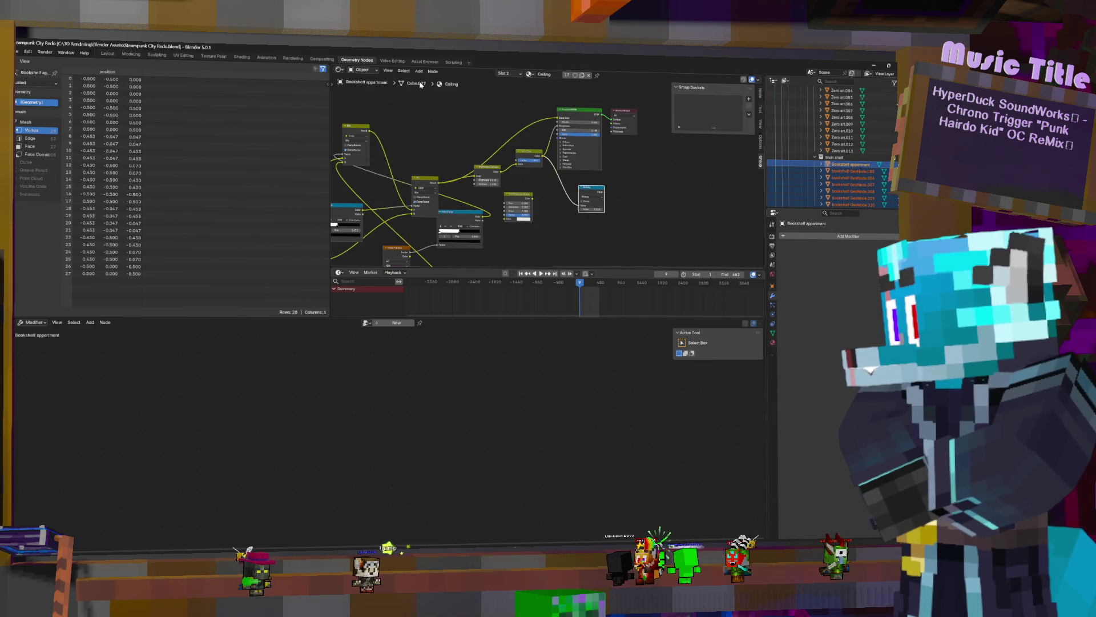
pyautogui.hotkey('shift', 'F3')
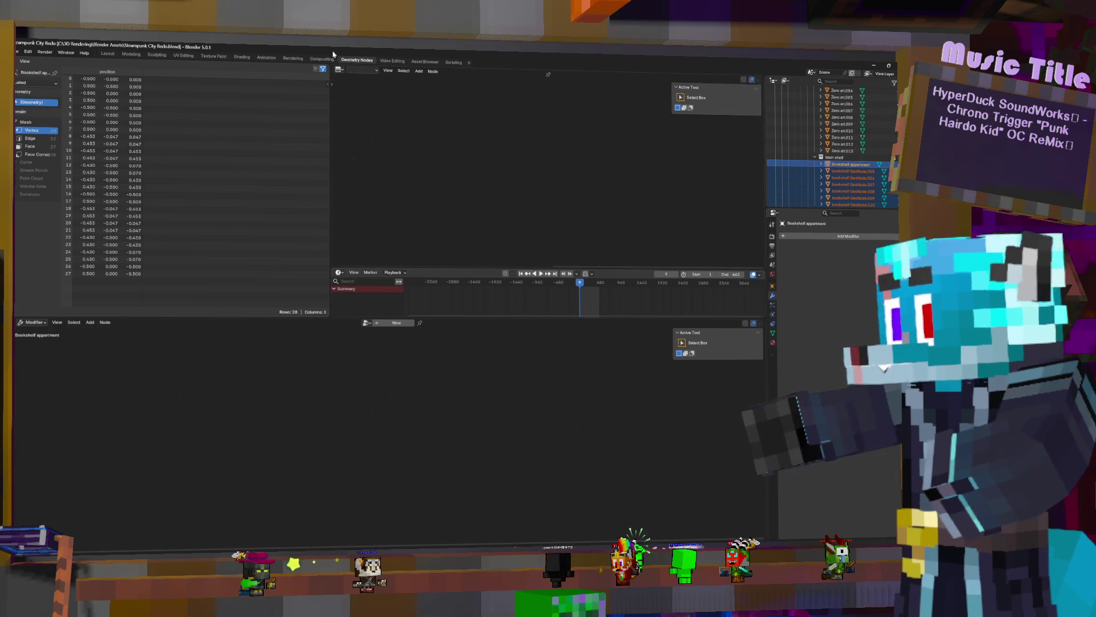
pyautogui.click(340, 70)
pyautogui.click(360, 89)
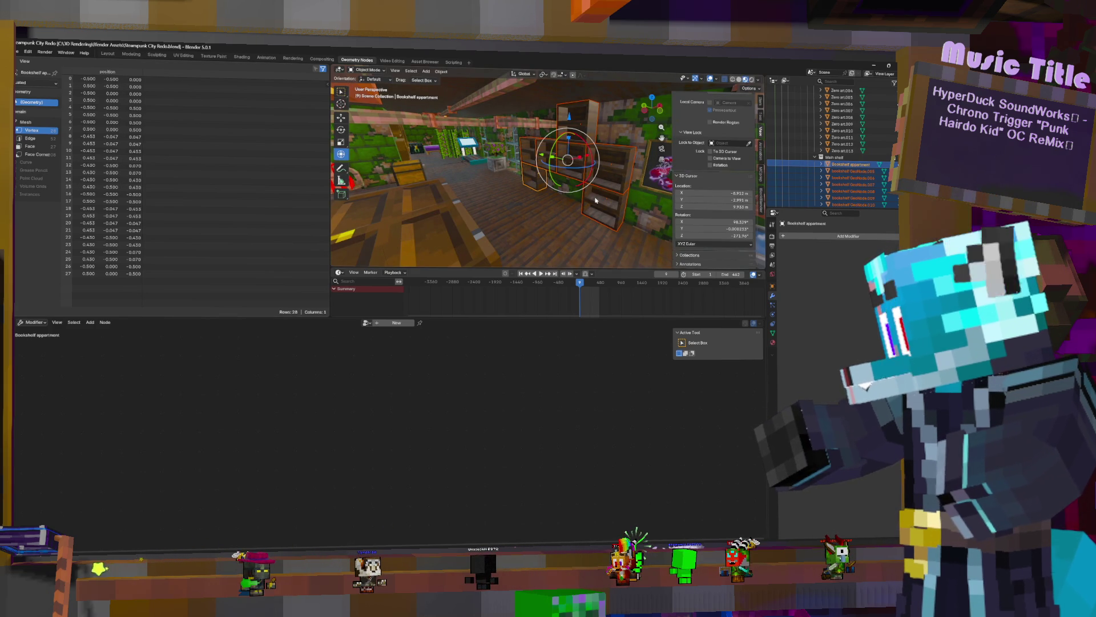
# Keep the name Bookshelf appartment and bring up Batch Rename for the selected shelves
pyautogui.press('F3')
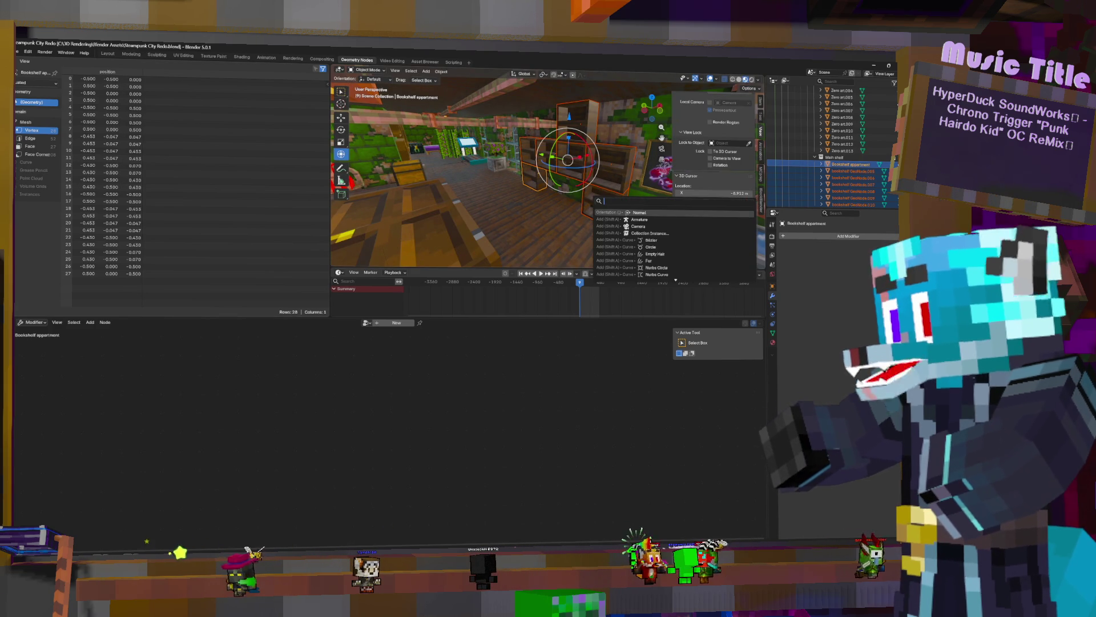
pyautogui.press('Escape')
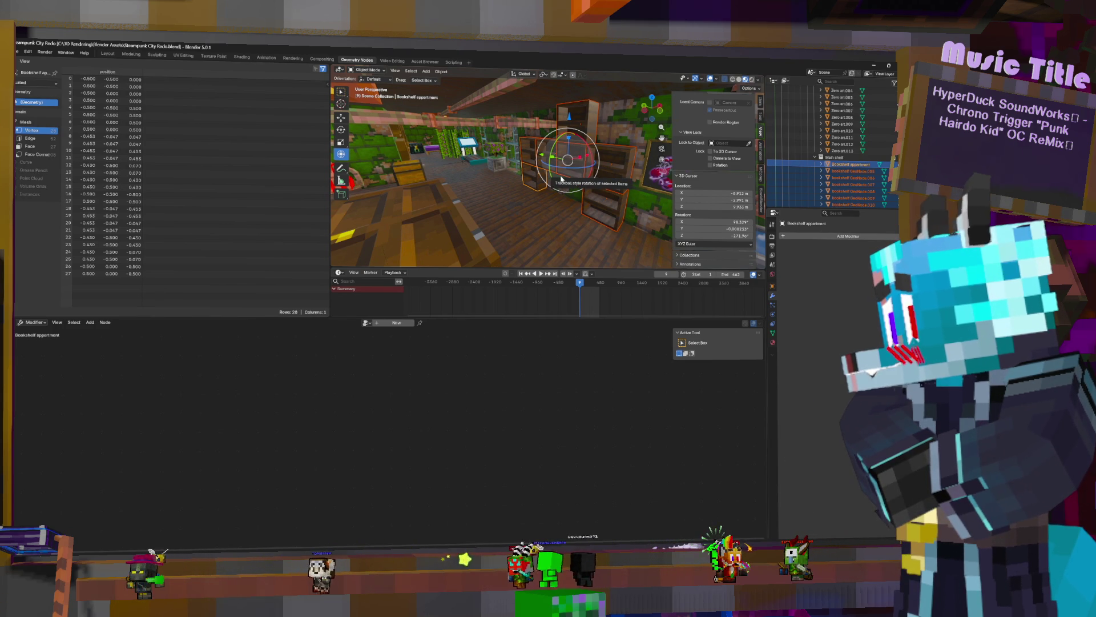
pyautogui.press('F2')
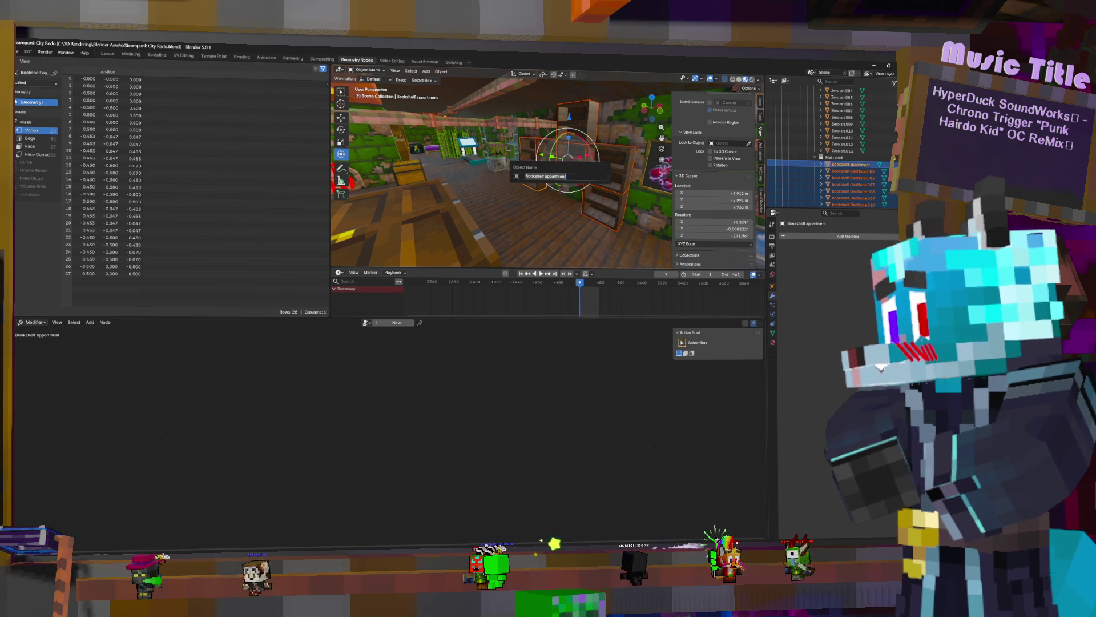
pyautogui.press('Return')
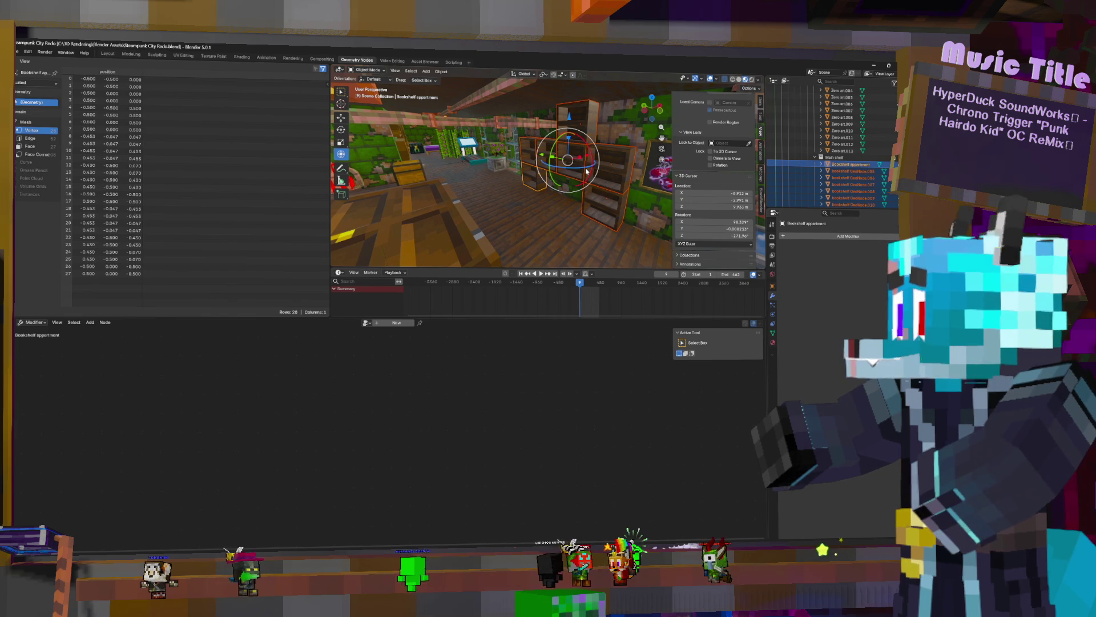
pyautogui.hotkey('ctrl', 'F2')
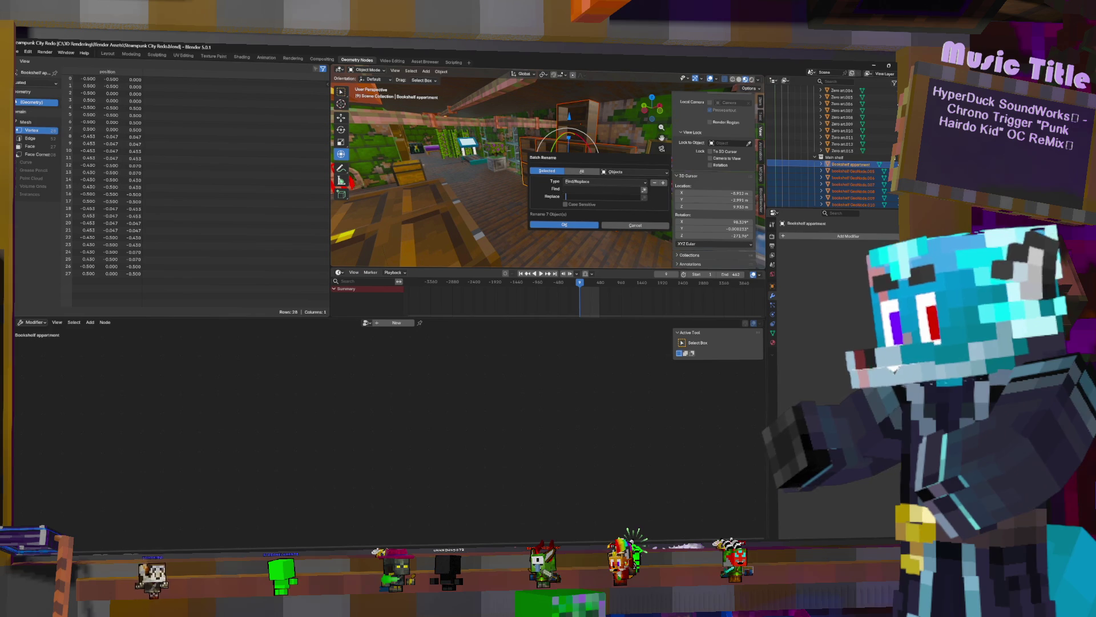
pyautogui.write('b')
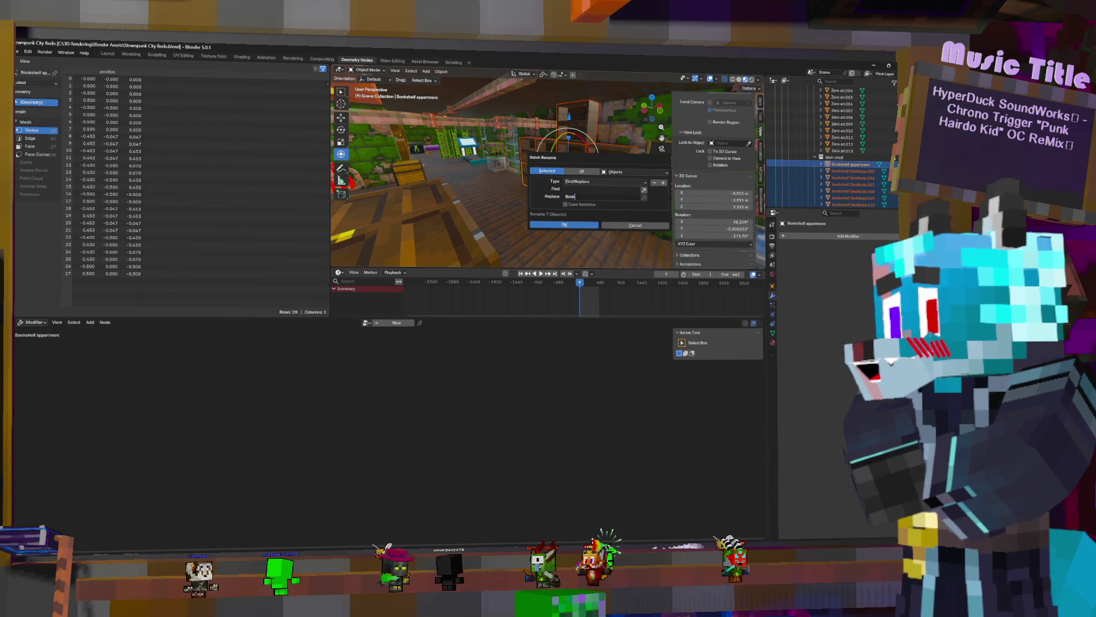
pyautogui.write('okshelf')
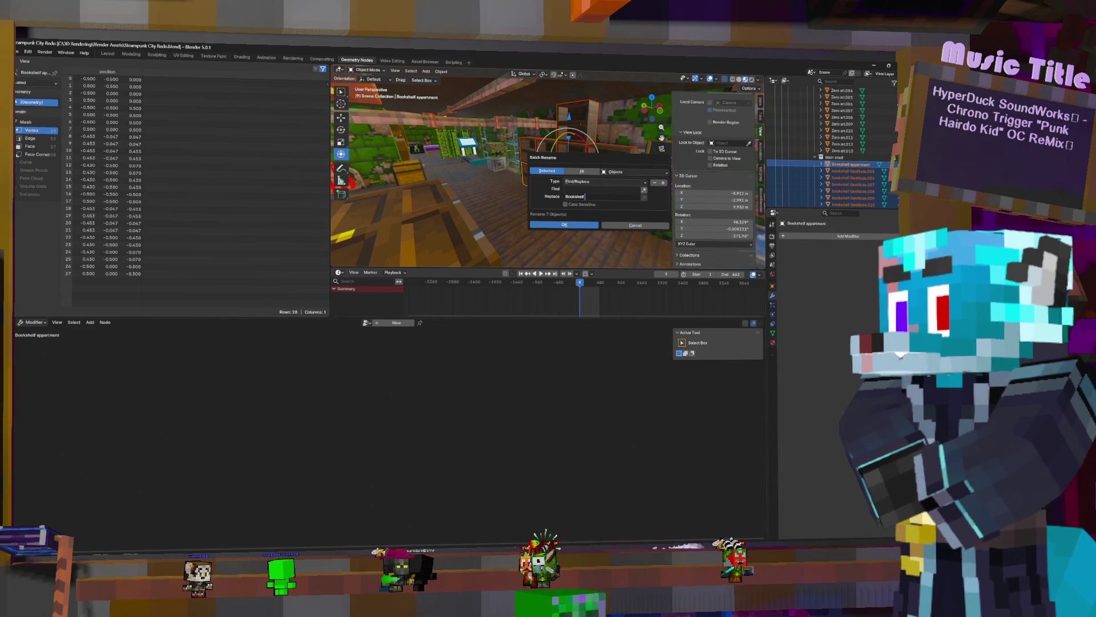
pyautogui.write(' Appartment')
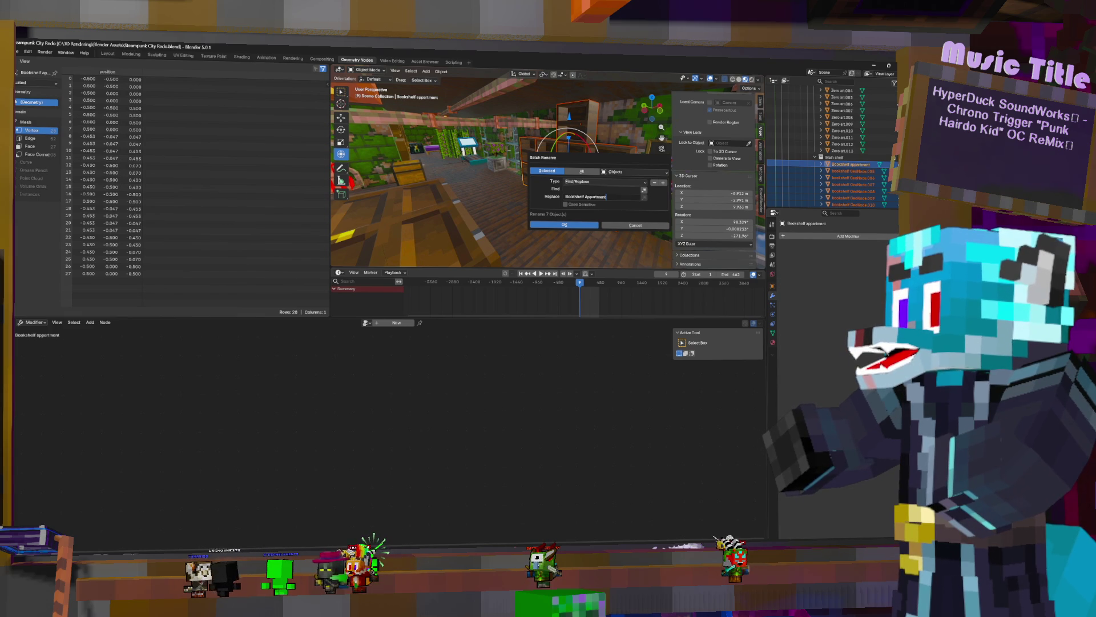
# Apply the batch rename and review the renamed Bookshelf rows in the Outliner
pyautogui.click(576, 225)
pyautogui.scroll(-2, 861, 165)
pyautogui.click(861, 159)
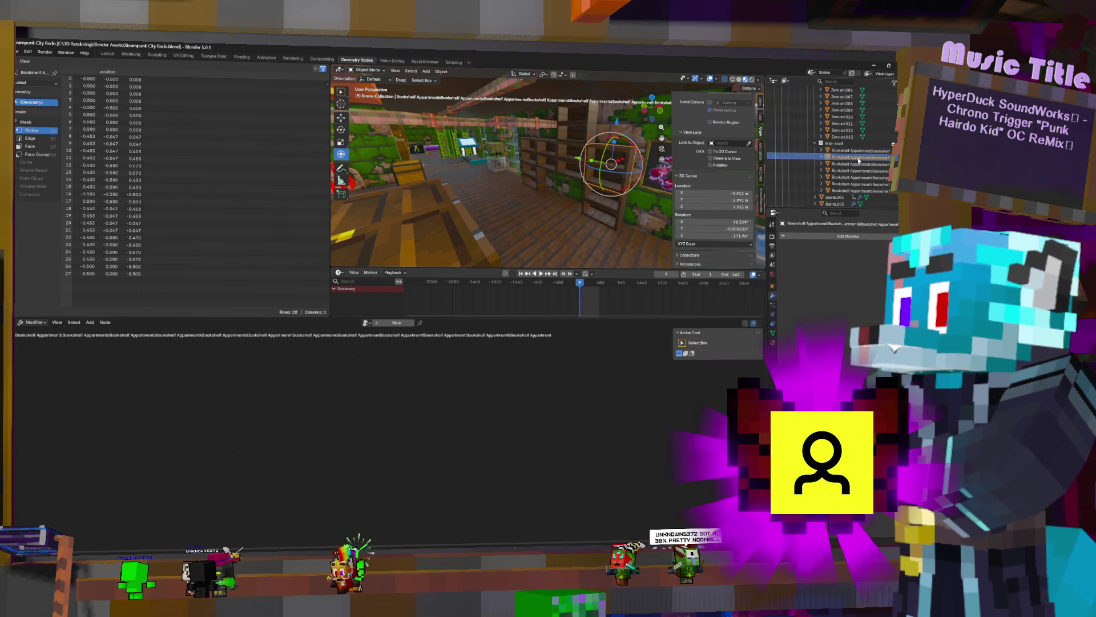
pyautogui.click(852, 164)
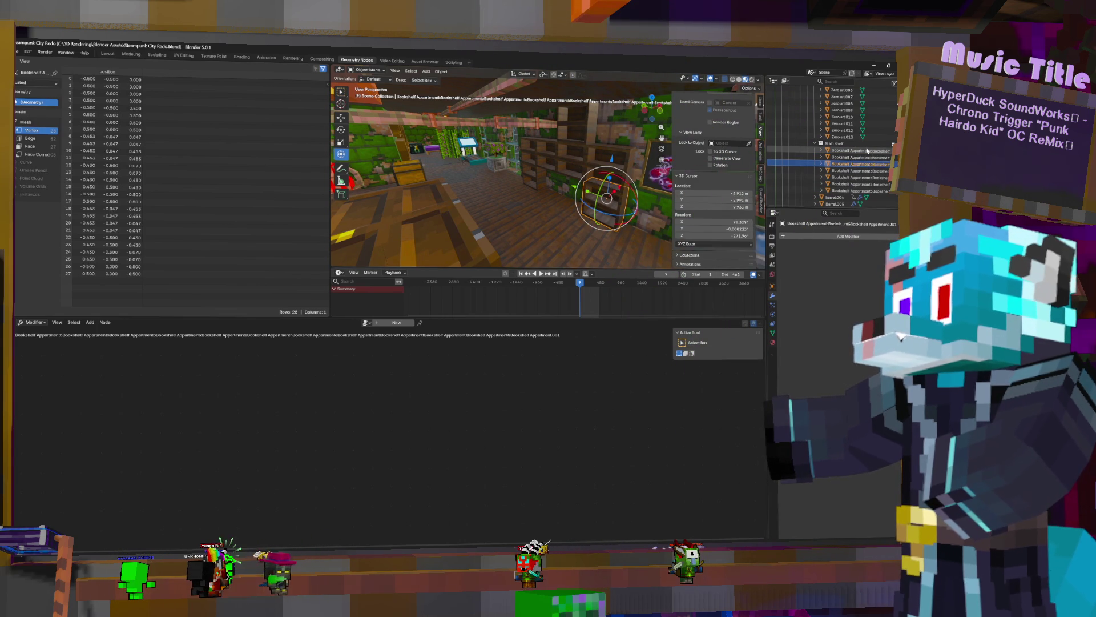
pyautogui.click(866, 151)
pyautogui.scroll(-1, 866, 152)
# Reselect the bookshelf objects under Main shelf and reopen Batch Rename for them
pyautogui.doubleClick(860, 144)
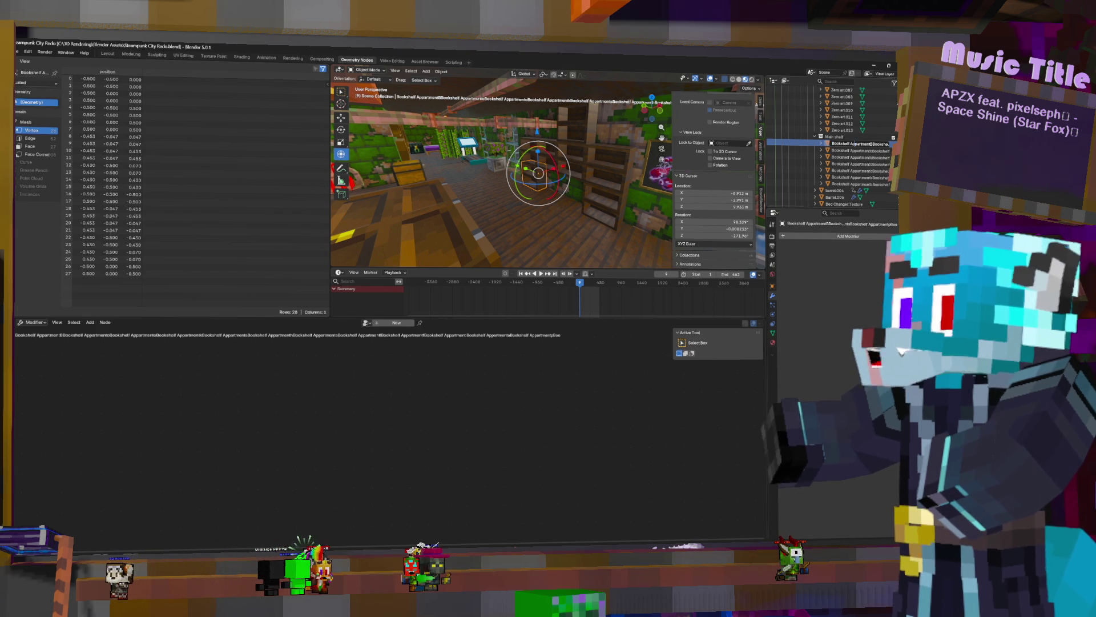
pyautogui.keyDown('shift'); pyautogui.click(860, 183); pyautogui.keyUp('shift')
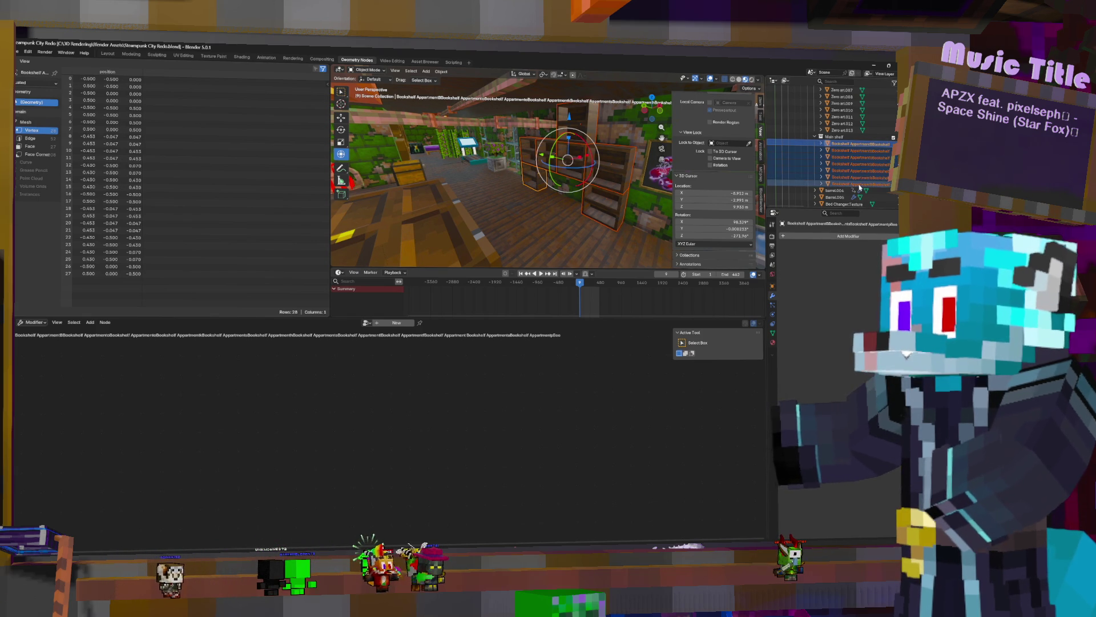
pyautogui.hotkey('ctrl', 'F2')
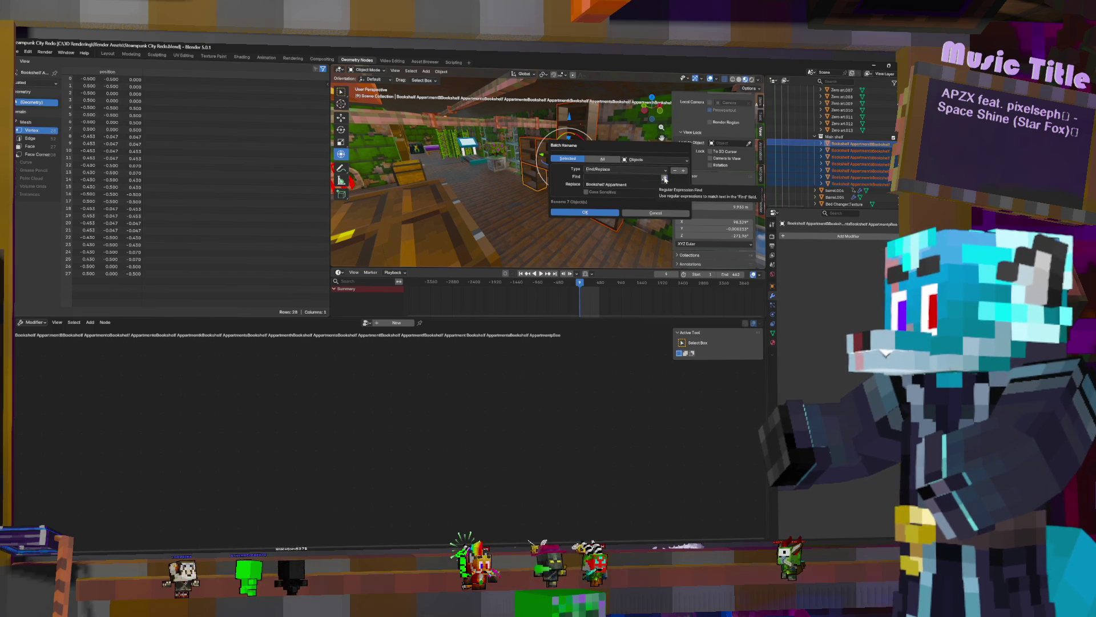
# Batch-rename the selected bookshelves to 'Bookshelf Appartment' using Set Name
pyautogui.click(665, 178)
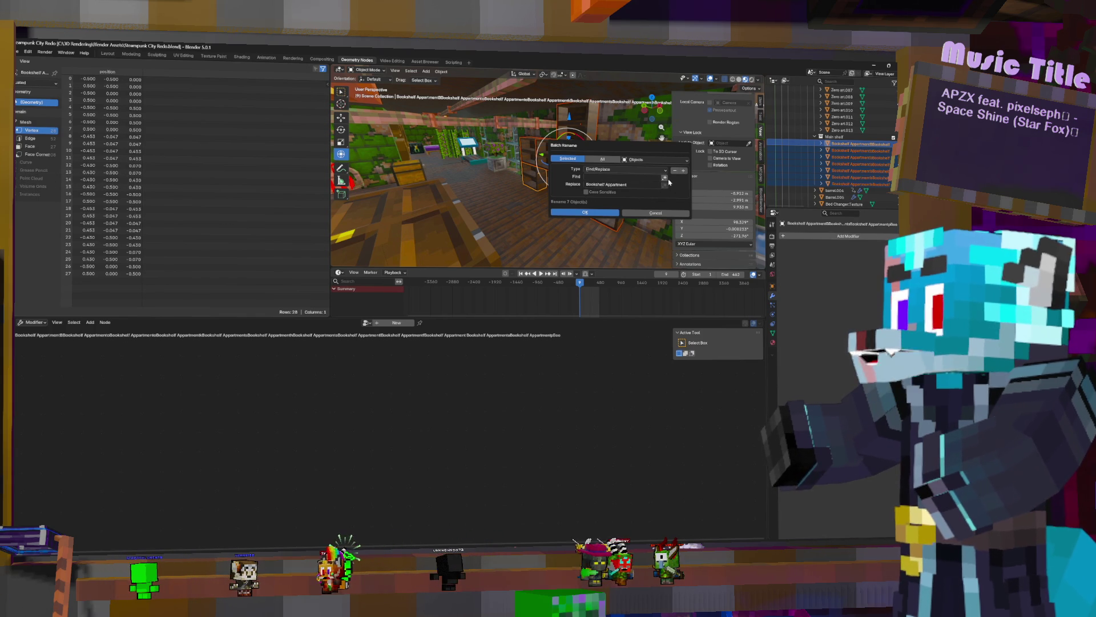
pyautogui.click(629, 169)
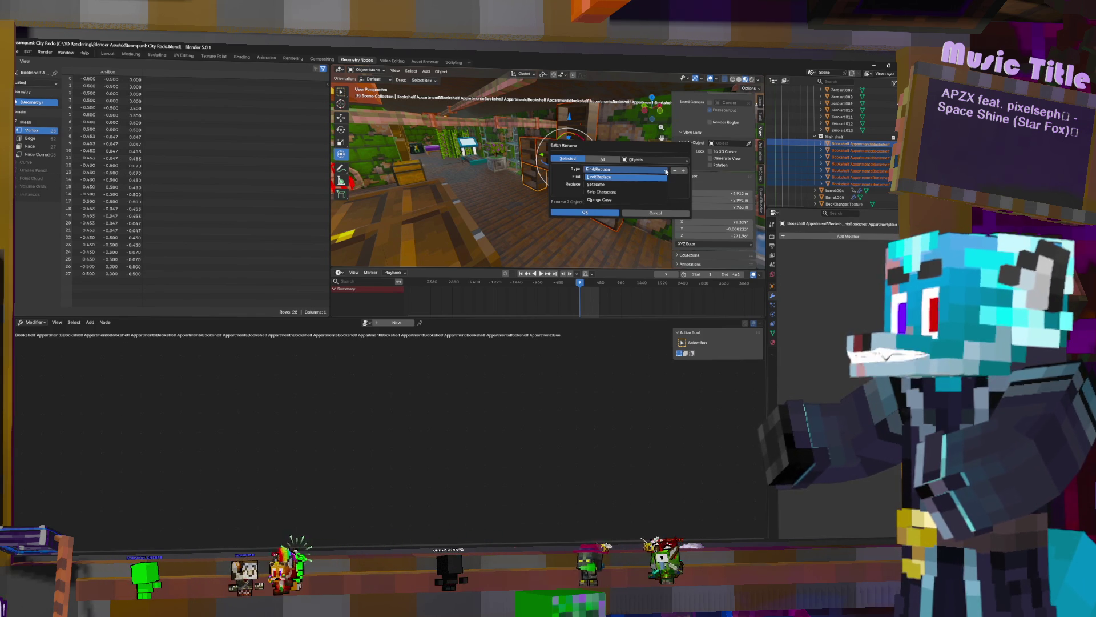
pyautogui.click(631, 185)
pyautogui.click(629, 185)
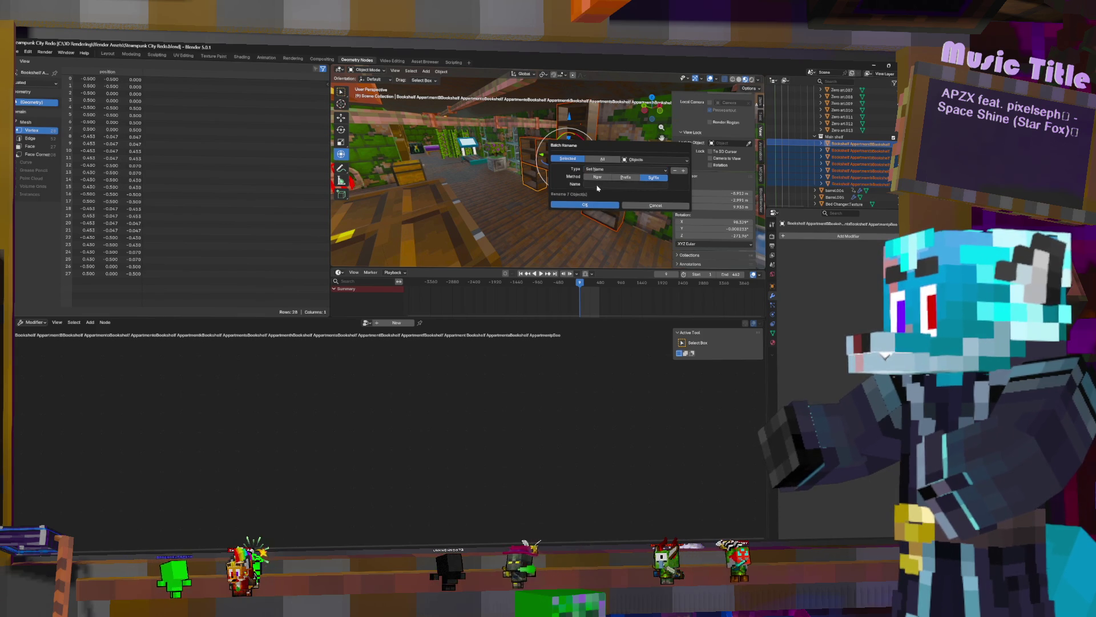
pyautogui.hotkey('ctrl', 'v')
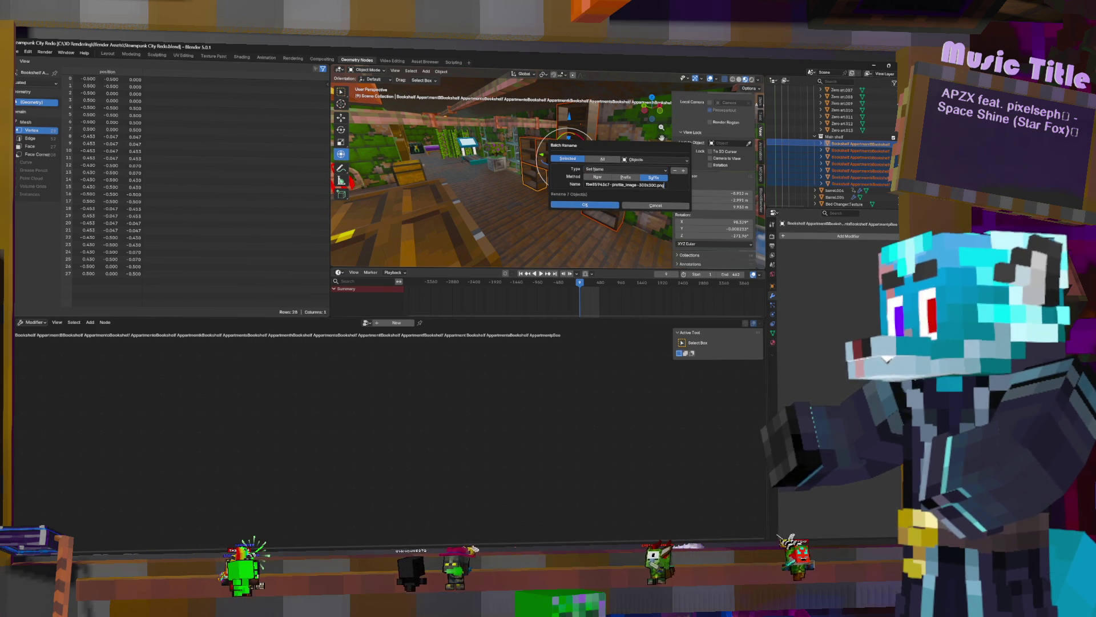
pyautogui.hotkey('ctrl', 'a')
pyautogui.press('BackSpace')
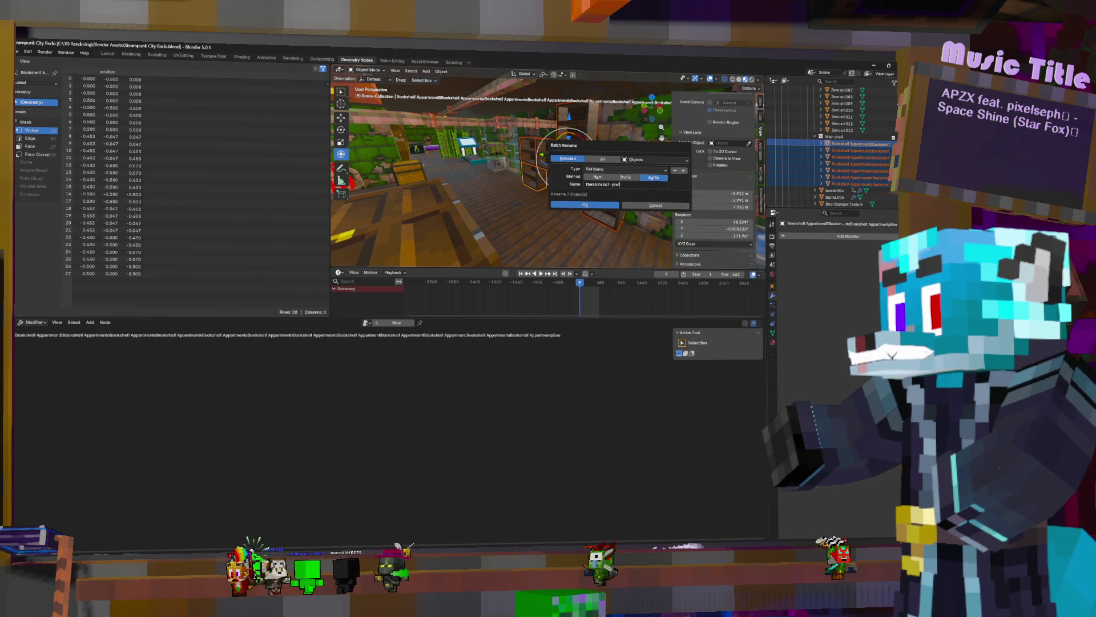
pyautogui.write('B')
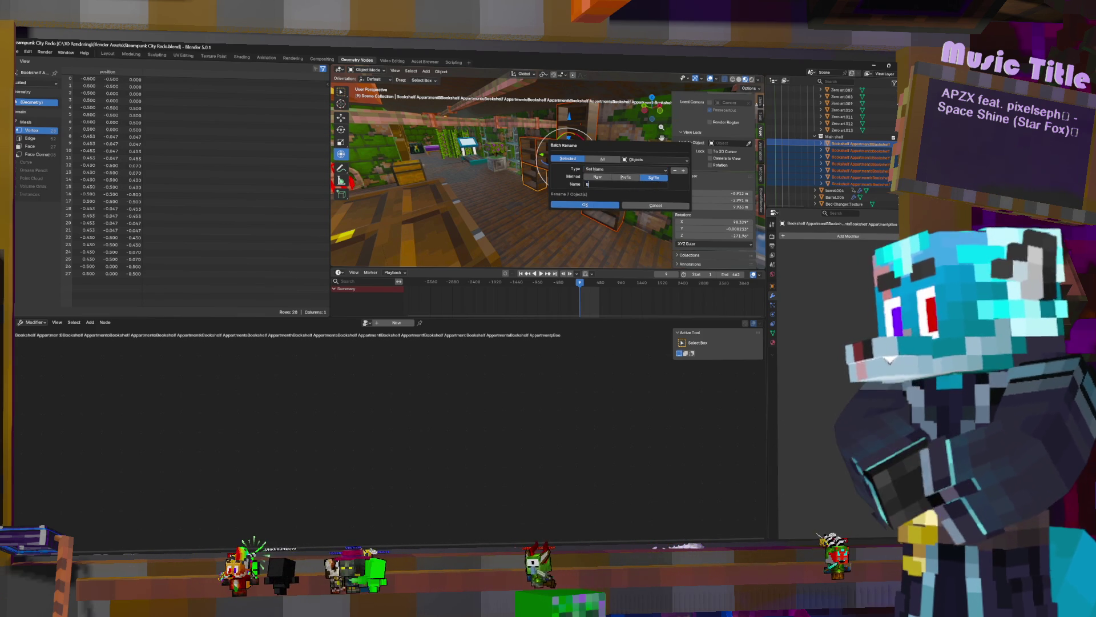
pyautogui.write('ooks')
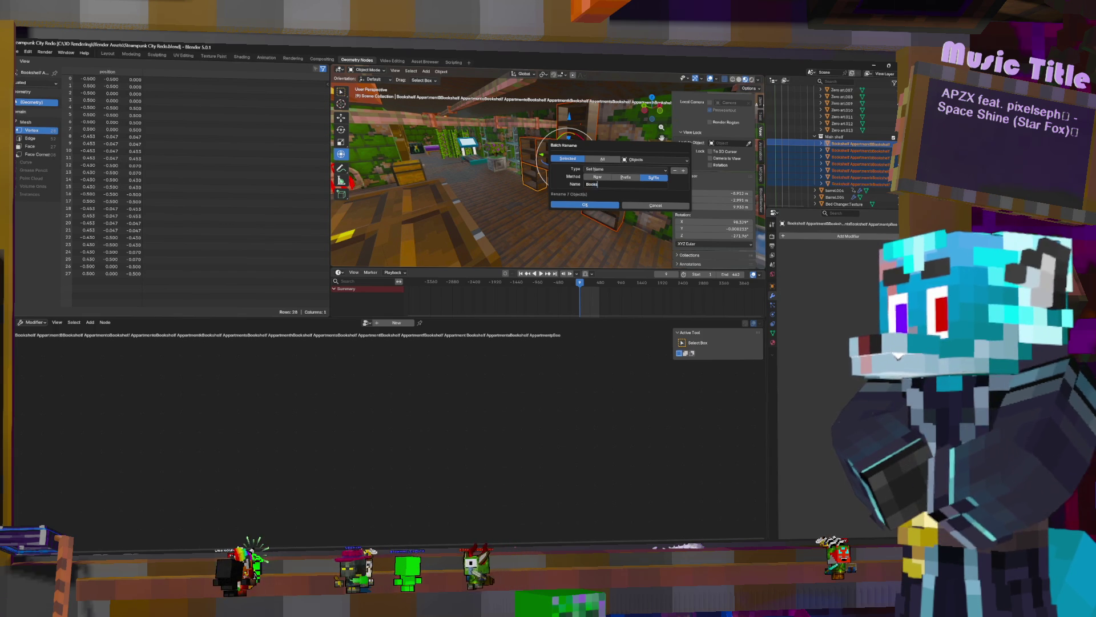
pyautogui.write('helf Appa')
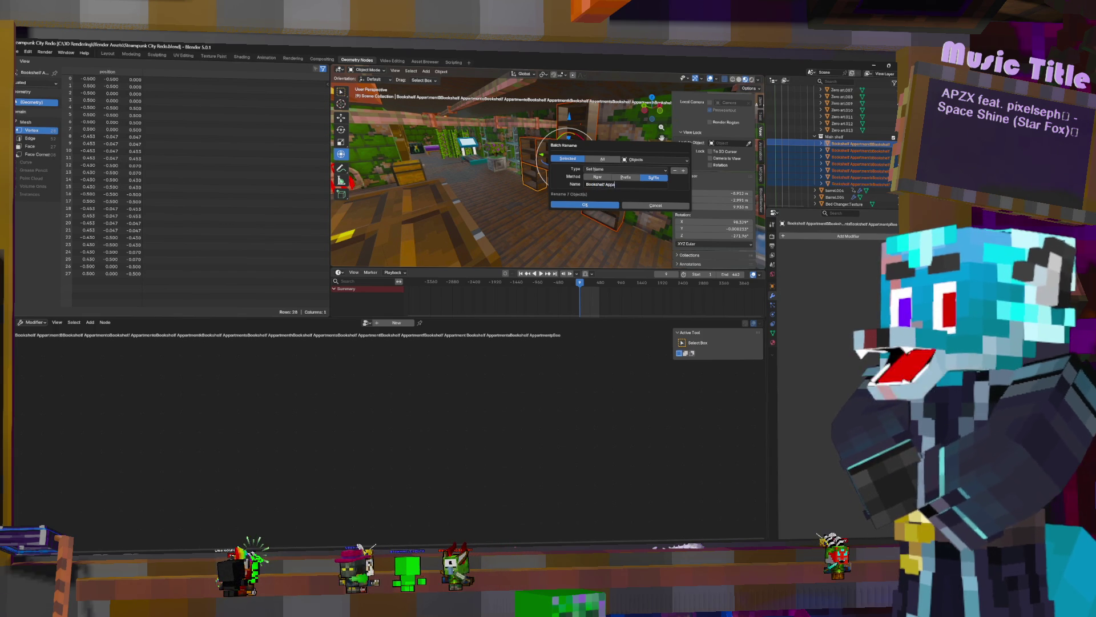
pyautogui.write('rtment')
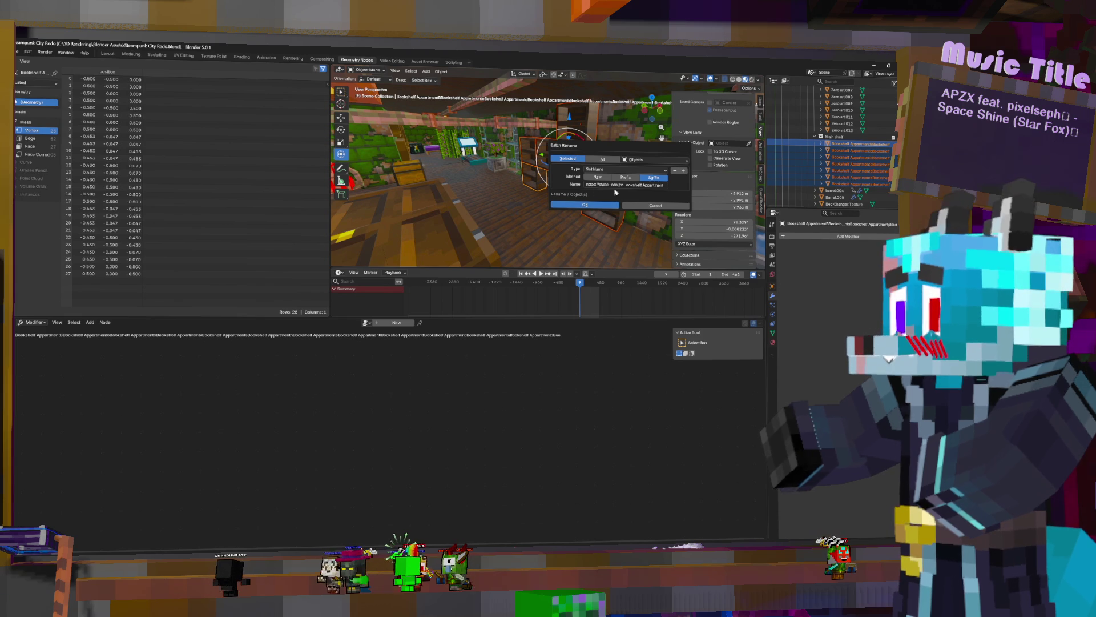
pyautogui.click(644, 186)
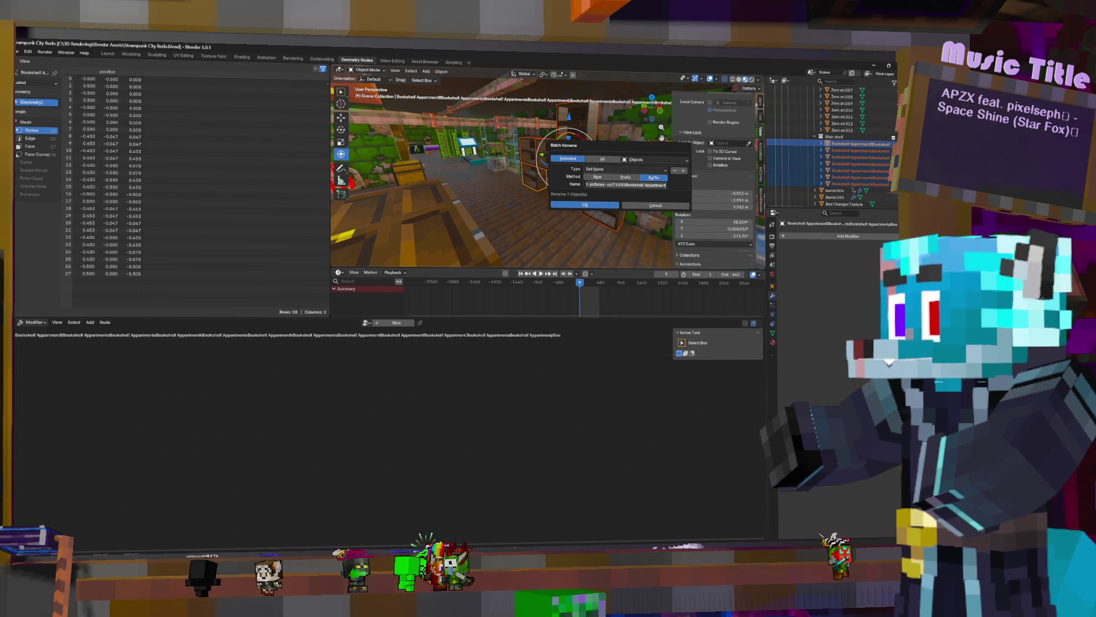
pyautogui.hotkey('ctrl', 'z')
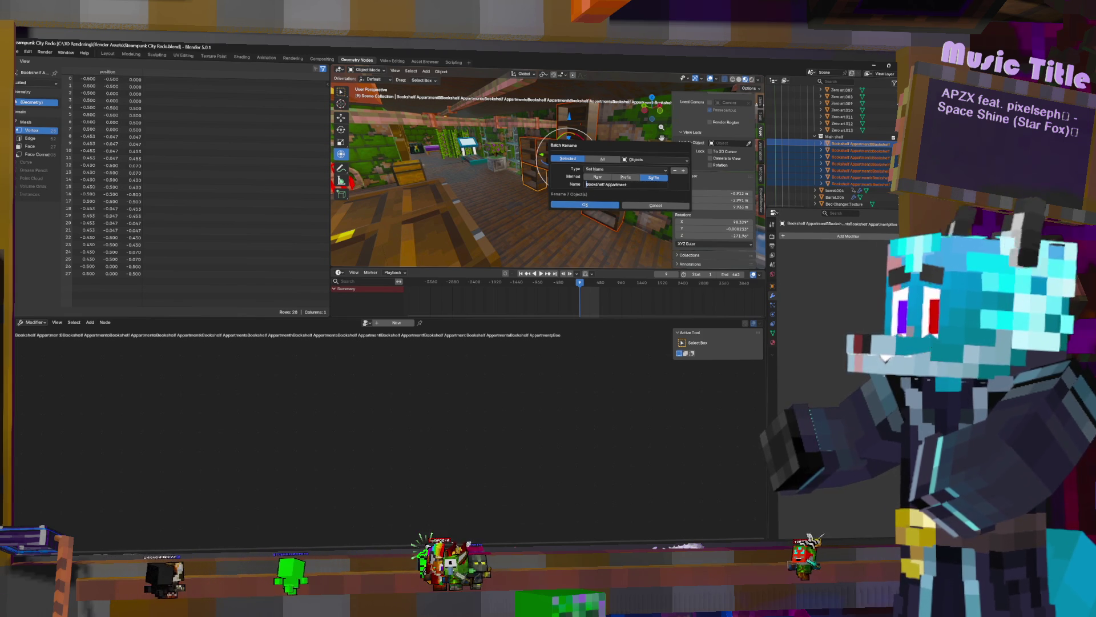
pyautogui.click(610, 208)
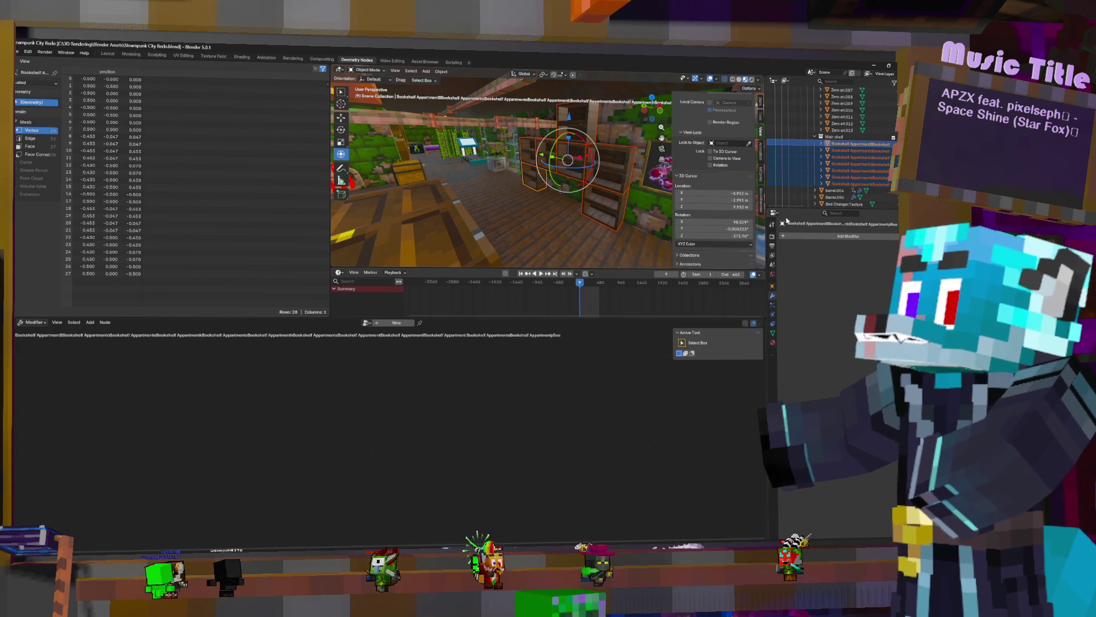
# Shorten the first two Outliner entries to 'Bookshelf Appartment' and 'Bookshelf Appartment.001'
pyautogui.doubleClick(859, 147)
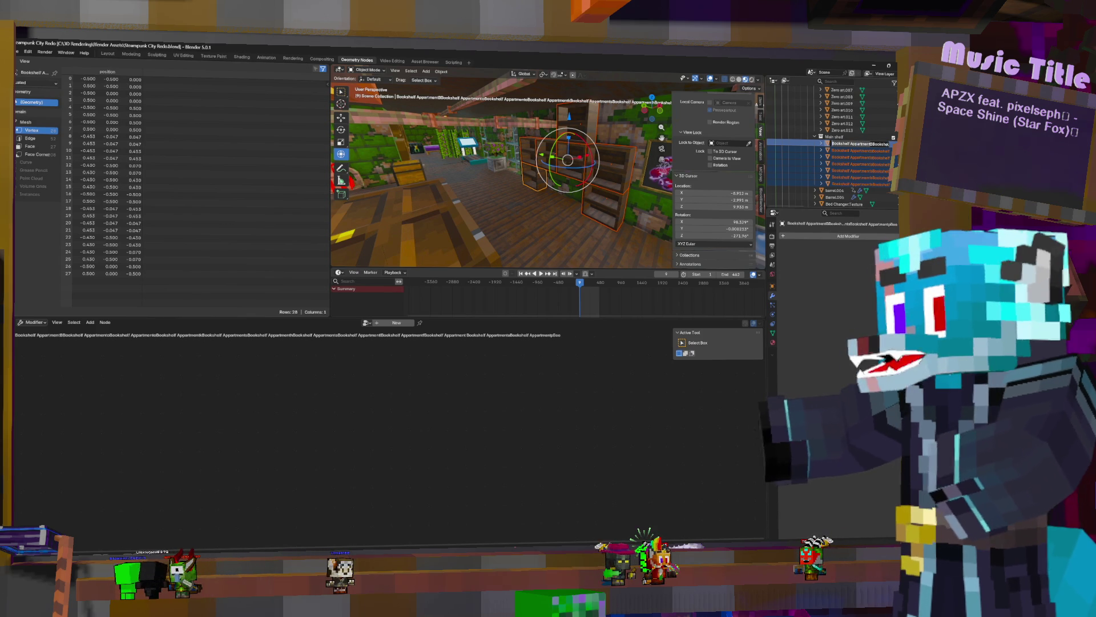
pyautogui.doubleClick(851, 144)
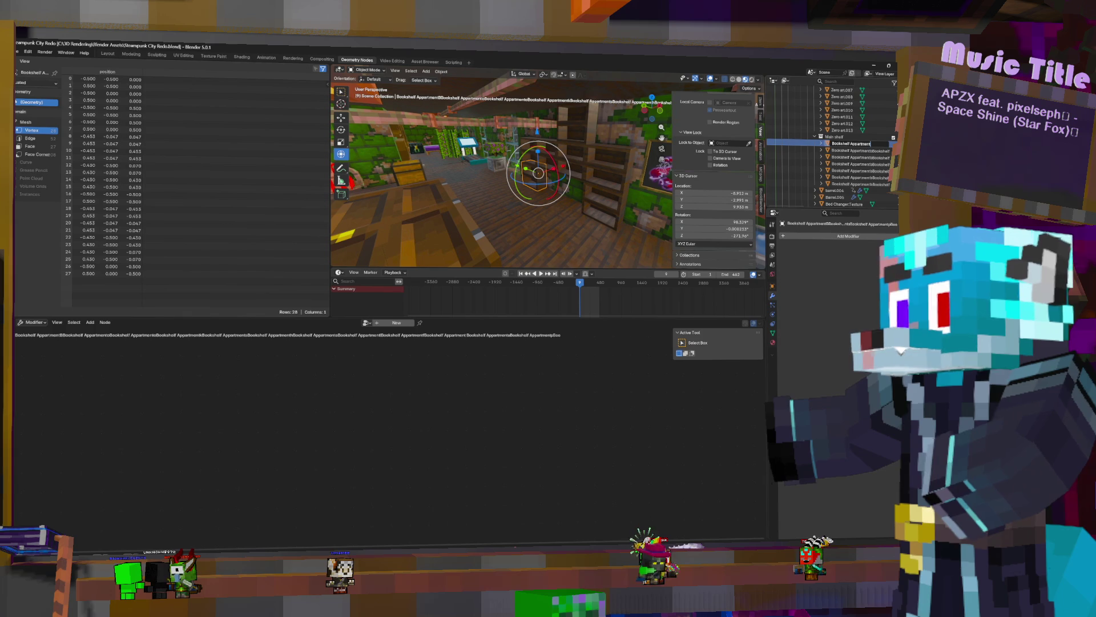
pyautogui.press('Return')
pyautogui.click(856, 148)
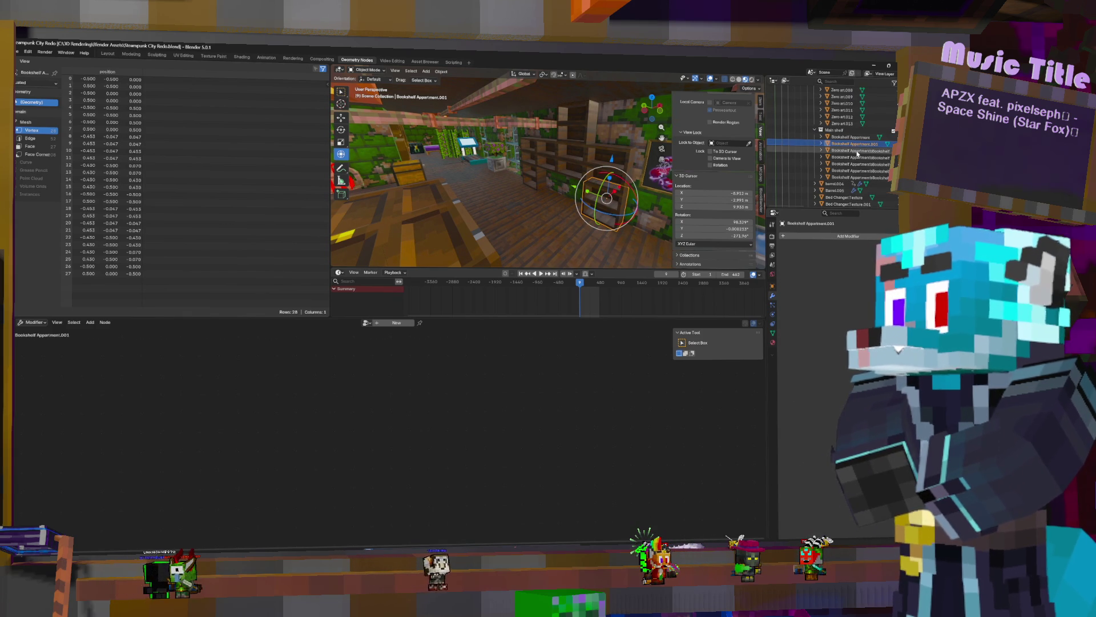
pyautogui.doubleClick(856, 146)
pyautogui.hotkey('ctrl', 'v')
pyautogui.hotkey('ctrl', 'v')
pyautogui.hotkey('ctrl', 'v')
pyautogui.press('Return')
# Fix the remaining Outliner names through 'Bookshelf Appartment.004' and '.006'
pyautogui.doubleClick(857, 143)
pyautogui.hotkey('ctrl', 'v')
pyautogui.hotkey('ctrl', 'v')
pyautogui.hotkey('ctrl', 'v')
pyautogui.press('Return')
pyautogui.doubleClick(856, 150)
pyautogui.hotkey('ctrl', 'v')
pyautogui.hotkey('ctrl', 'v')
pyautogui.hotkey('ctrl', 'v')
pyautogui.press('Return')
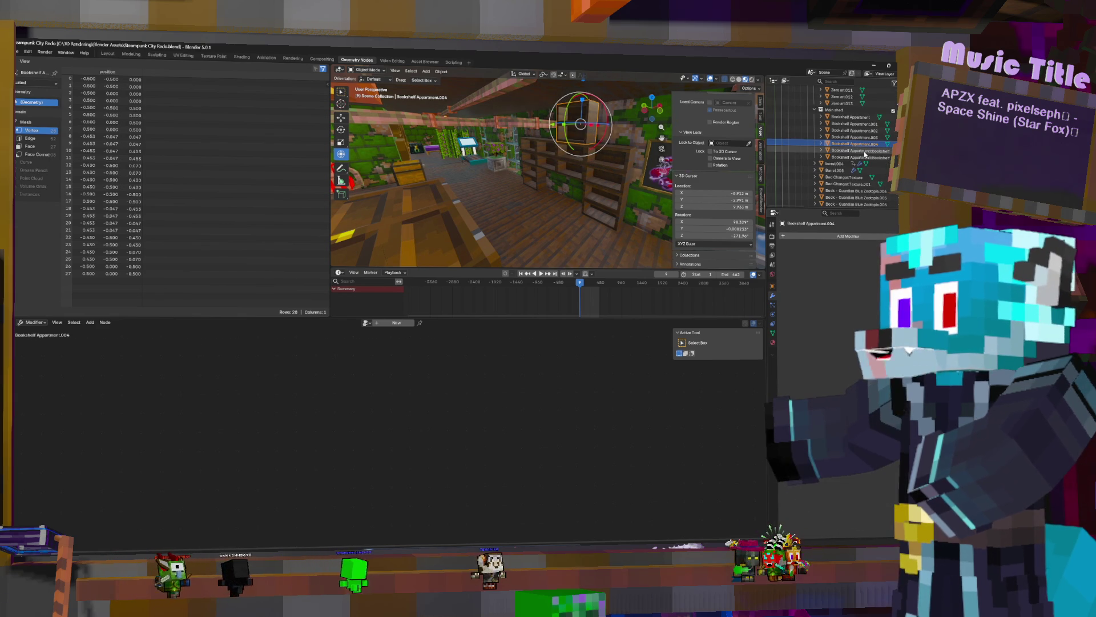
pyautogui.doubleClick(863, 150)
pyautogui.hotkey('ctrl', 'v')
pyautogui.hotkey('ctrl', 'v')
pyautogui.hotkey('ctrl', 'v')
pyautogui.press('Return')
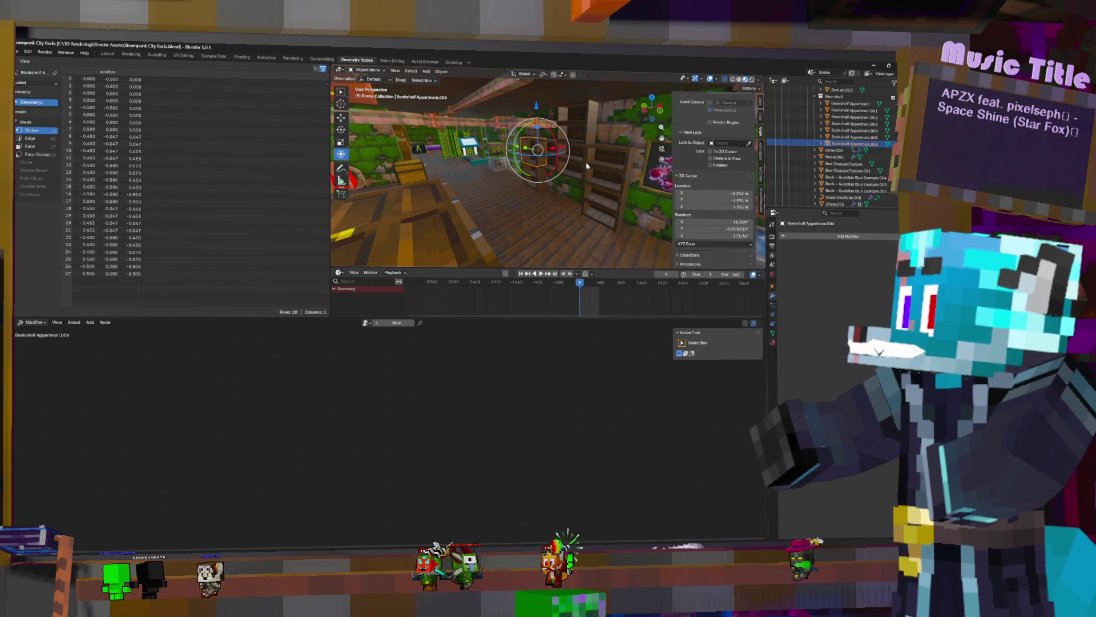
# Orbit the view around to face the bookshelf stack against the mossy wall
pyautogui.moveTo(548, 171); pyautogui.dragTo(591, 165, button='middle')
pyautogui.press('Tab')
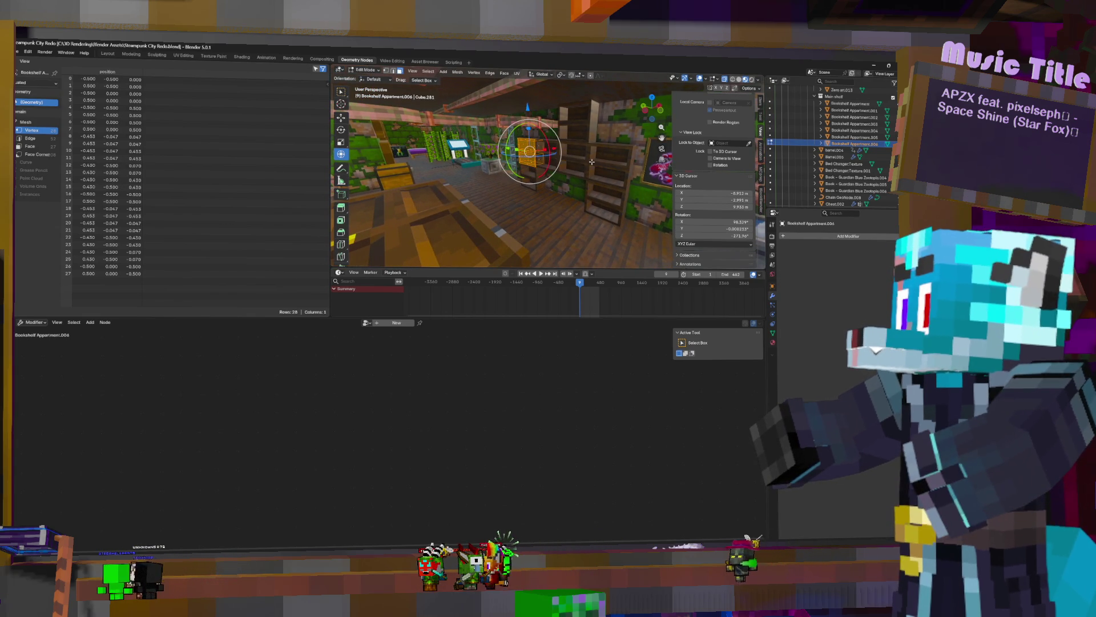
pyautogui.press('Tab')
pyautogui.moveTo(591, 161); pyautogui.dragTo(607, 227, button='middle')
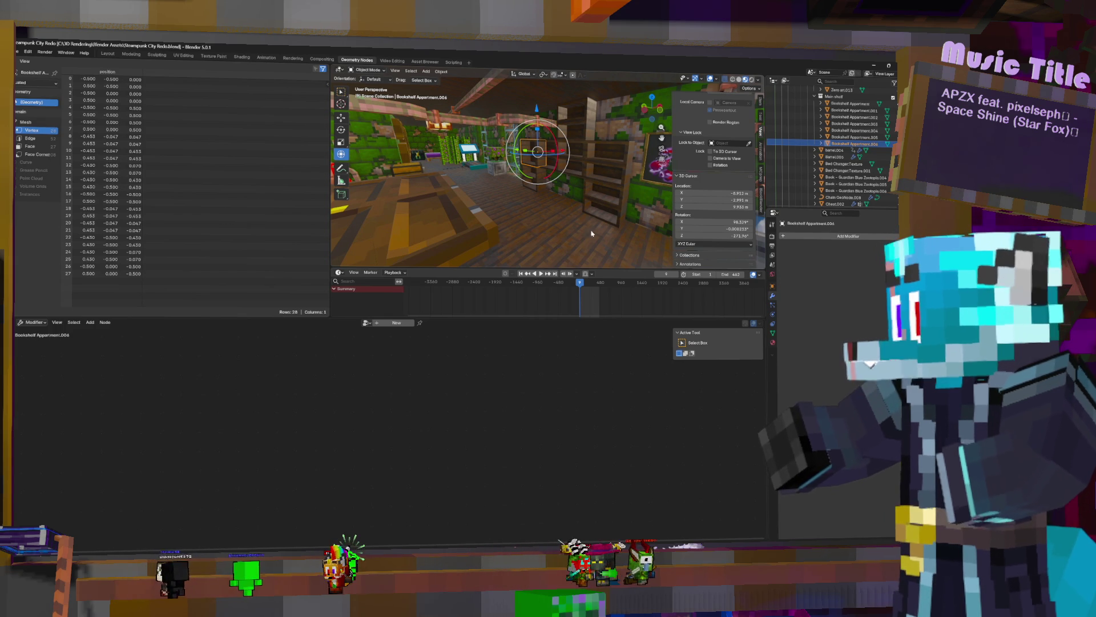
pyautogui.moveTo(570, 223); pyautogui.dragTo(597, 190, button='middle')
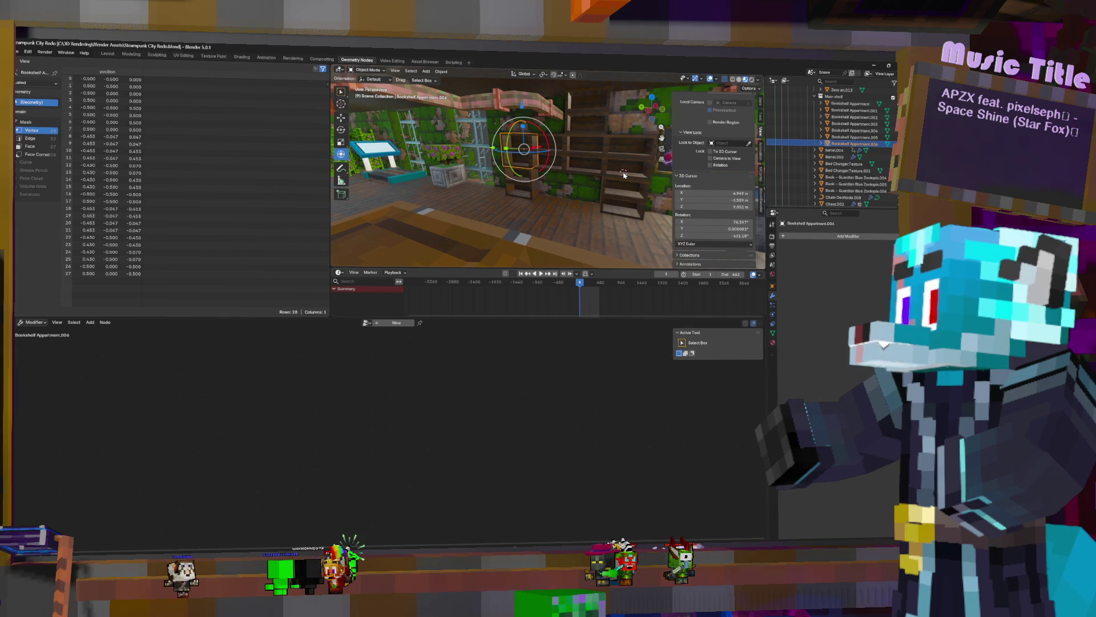
pyautogui.moveTo(617, 189); pyautogui.dragTo(603, 182, button='middle')
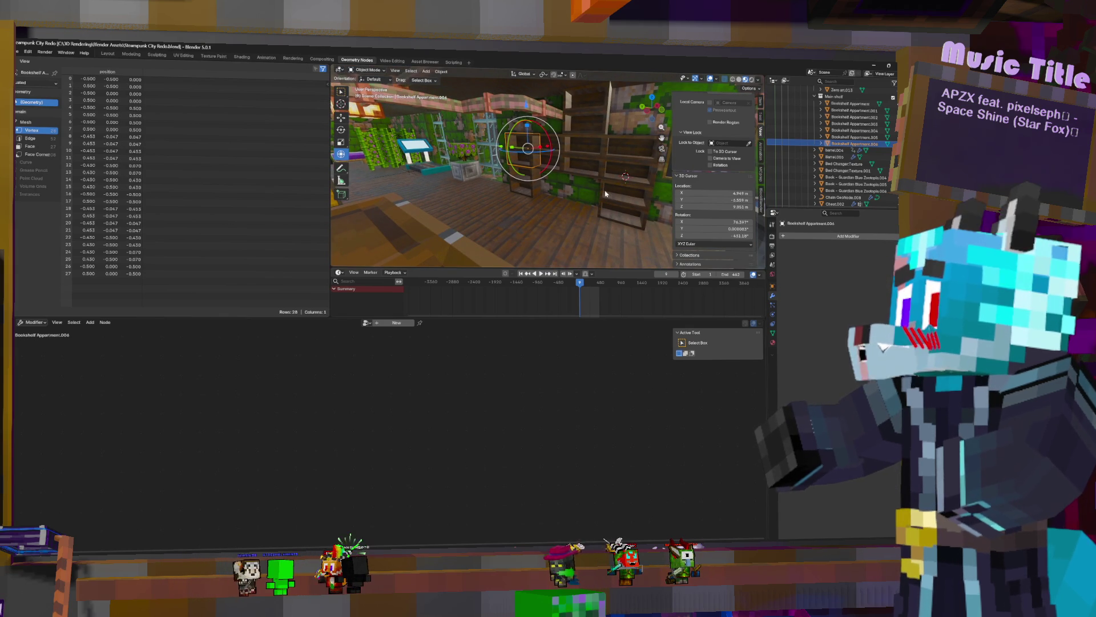
pyautogui.moveTo(603, 182)
pyautogui.mouseDown(button='middle')
pyautogui.moveTo(491, 173)
pyautogui.moveTo(540, 190)
pyautogui.moveTo(492, 162)
pyautogui.mouseUp(button='middle')
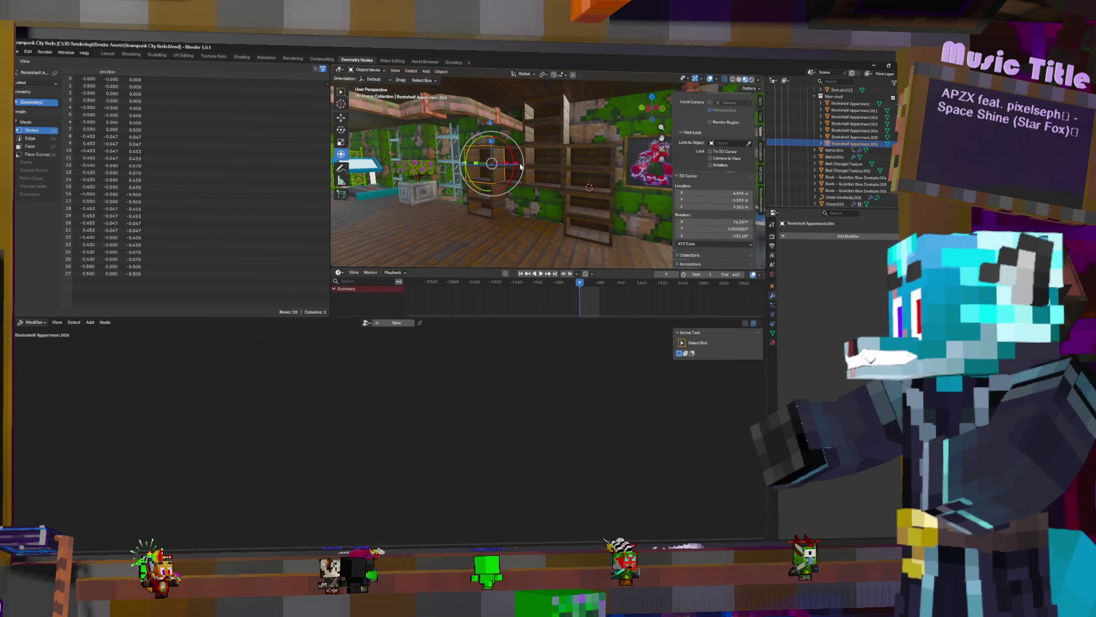
# Place the 3D cursor on the bookshelf wall and bring up the collection options
pyautogui.keyDown('shift'); pyautogui.rightClick(542, 179); pyautogui.keyUp('shift')
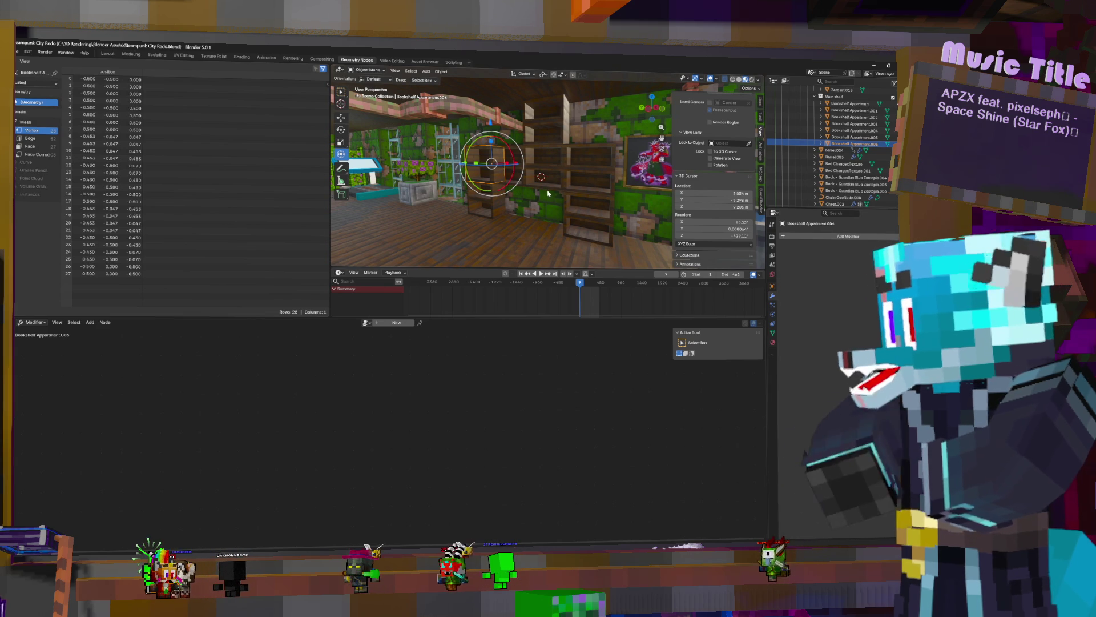
pyautogui.hotkey('shift', 'a')
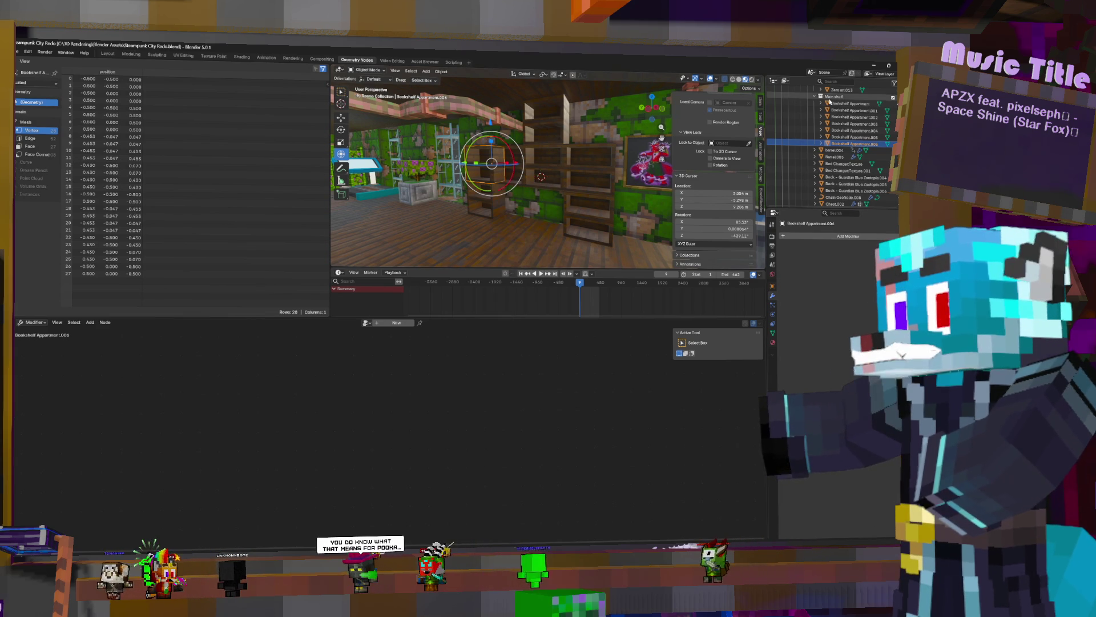
pyautogui.rightClick(816, 100)
# Add an 'Items on shelf' collection under Main shelf and go to the asset browsing workspace
pyautogui.click(816, 103)
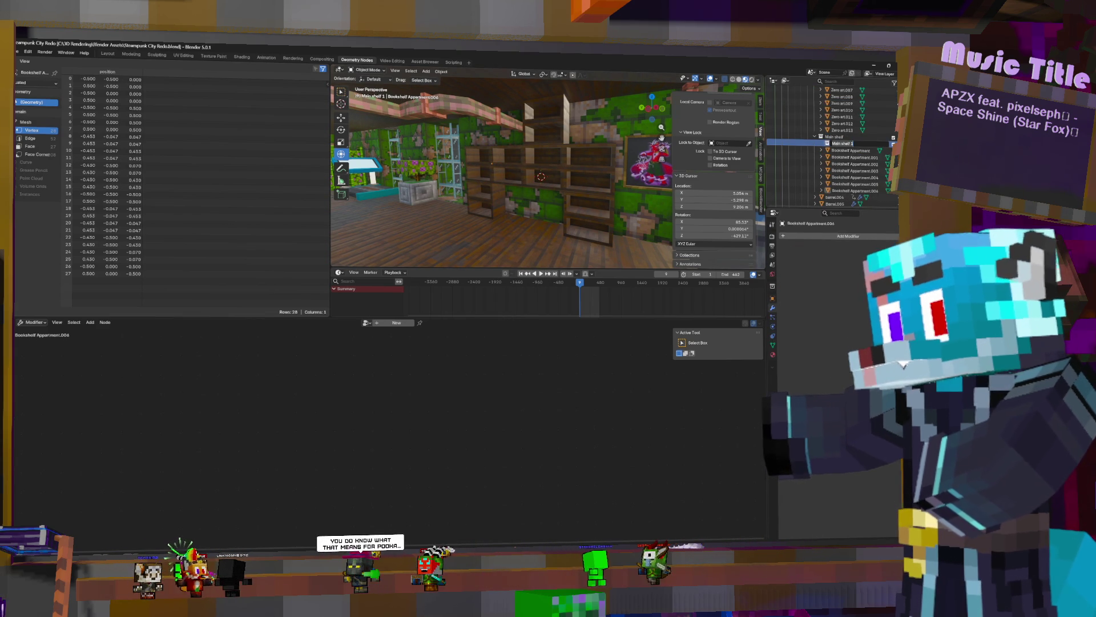
pyautogui.write('Items on')
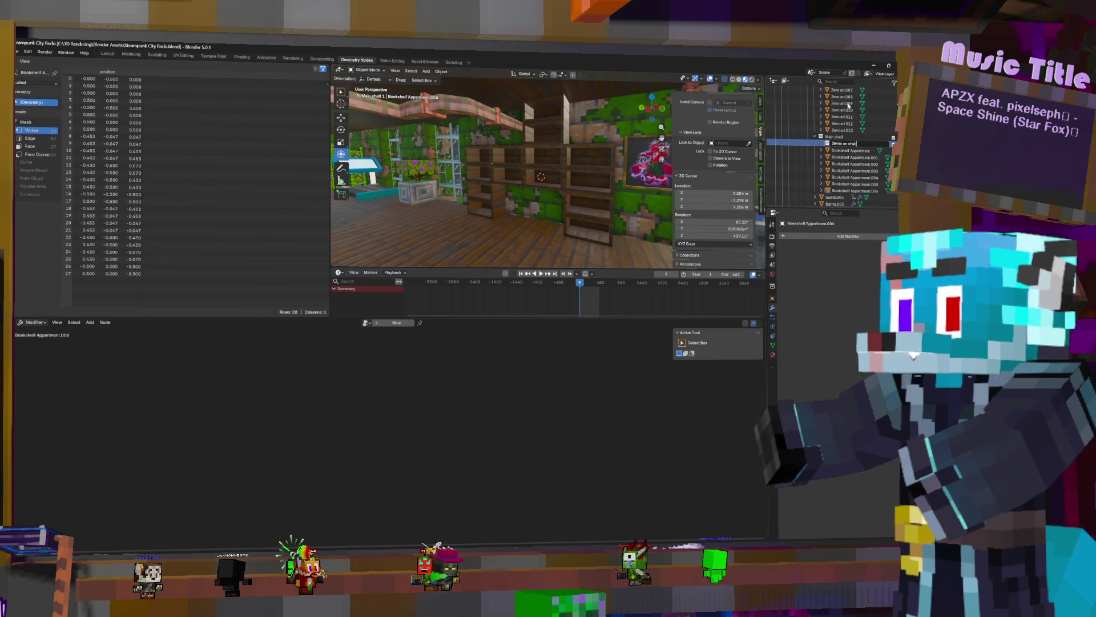
pyautogui.hotkey('shift', 'a')
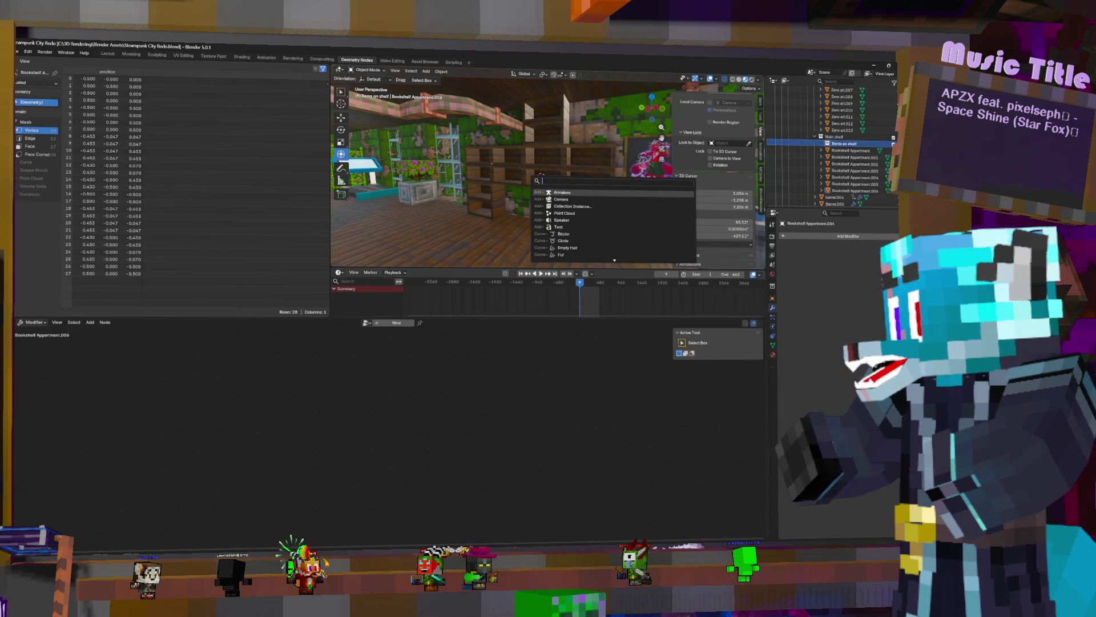
pyautogui.click(424, 60)
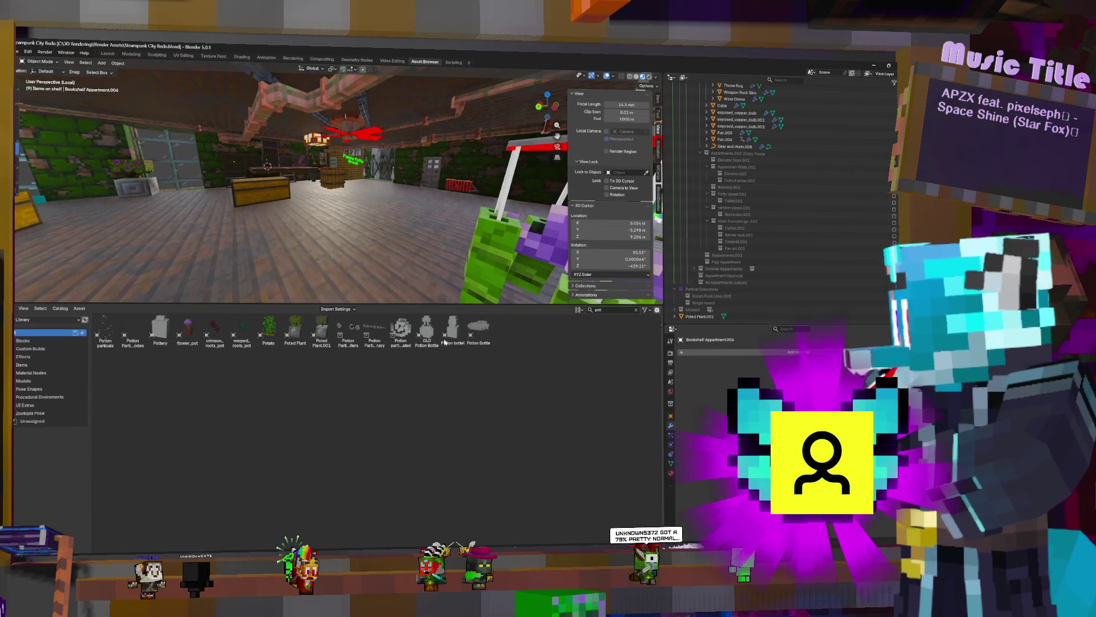
# Search 'item', drop the Item To Mesh asset near the shelves and file it under Items on shelf
pyautogui.press('BackSpace')
pyautogui.press('BackSpace')
pyautogui.press('BackSpace')
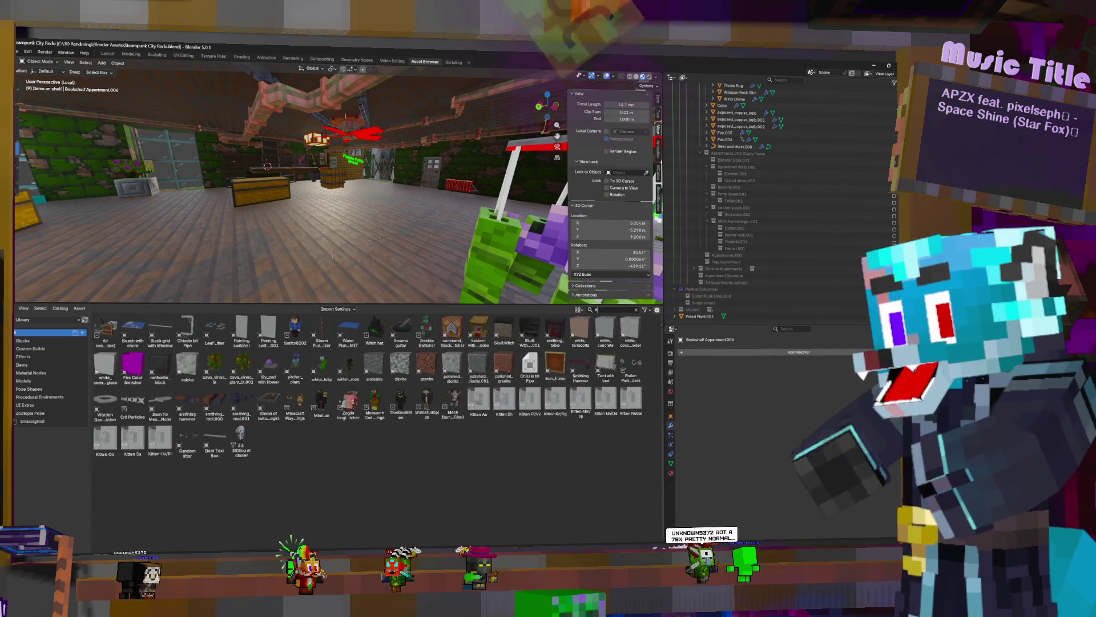
pyautogui.write('item')
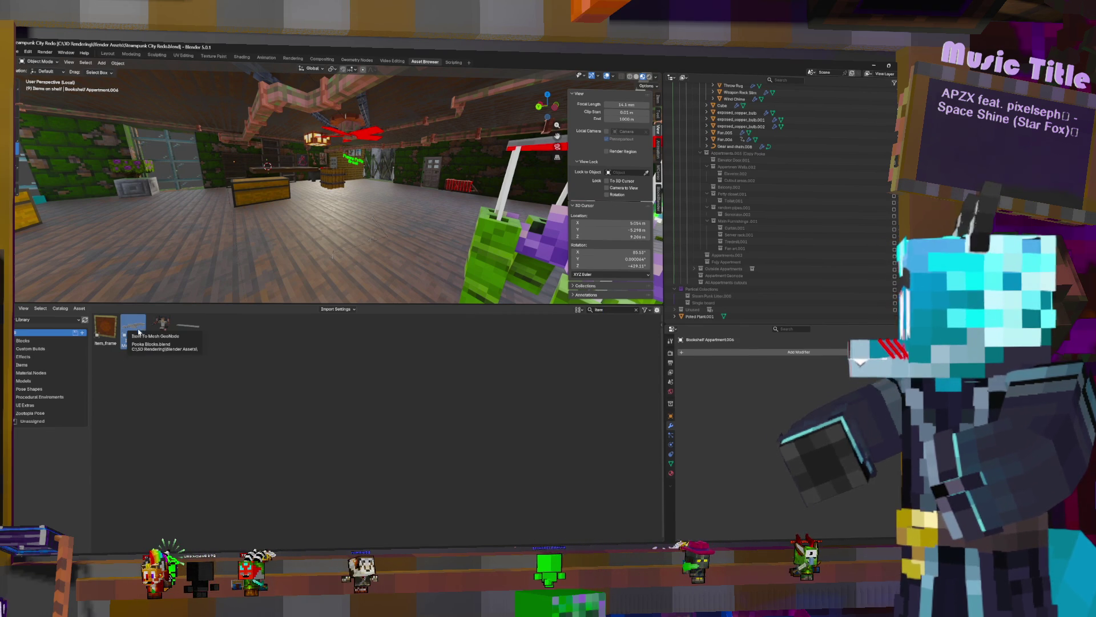
pyautogui.moveTo(356, 227); pyautogui.dragTo(332, 229, button='middle')
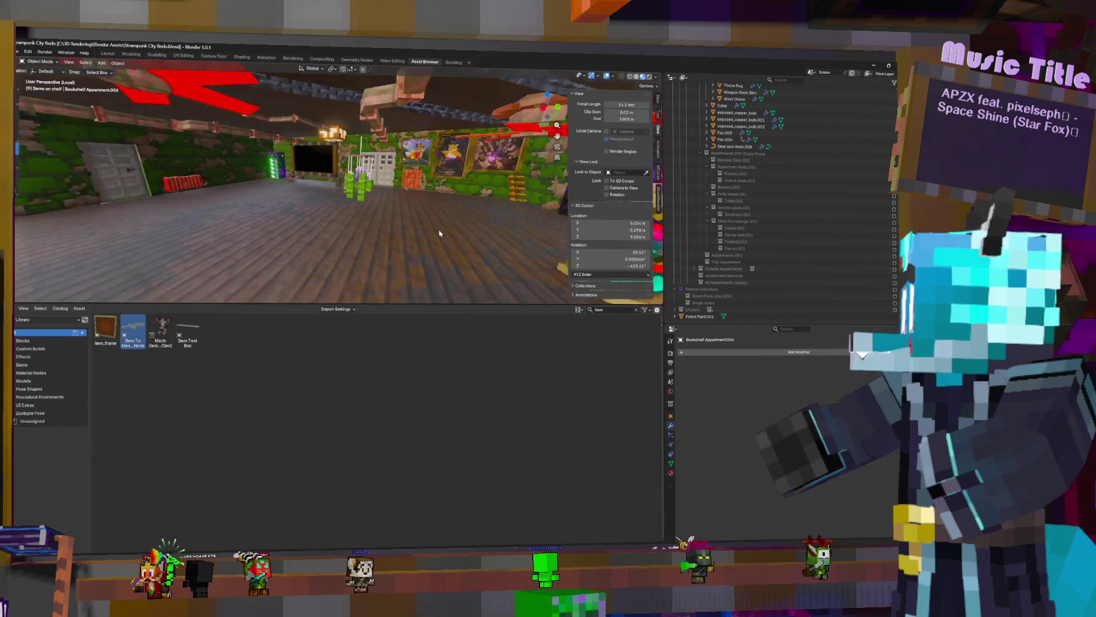
pyautogui.moveTo(133, 330); pyautogui.dragTo(318, 164)
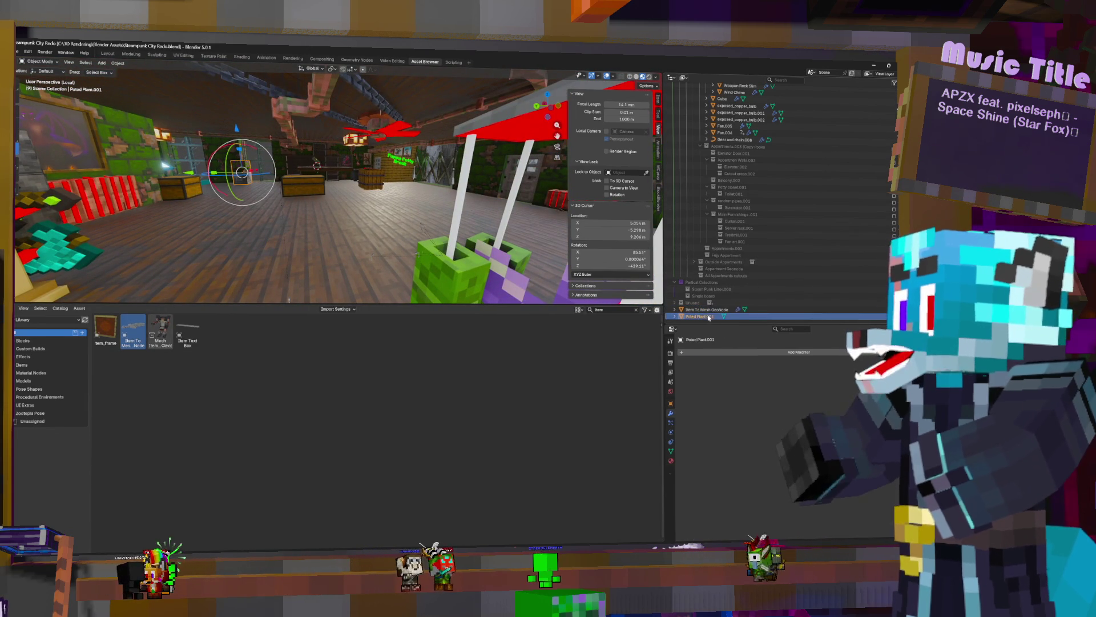
pyautogui.moveTo(709, 314)
pyautogui.mouseDown()
pyautogui.moveTo(786, 199)
pyautogui.moveTo(740, 268)
pyautogui.moveTo(748, 274)
pyautogui.moveTo(744, 113)
pyautogui.mouseUp()
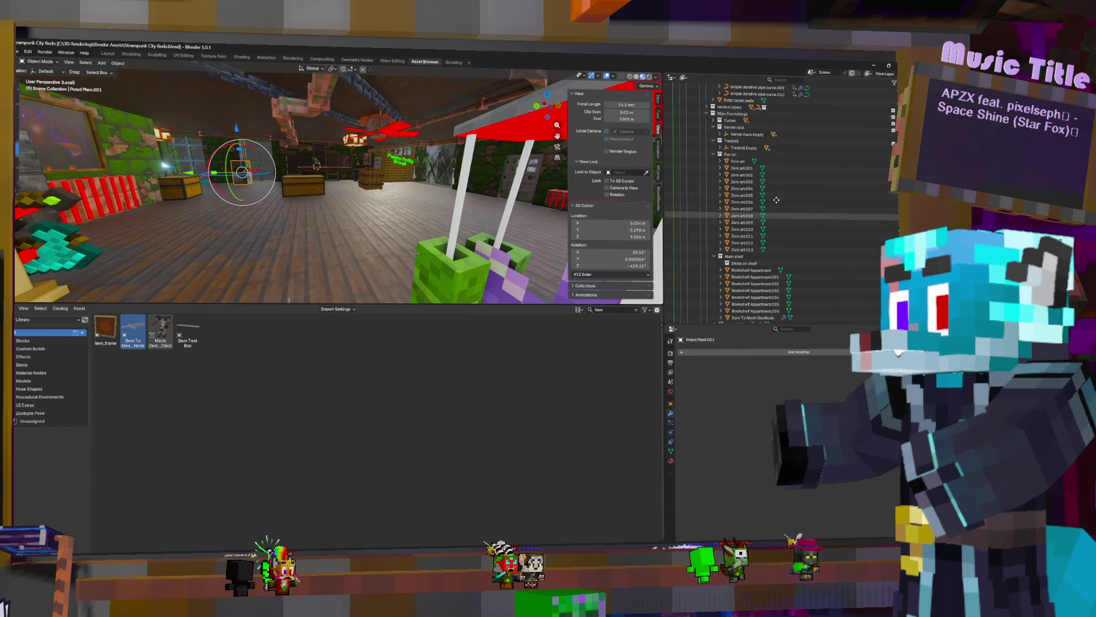
pyautogui.scroll(-2, 749, 214)
pyautogui.moveTo(755, 283); pyautogui.dragTo(750, 233)
# Frame the sword item, check its material and modifiers, and browse for a new item image
pyautogui.press('KP_Decimal')
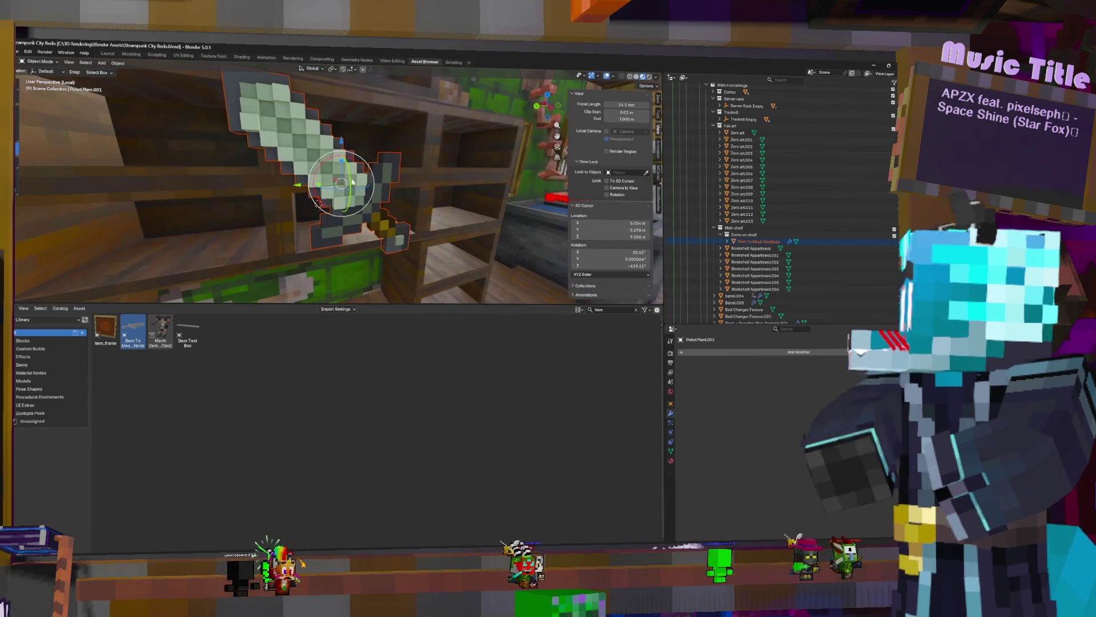
pyautogui.moveTo(346, 182); pyautogui.dragTo(495, 227, button='middle')
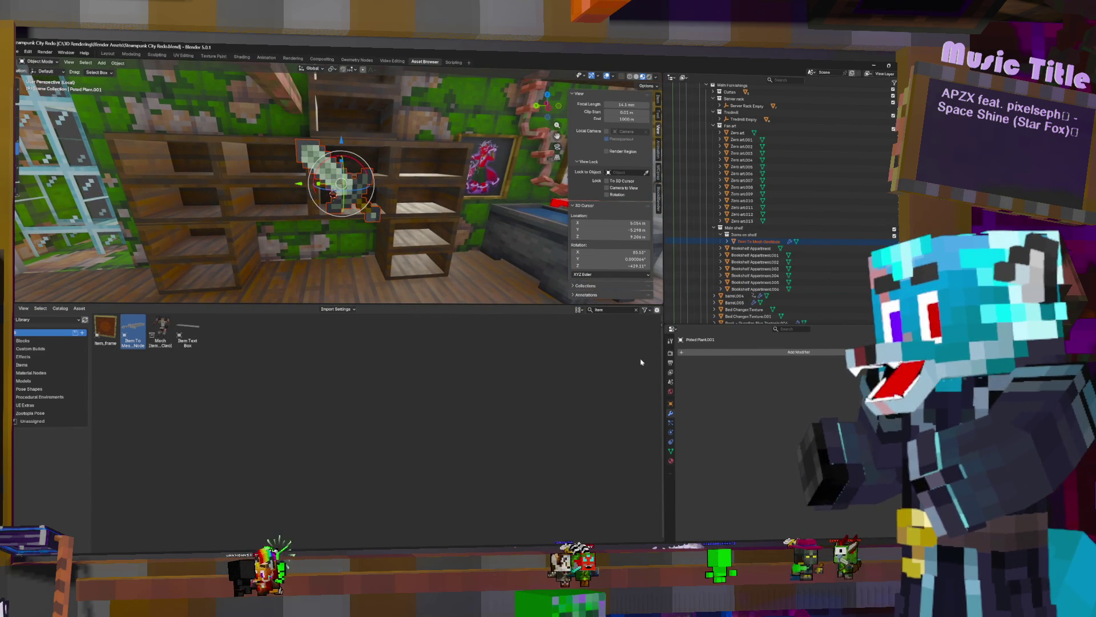
pyautogui.click(670, 460)
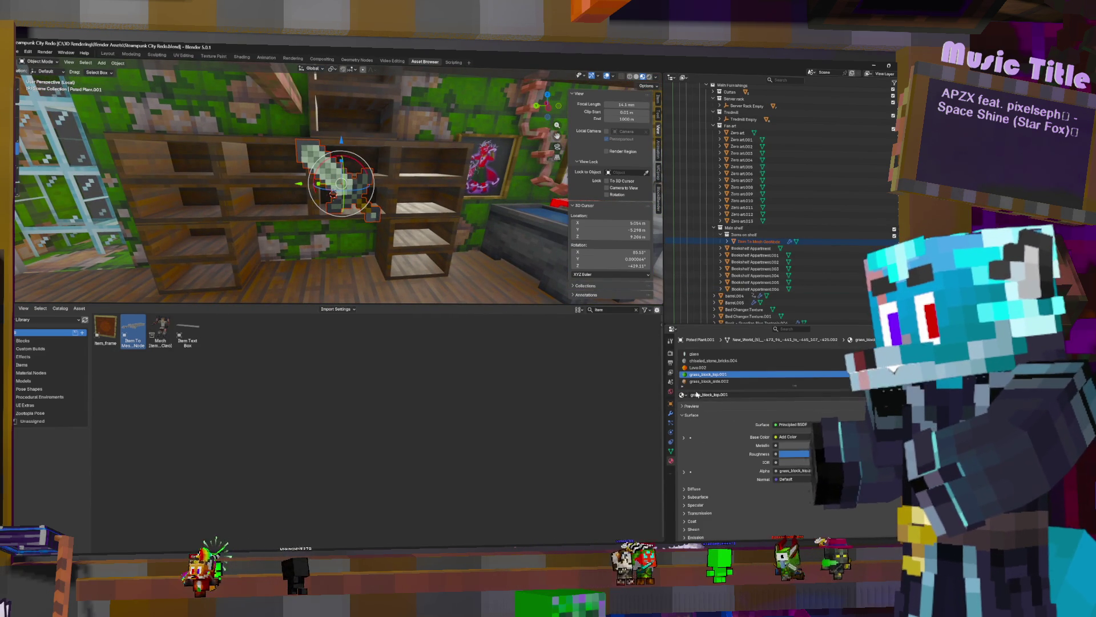
pyautogui.click(671, 413)
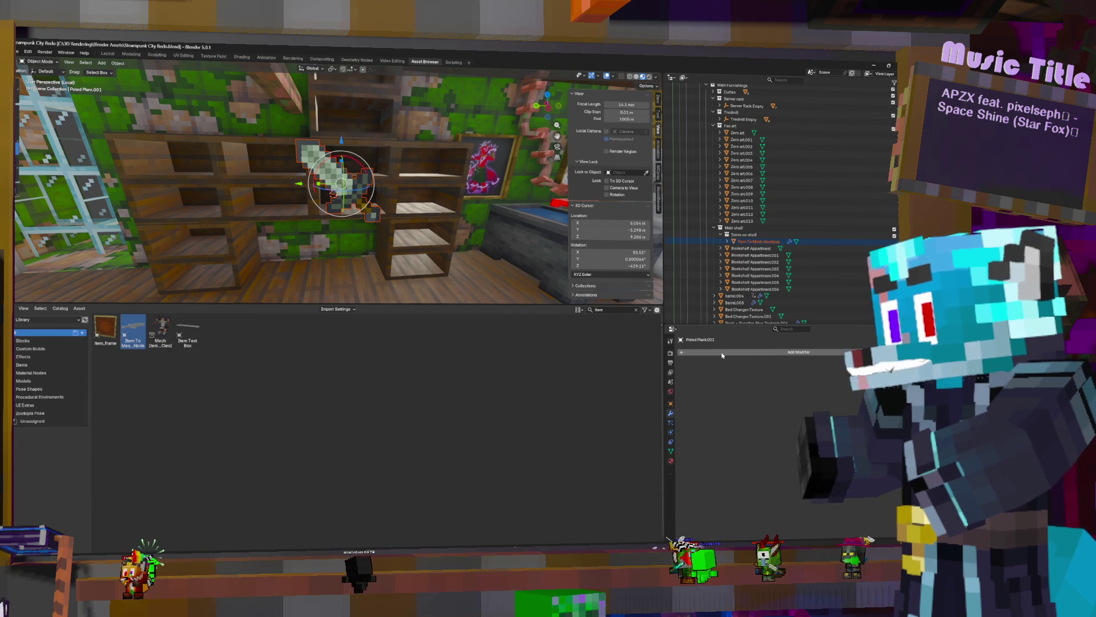
pyautogui.click(339, 176)
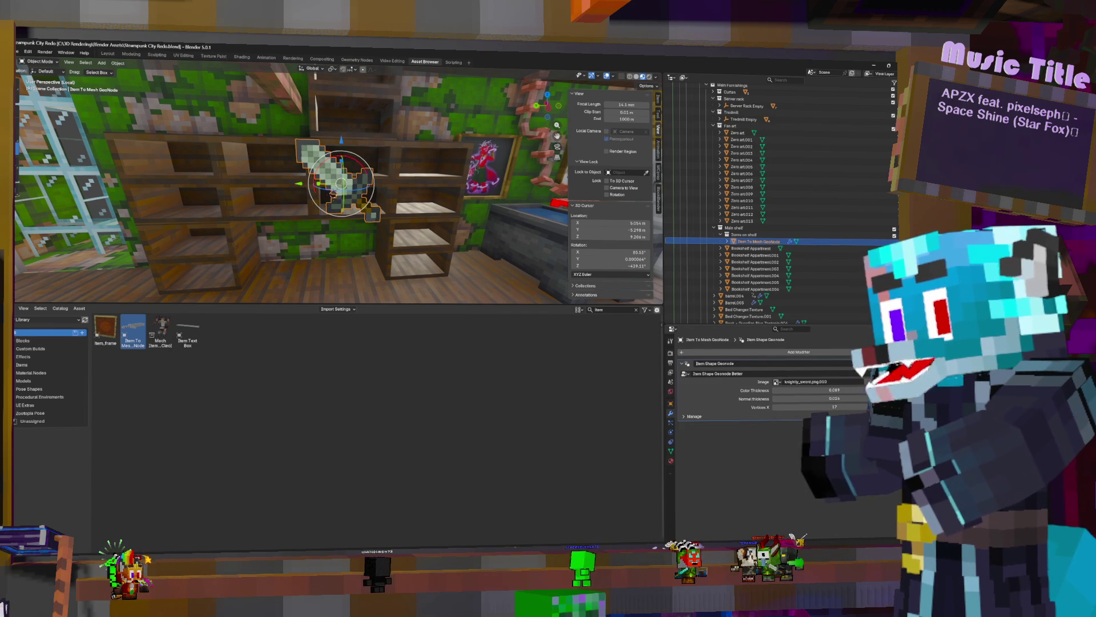
pyautogui.click(776, 380)
pyautogui.scroll(-2, 453, 317)
pyautogui.scroll(1, 453, 317)
pyautogui.scroll(-1, 453, 317)
pyautogui.scroll(-2, 453, 317)
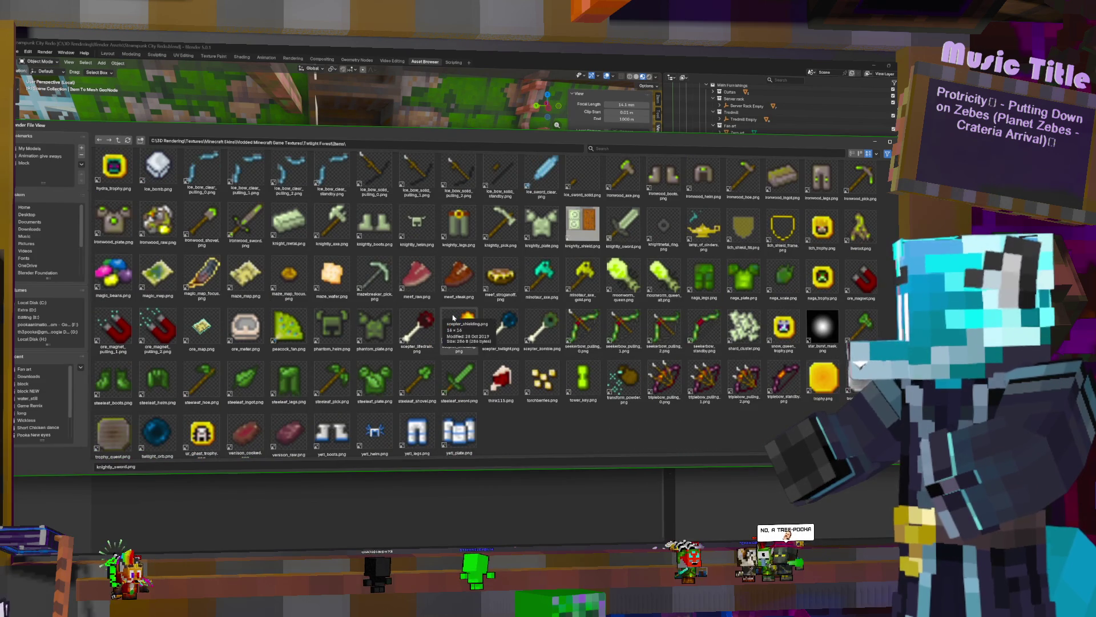
pyautogui.scroll(1, 735, 391)
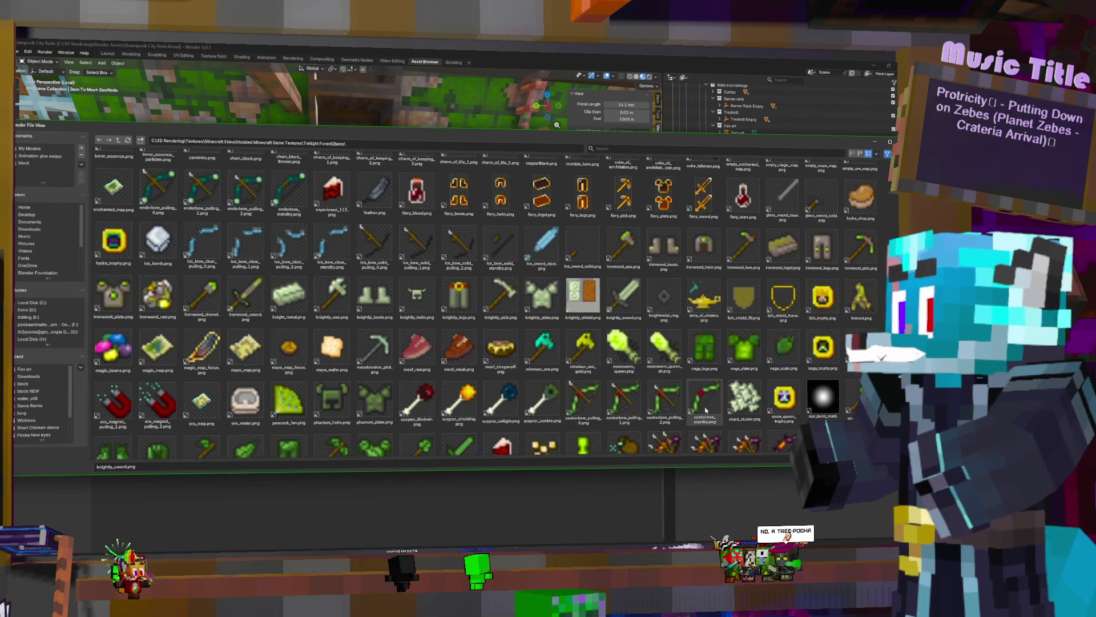
pyautogui.scroll(1, 736, 392)
pyautogui.scroll(1, 736, 391)
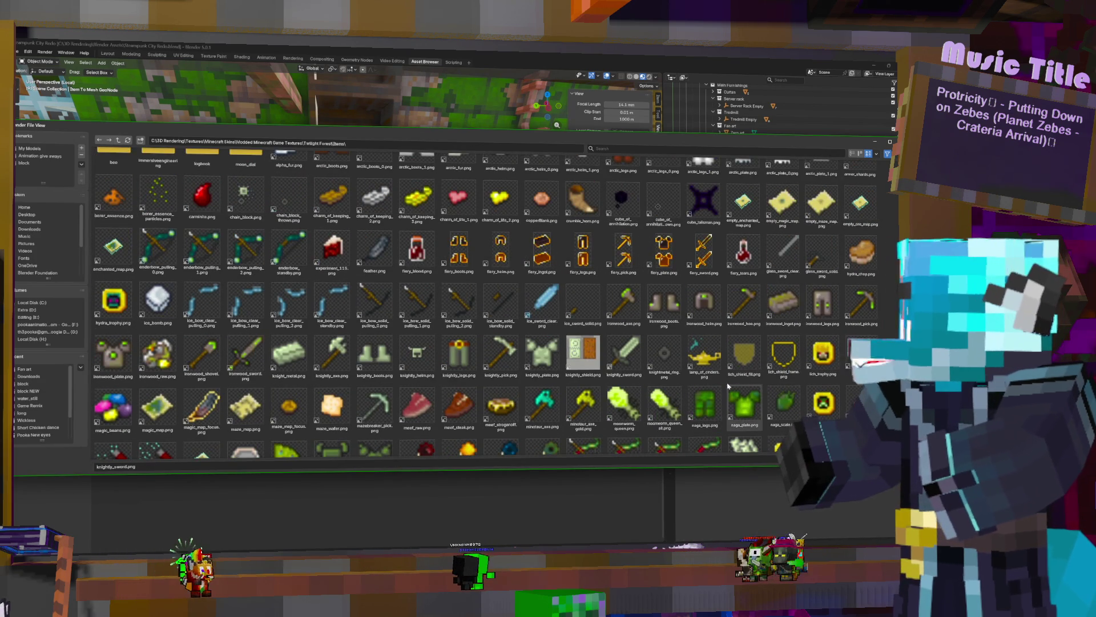
pyautogui.scroll(1, 734, 390)
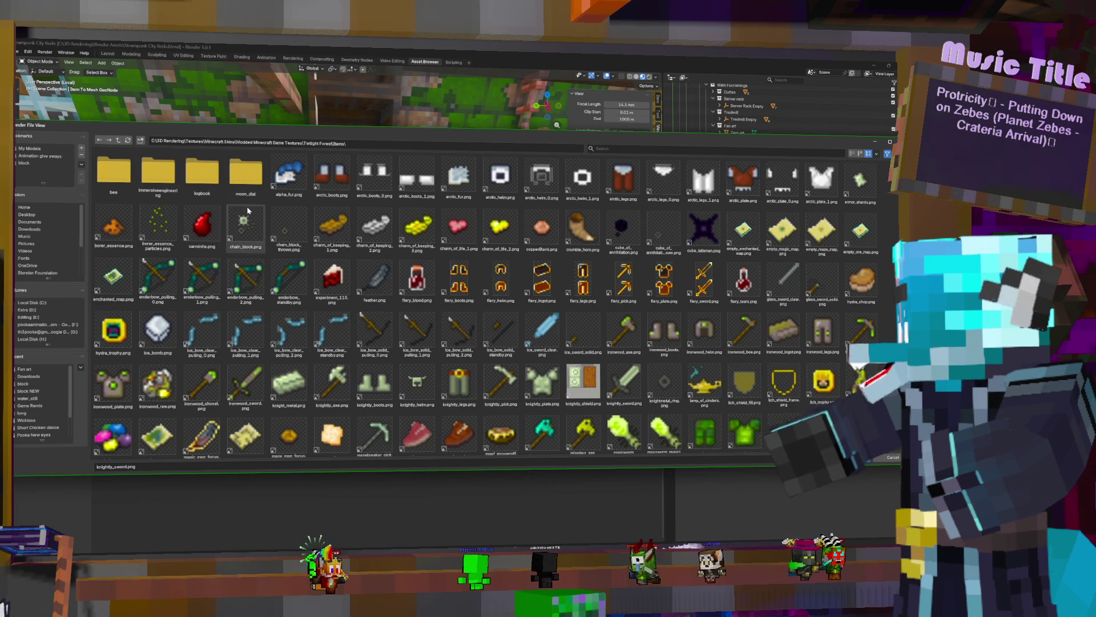
pyautogui.scroll(-2, 274, 390)
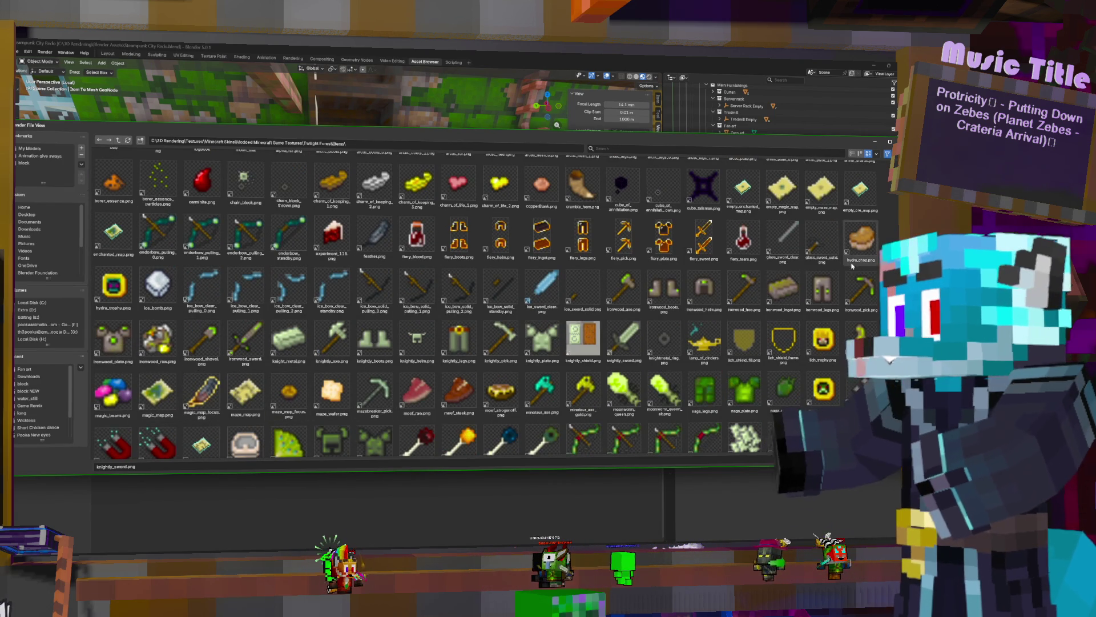
pyautogui.scroll(-3, 816, 318)
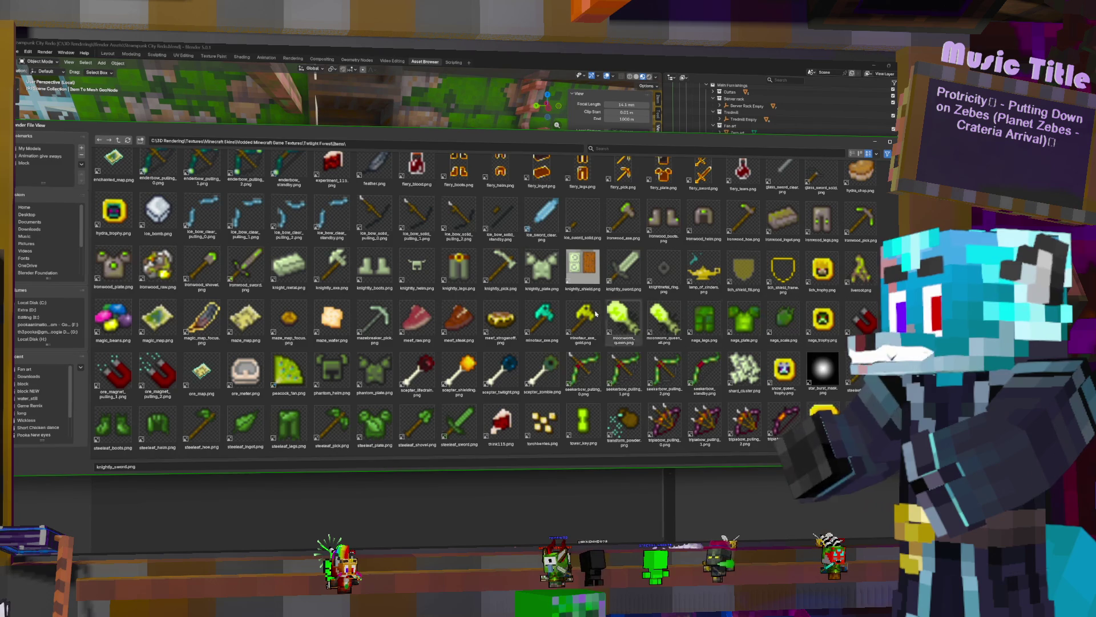
# Load magic_map_focus.png as the item's image so it becomes a map, and begin scaling it
pyautogui.doubleClick(206, 319)
pyautogui.moveTo(376, 176)
pyautogui.mouseDown(button='middle')
pyautogui.moveTo(458, 172)
pyautogui.moveTo(765, 390)
pyautogui.mouseUp(button='middle')
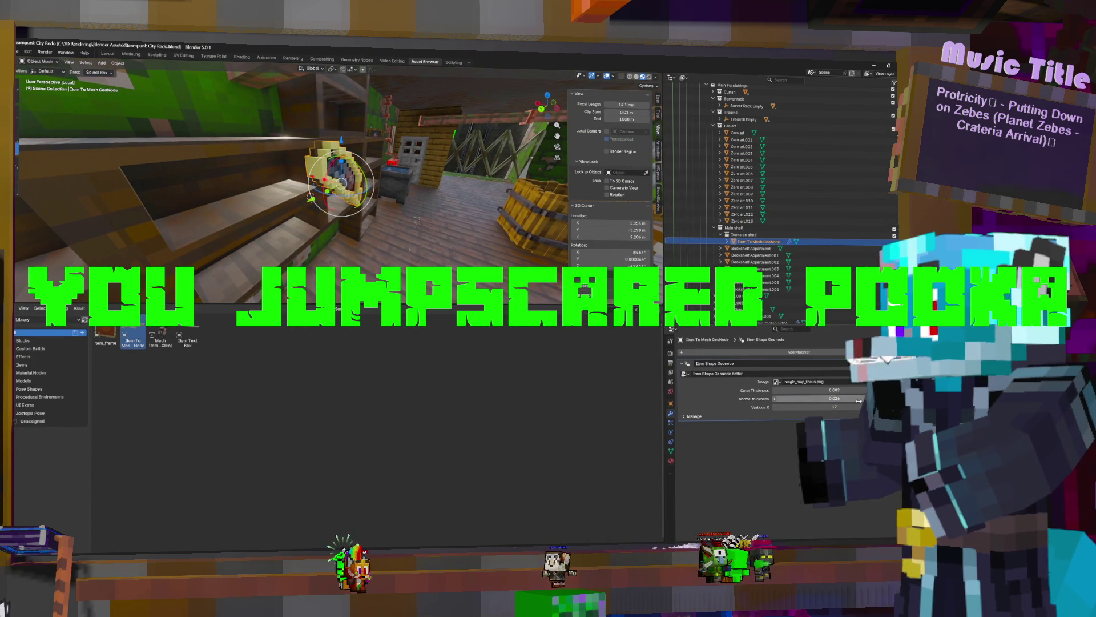
pyautogui.press('s')
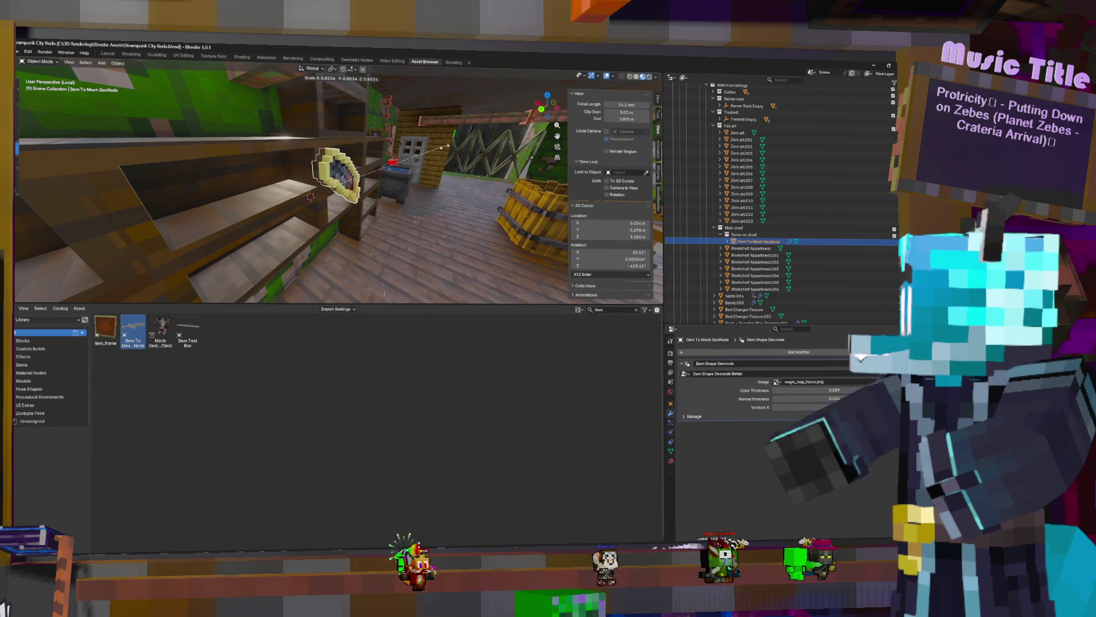
# Confirm the smaller size and rotate the map item to face the shelves
pyautogui.click(422, 152)
pyautogui.moveTo(421, 152); pyautogui.dragTo(398, 187, button='middle')
pyautogui.press('r')
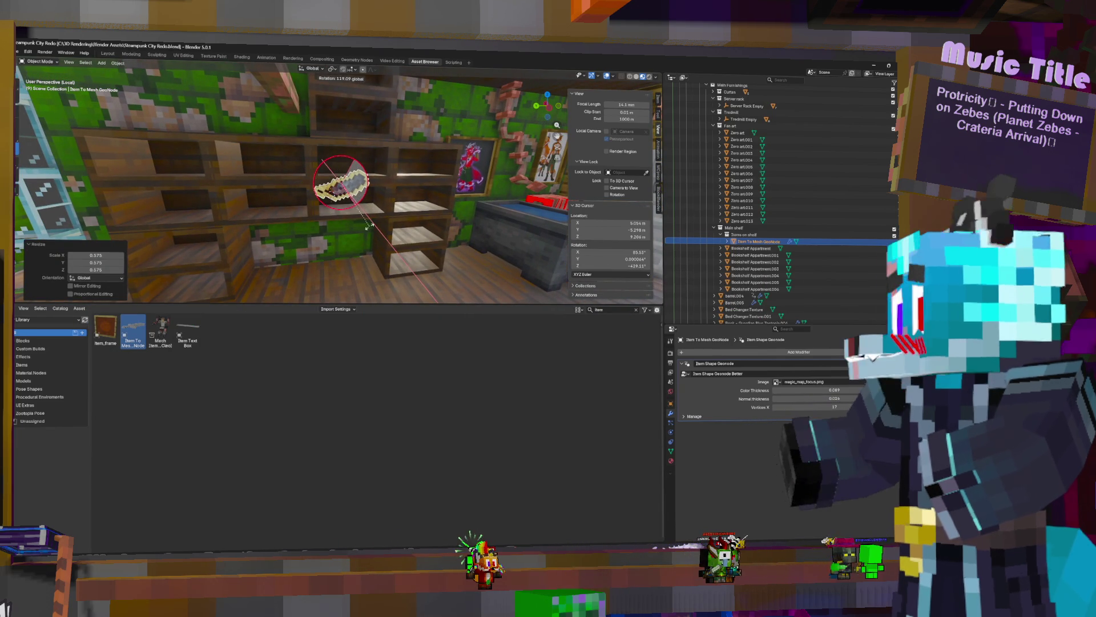
pyautogui.click(360, 229)
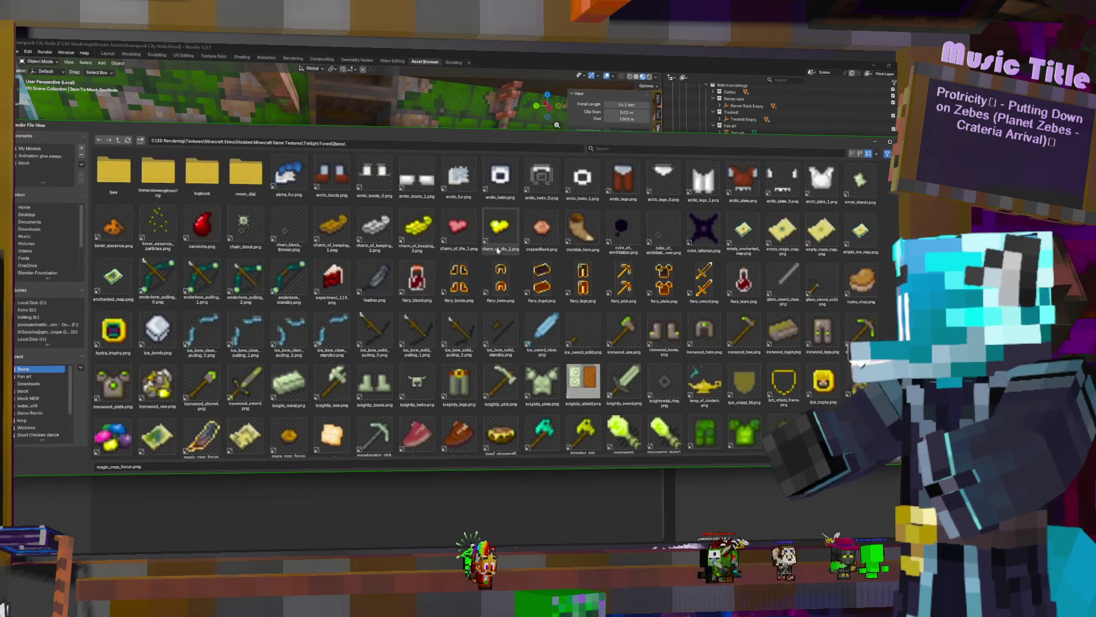
pyautogui.moveTo(395, 186); pyautogui.dragTo(361, 171, button='middle')
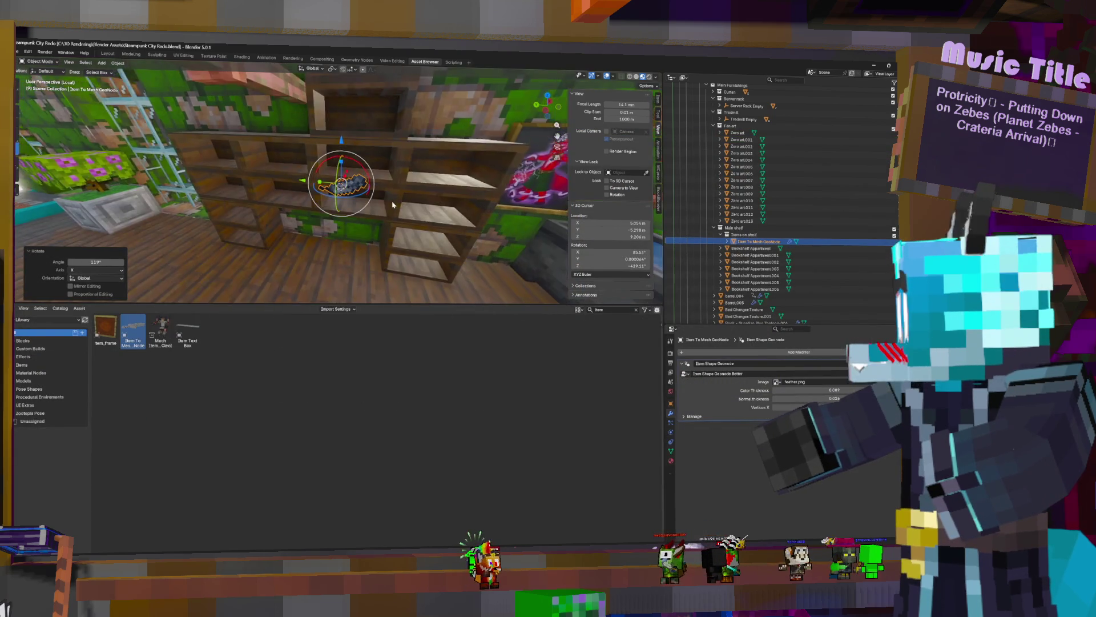
# Lower the item along Z and slide it in the horizontal plane to settle it on the shelf
pyautogui.press('g')
pyautogui.press('z')
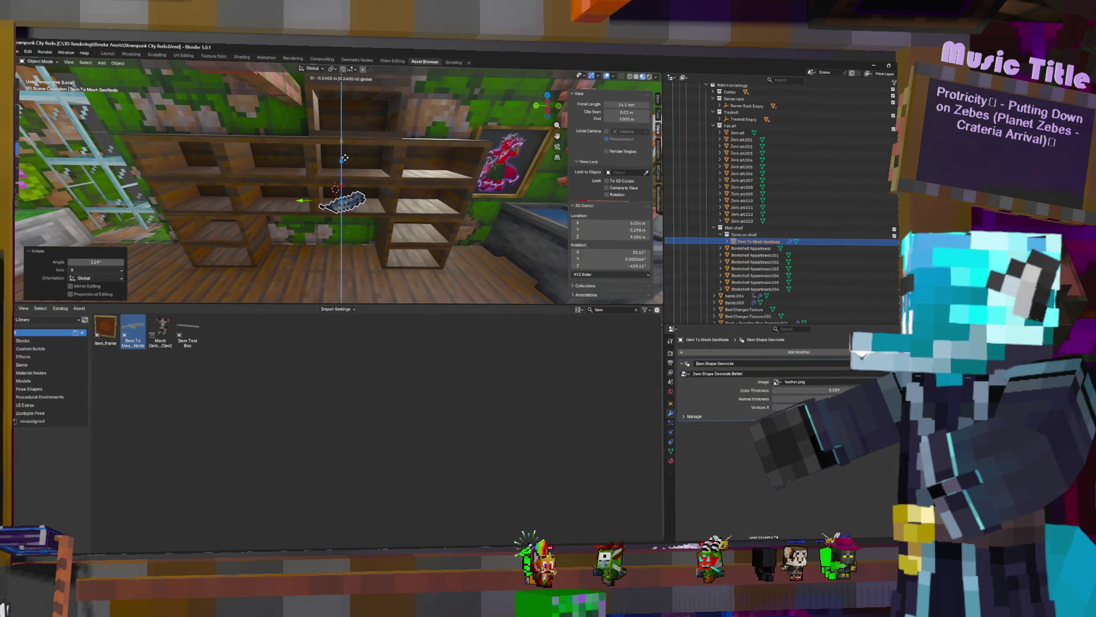
pyautogui.click(343, 161)
pyautogui.press('g')
pyautogui.hotkey('shift', 'z')
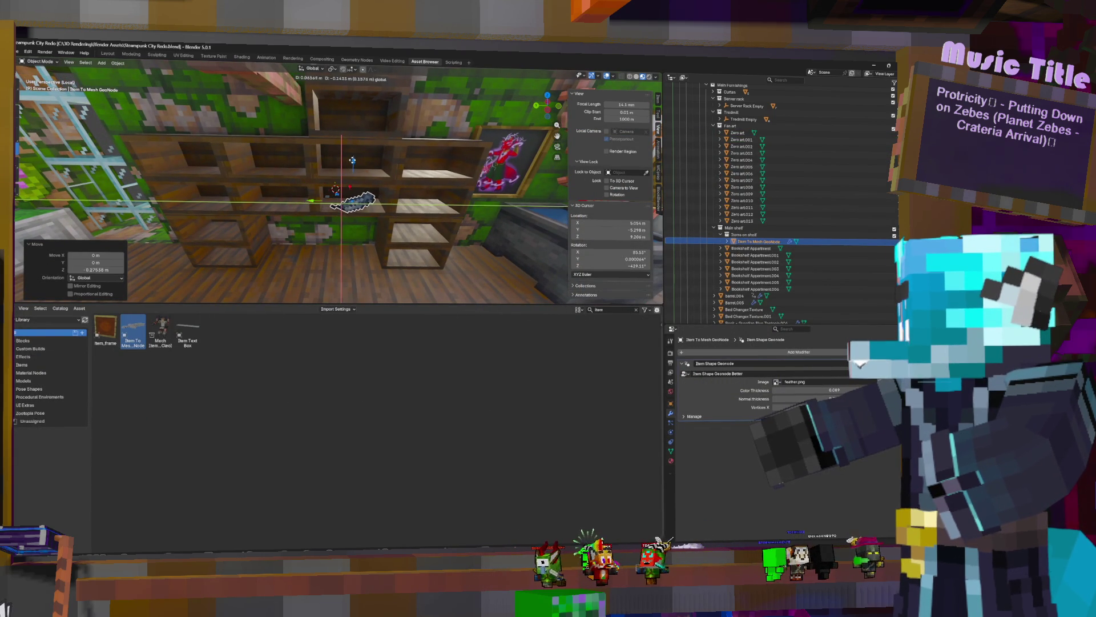
pyautogui.click(350, 159)
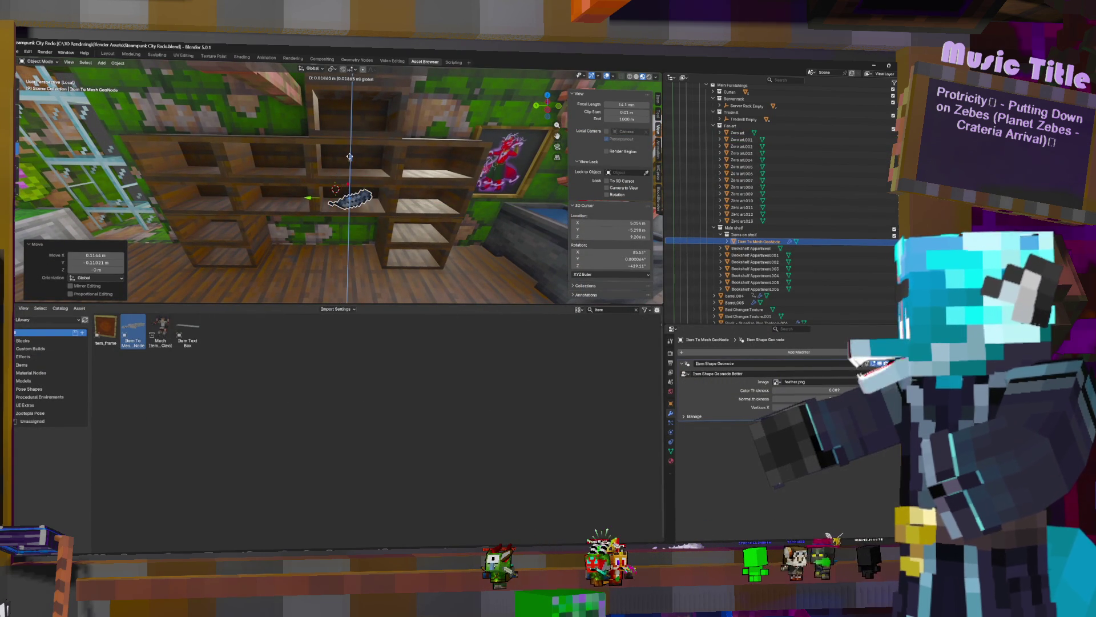
pyautogui.click(349, 158)
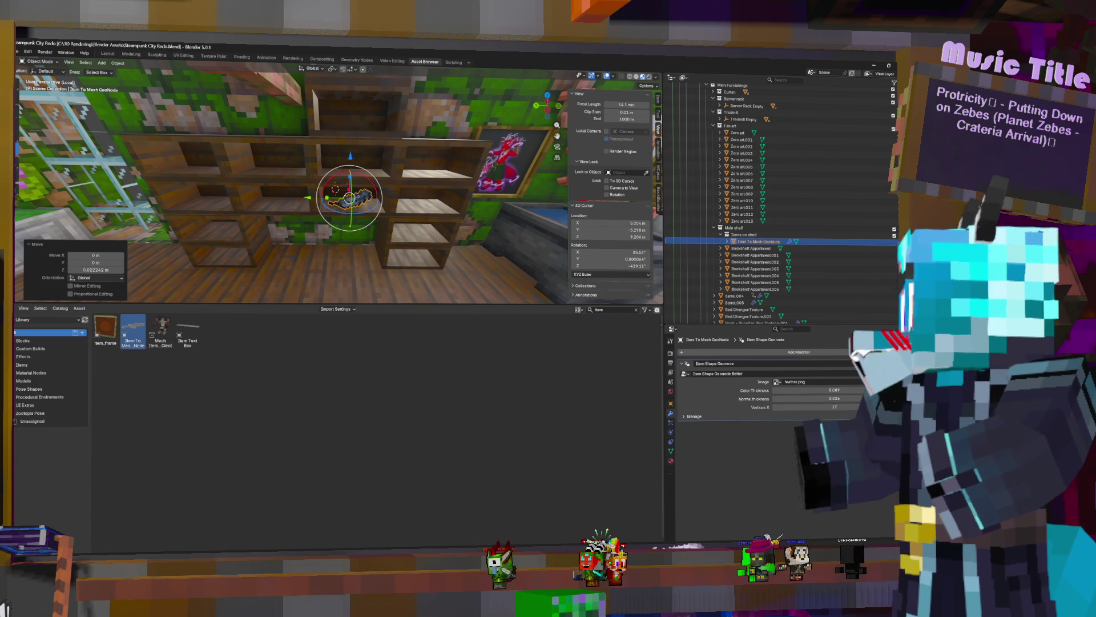
pyautogui.moveTo(407, 195); pyautogui.dragTo(398, 190, button='middle')
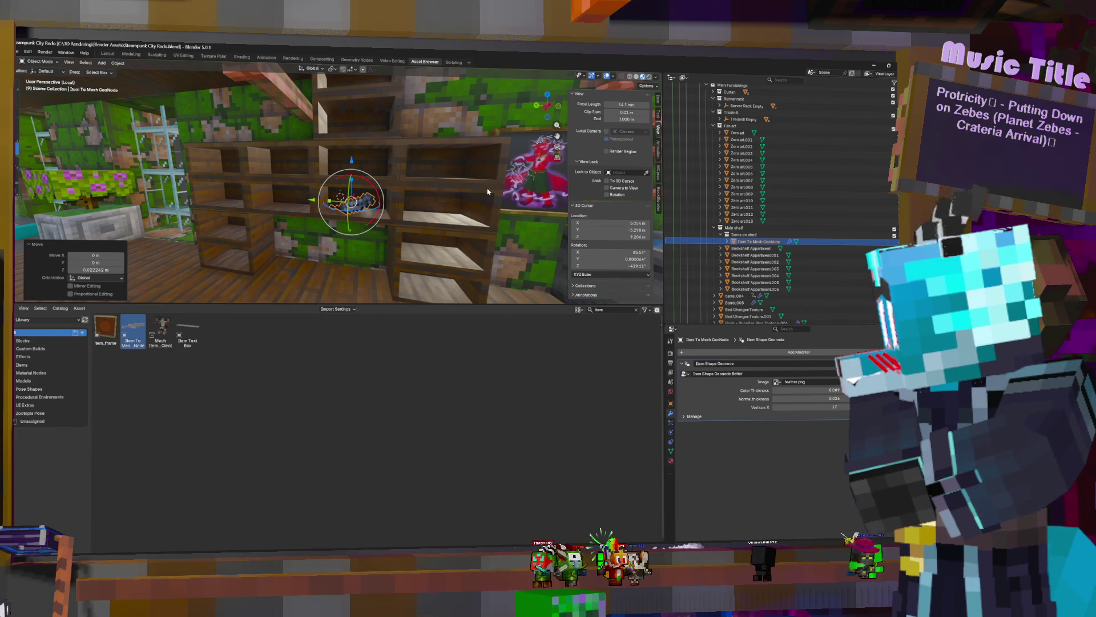
# Duplicate the feather item, slide the copy along Y to its left, and browse for its image
pyautogui.hotkey('shift', 'd')
pyautogui.press('Escape')
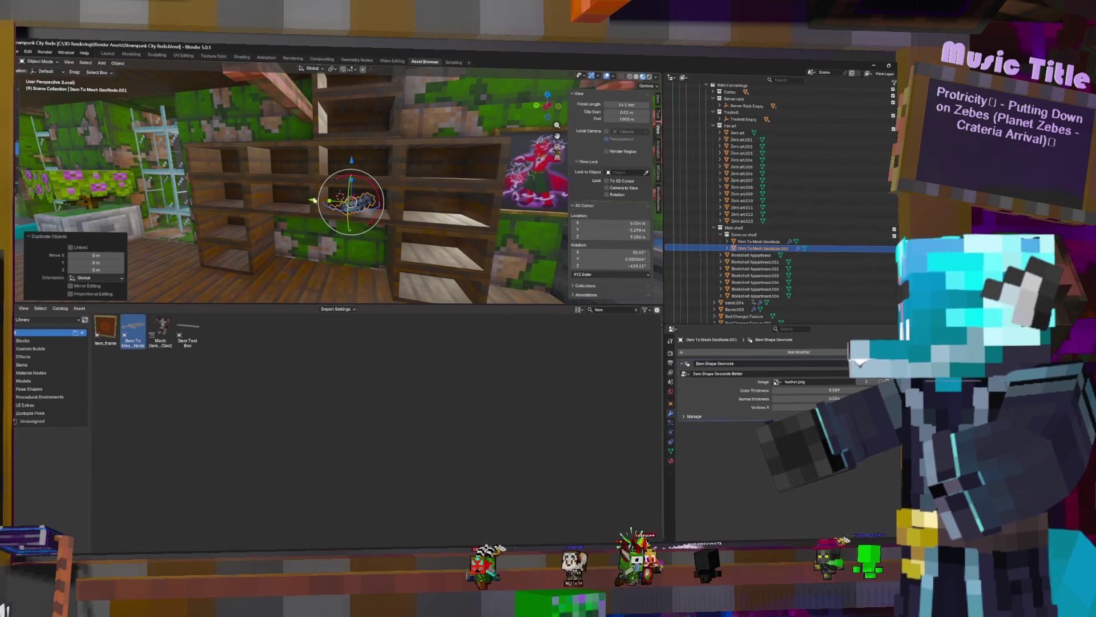
pyautogui.press('g')
pyautogui.press('y')
pyautogui.click(254, 199)
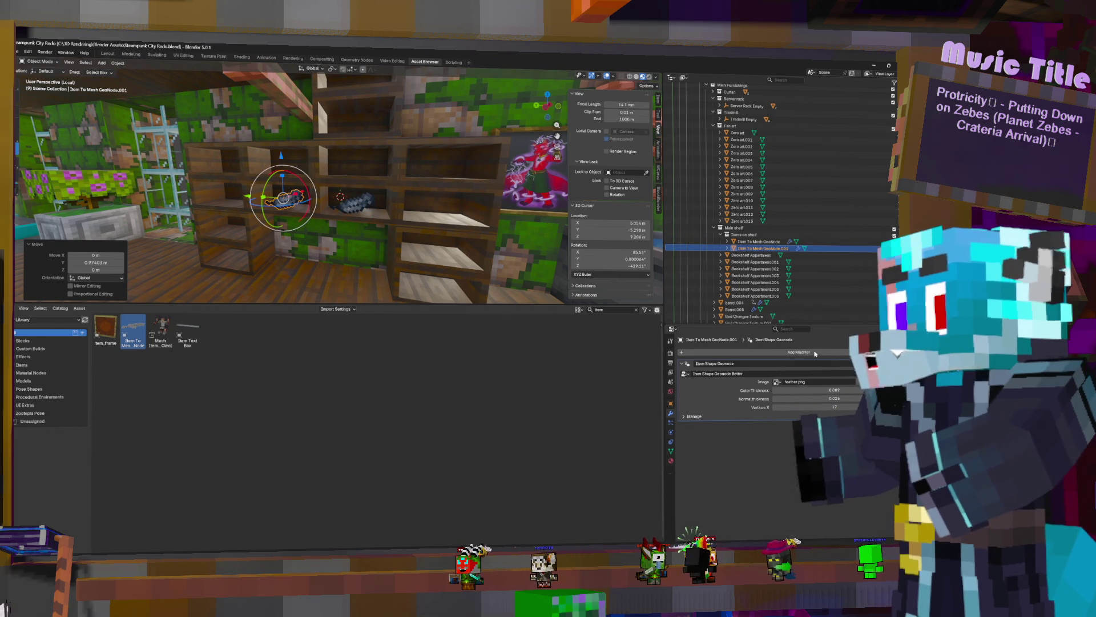
pyautogui.click(776, 382)
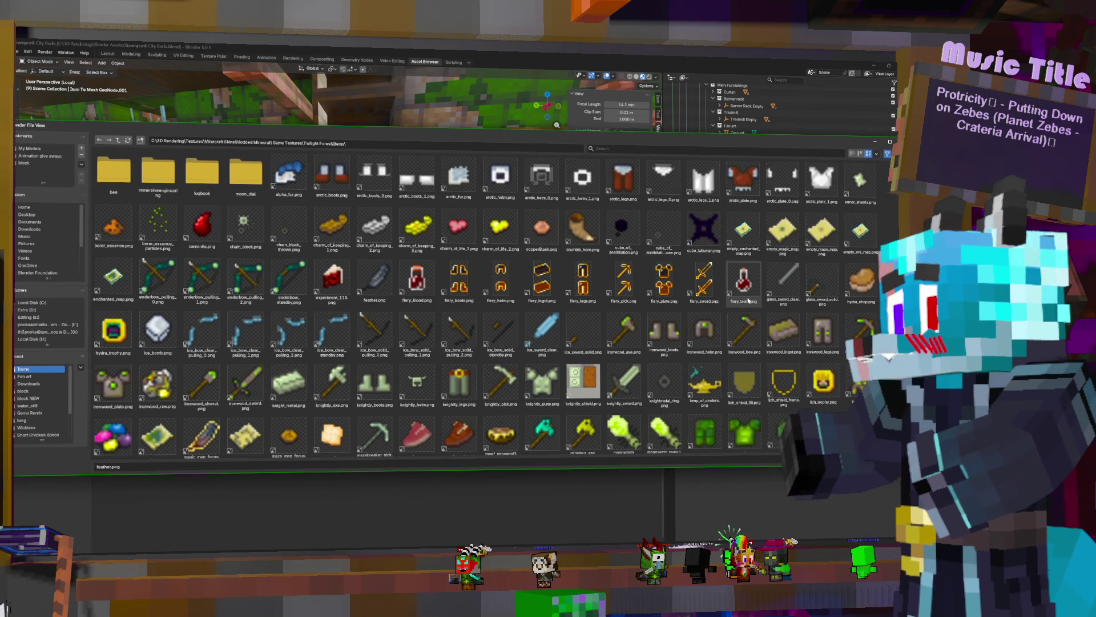
pyautogui.scroll(-2, 187, 192)
pyautogui.scroll(2, 187, 192)
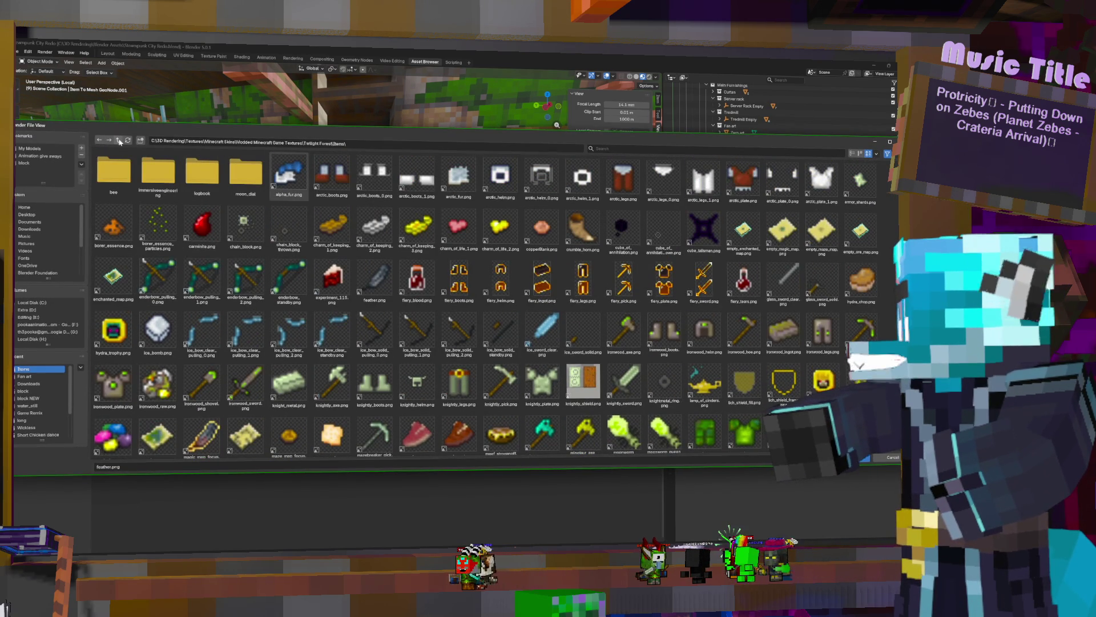
# Navigate up to Minecraft Game Textures > item to pick blue_bundle.png for the copy
pyautogui.click(118, 140)
pyautogui.click(119, 141)
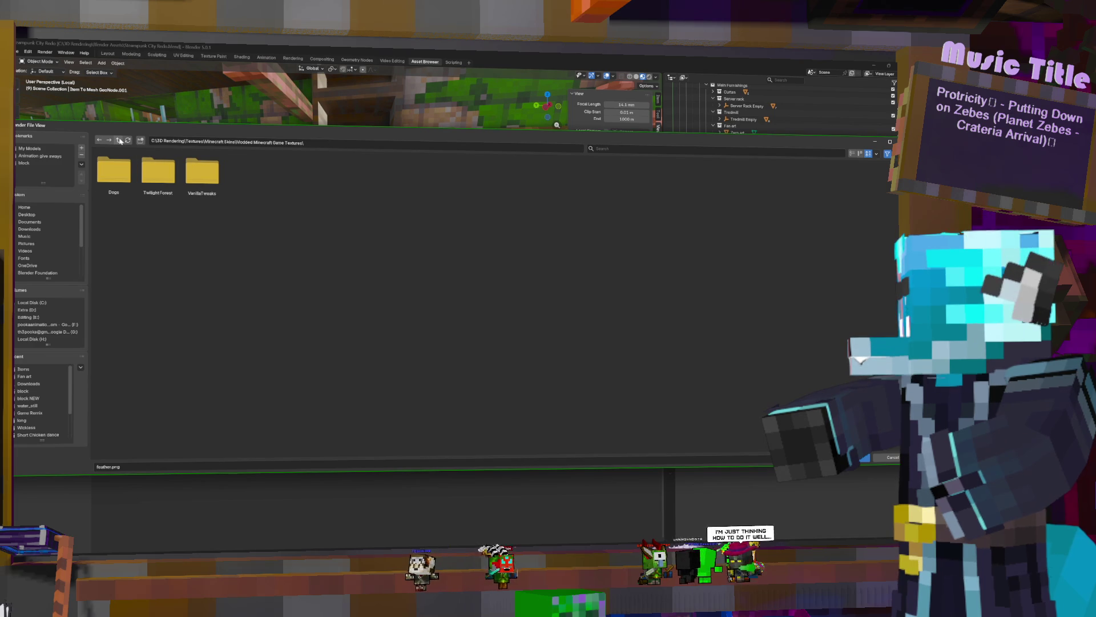
pyautogui.click(119, 141)
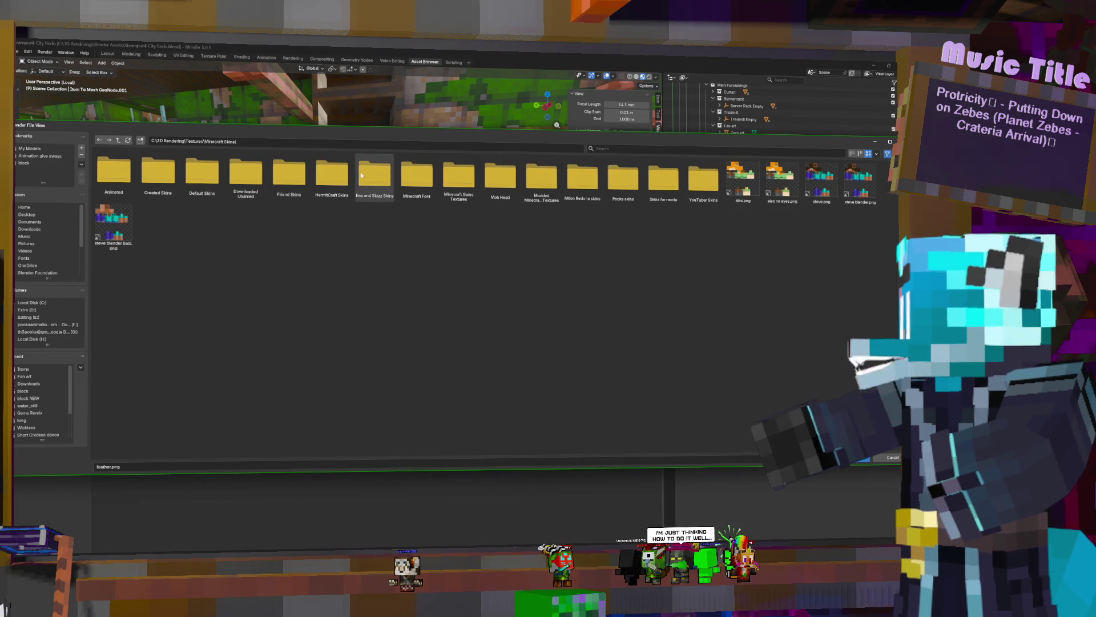
pyautogui.click(459, 176)
pyautogui.click(502, 176)
pyautogui.doubleClick(503, 176)
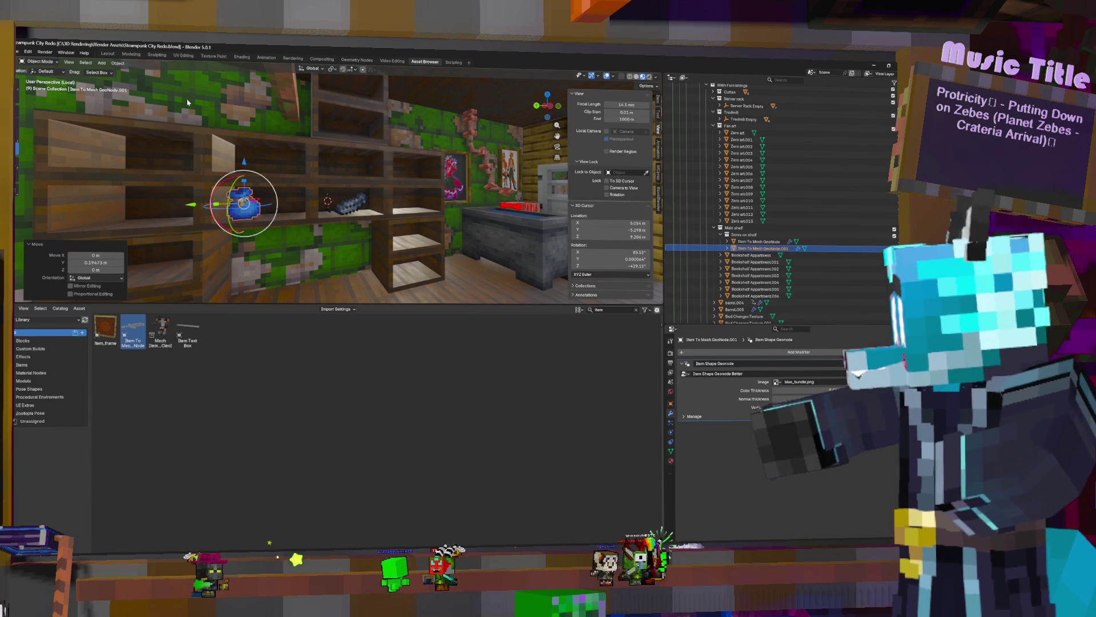
# Duplicate the blue bundle along X further down the shelf and browse for its image
pyautogui.hotkey('shift', 'd')
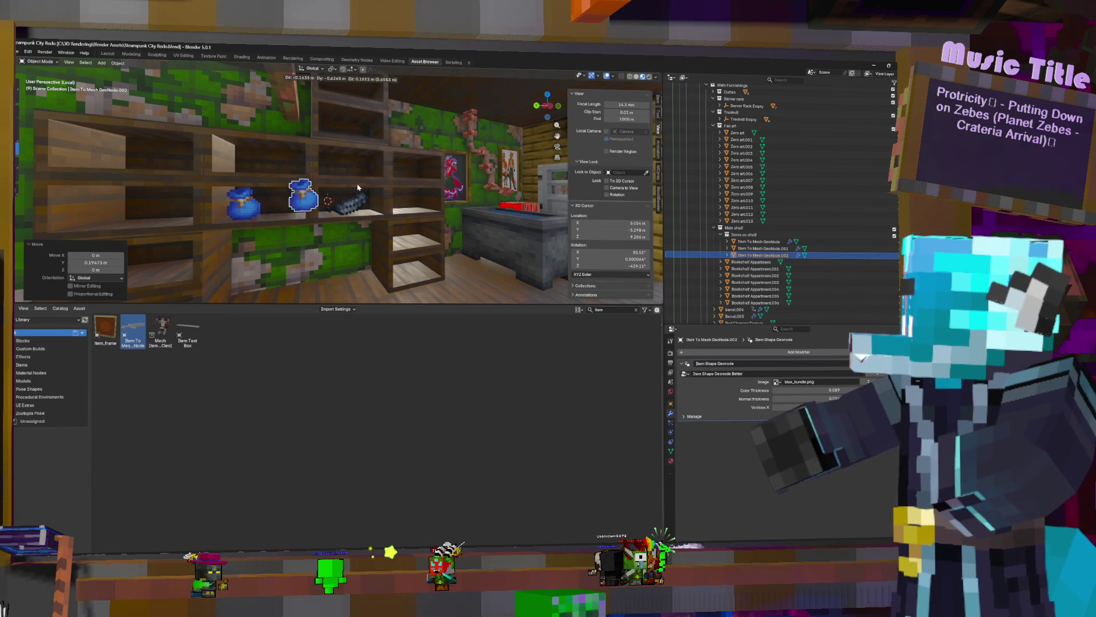
pyautogui.press('x')
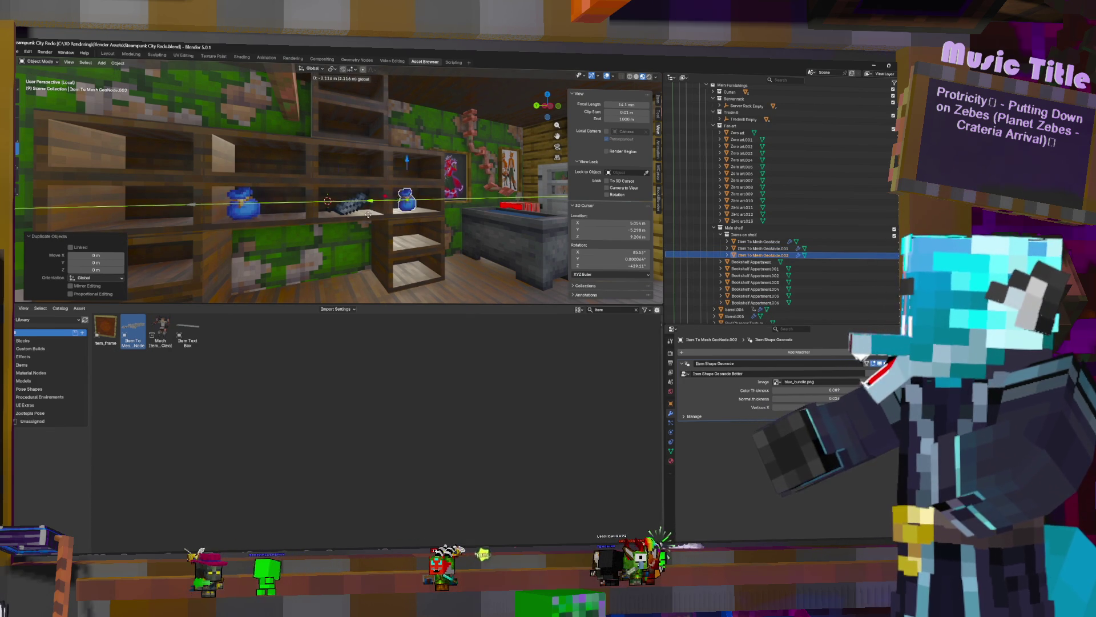
pyautogui.click(351, 210)
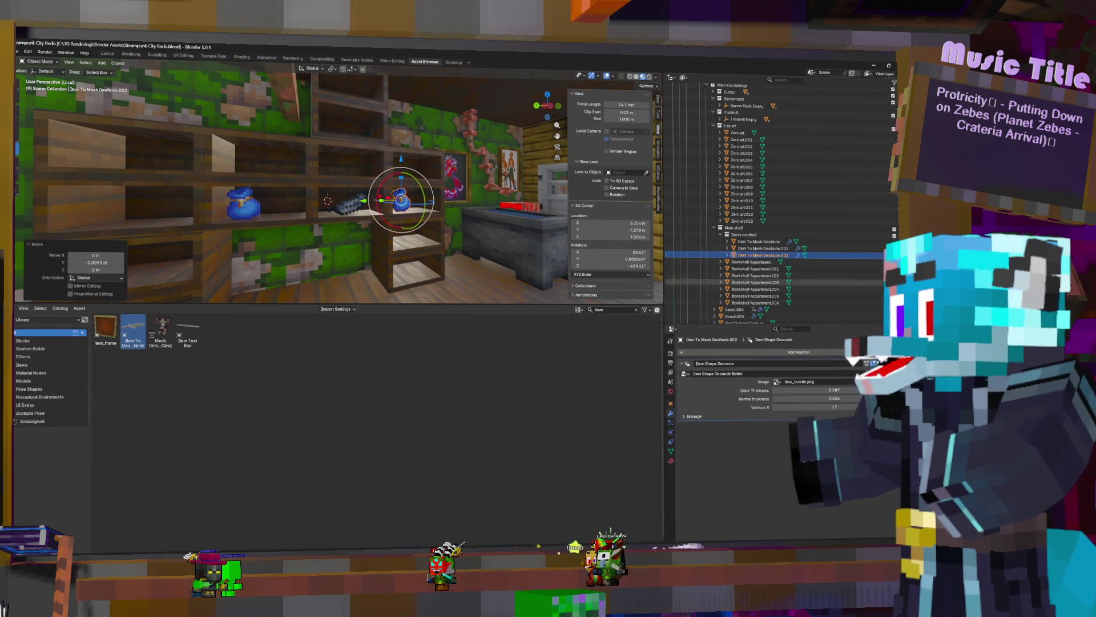
pyautogui.click(776, 381)
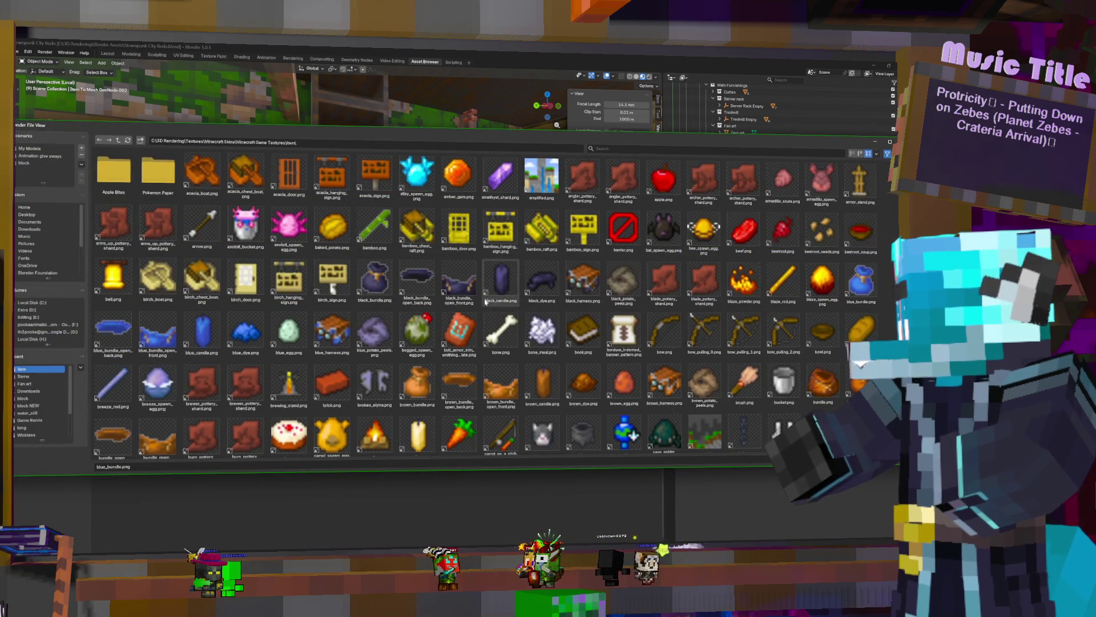
pyautogui.scroll(-2, 486, 299)
pyautogui.scroll(-1, 515, 313)
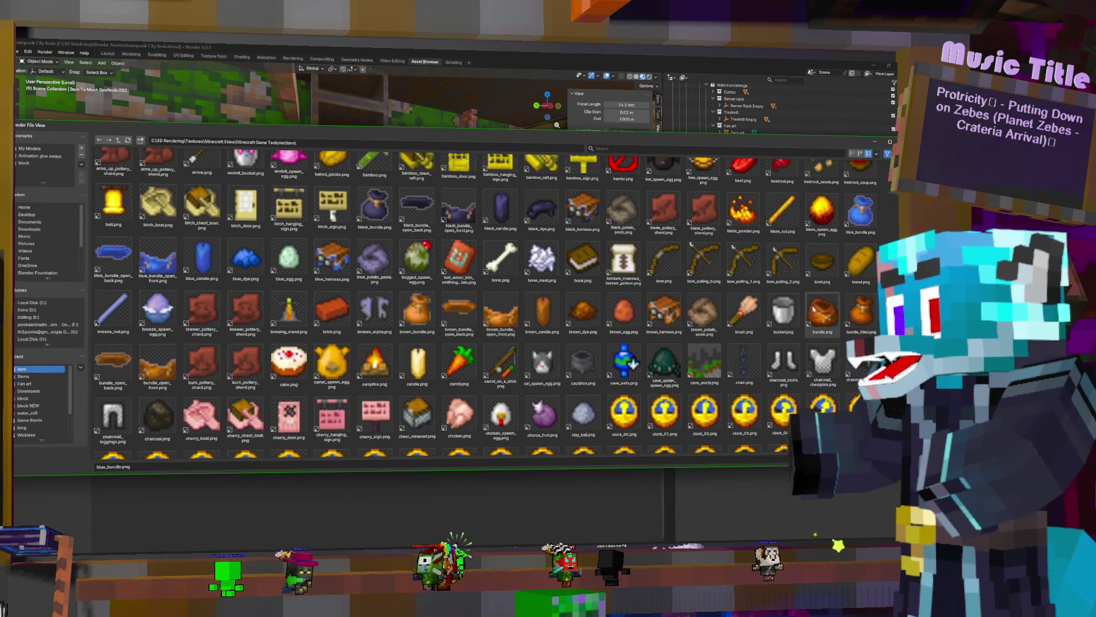
pyautogui.scroll(-3, 765, 344)
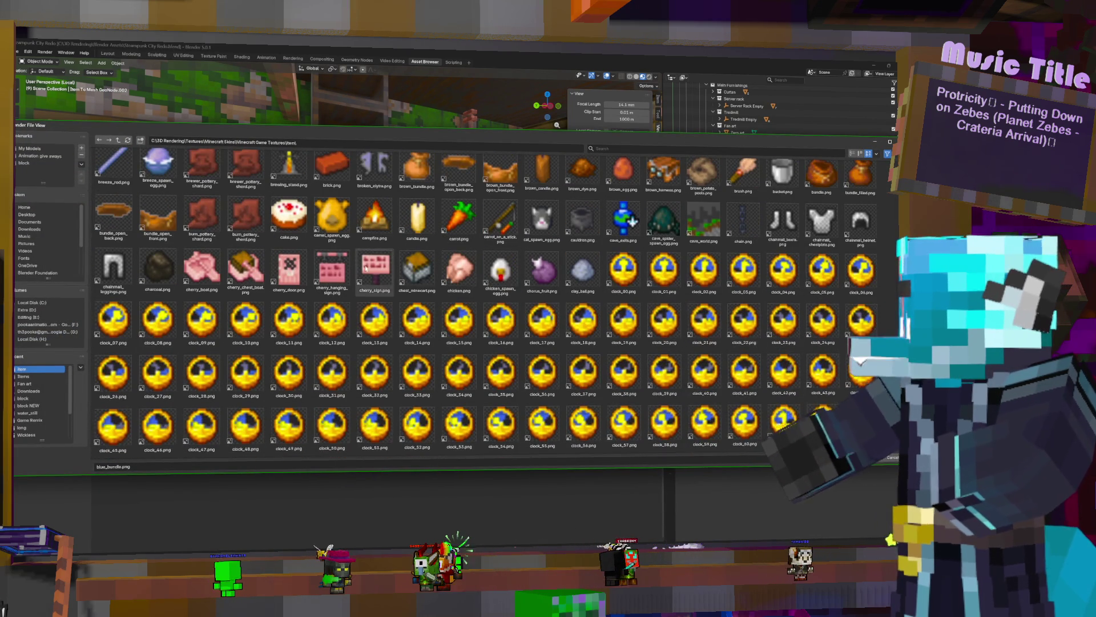
pyautogui.scroll(-5, 371, 267)
pyautogui.scroll(-3, 402, 292)
pyautogui.scroll(-3, 437, 317)
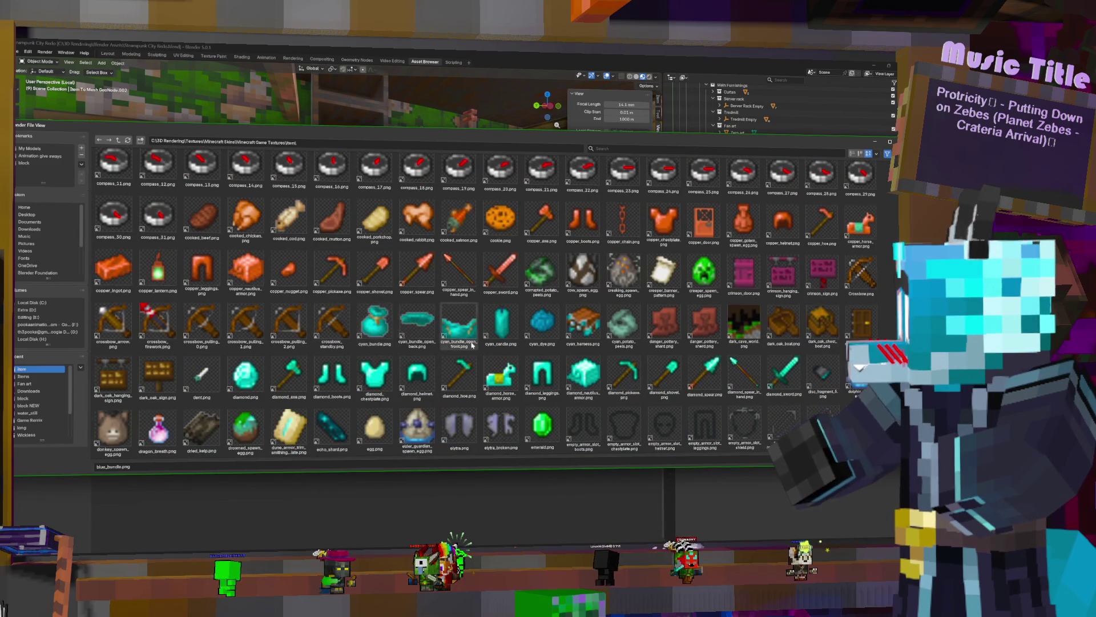
pyautogui.scroll(-3, 468, 343)
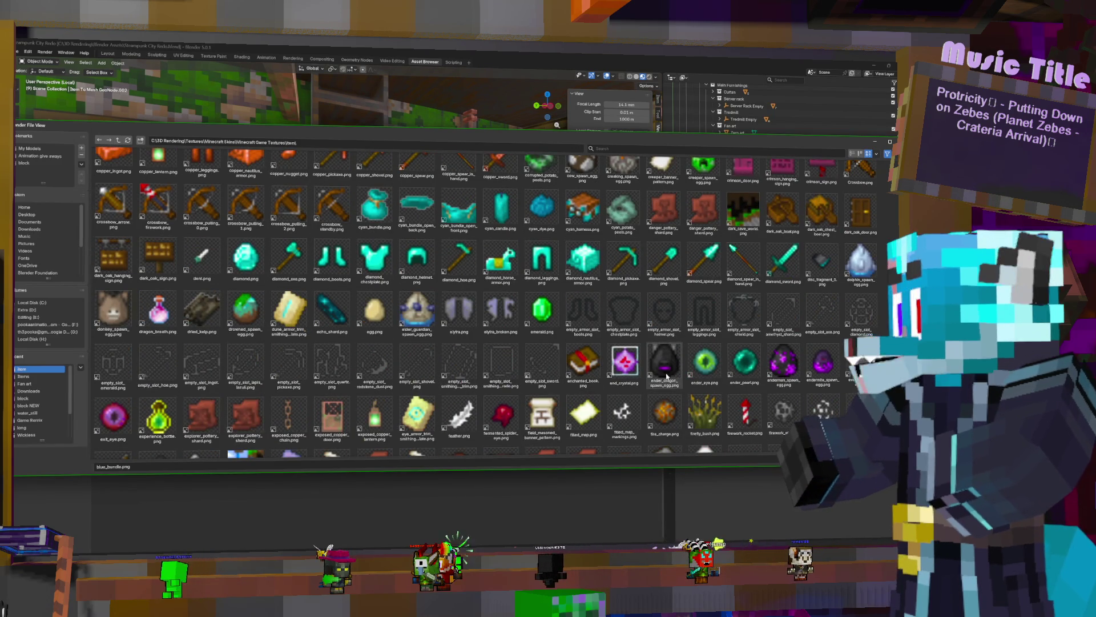
pyautogui.scroll(-3, 667, 375)
pyautogui.scroll(-2, 672, 385)
pyautogui.scroll(-2, 681, 403)
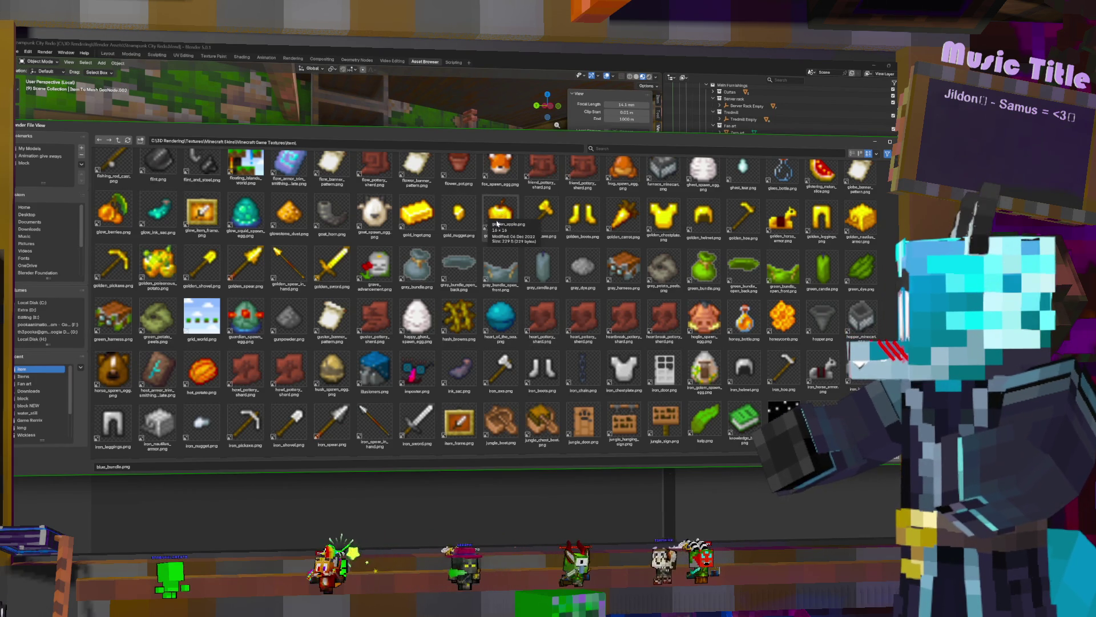
# Confirm golden_apple.png as the third item's image
pyautogui.press('Return')
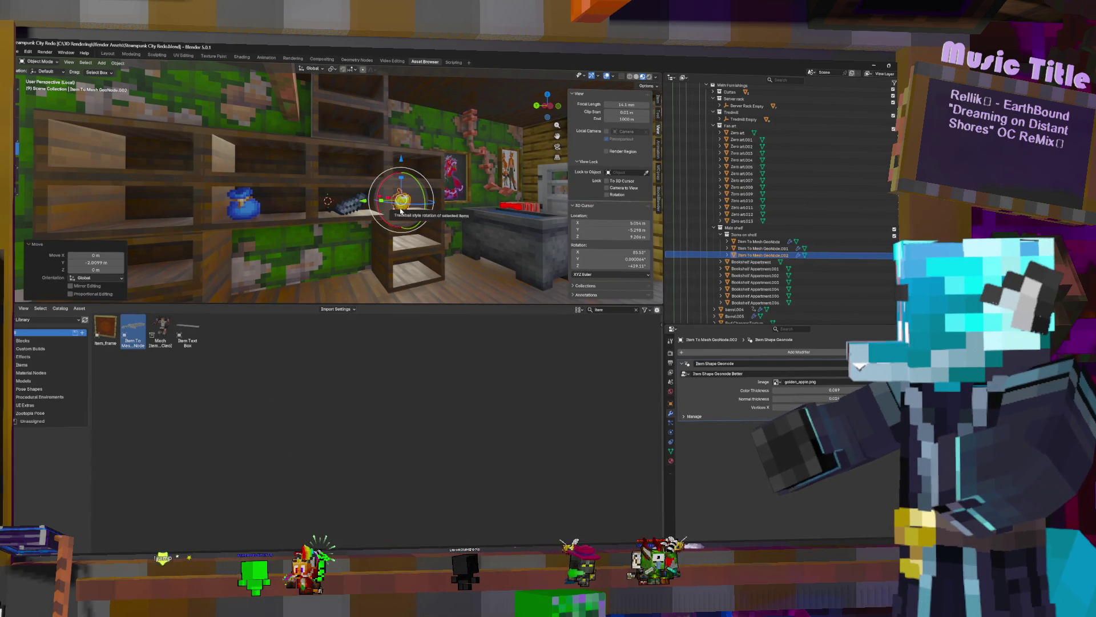
# Slide the golden apple and then the feather into place side by side on the shelf
pyautogui.press('g')
pyautogui.press('y')
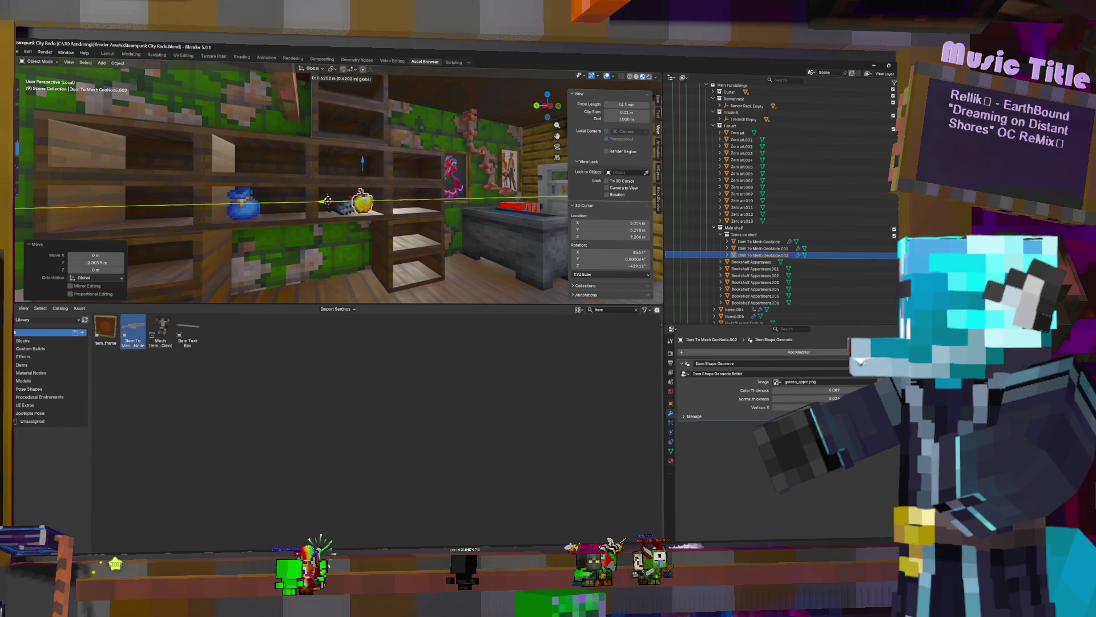
pyautogui.hotkey('shift', 'z')
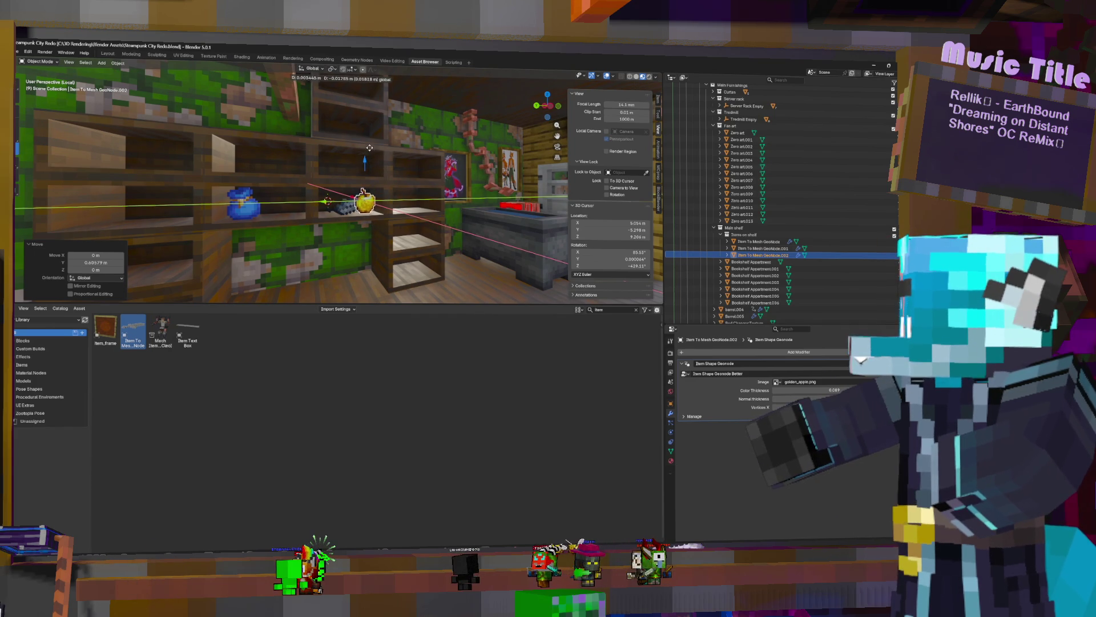
pyautogui.press('Escape')
pyautogui.click(347, 203)
pyautogui.press('g')
pyautogui.press('Escape')
pyautogui.click(367, 203)
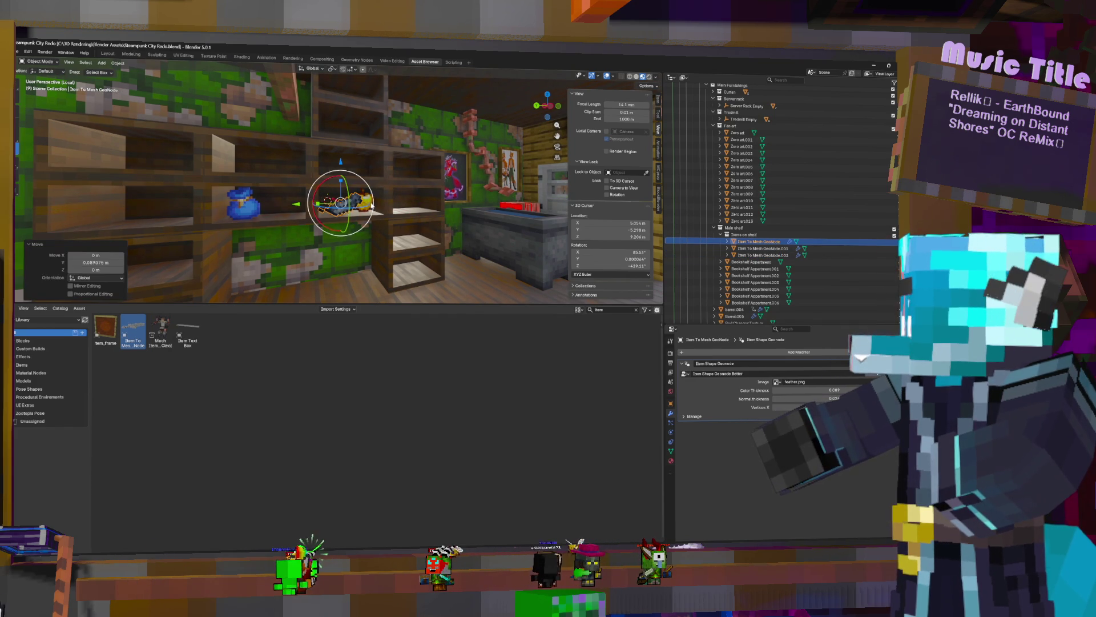
# Duplicate the golden apple, lift the copy onto the shelf above and start choosing its new image
pyautogui.hotkey('shift', 'd')
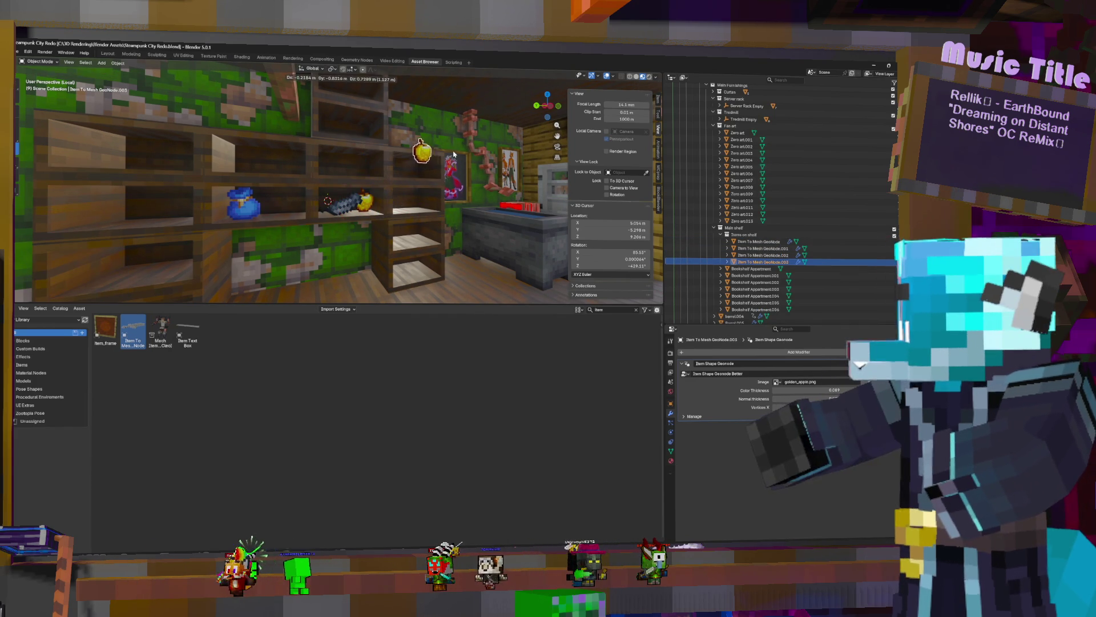
pyautogui.press('Escape')
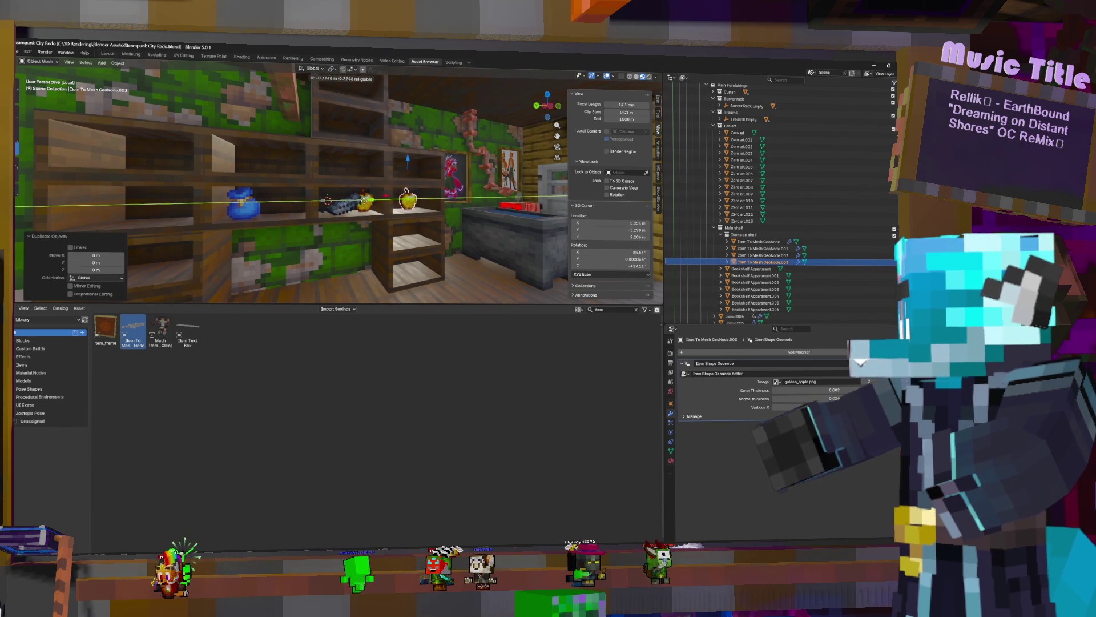
pyautogui.press('g')
pyautogui.press('z')
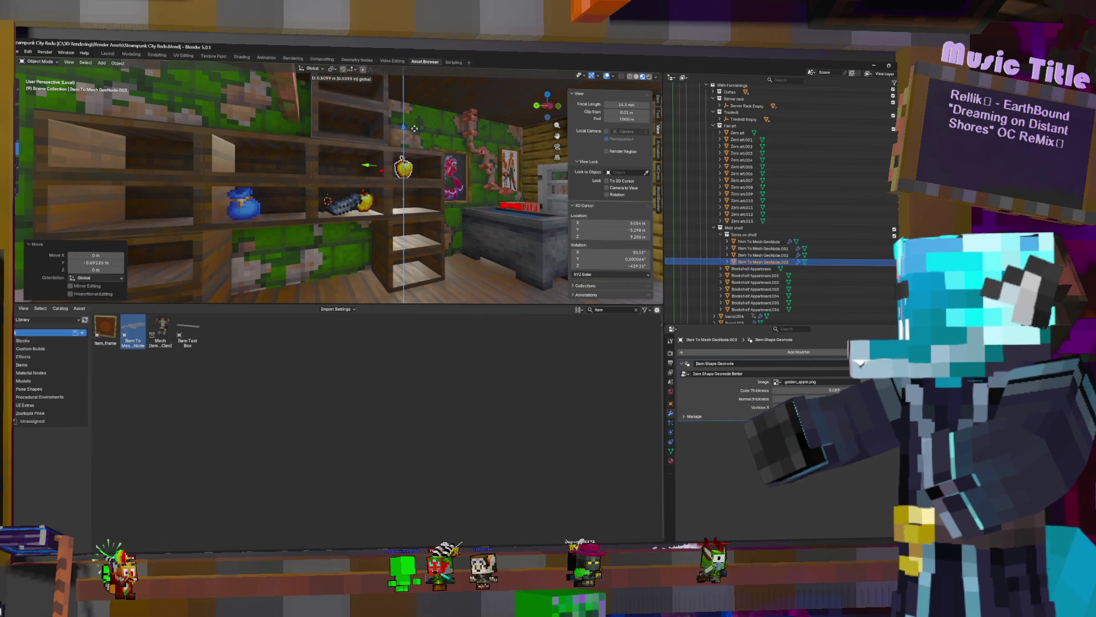
pyautogui.click(403, 170)
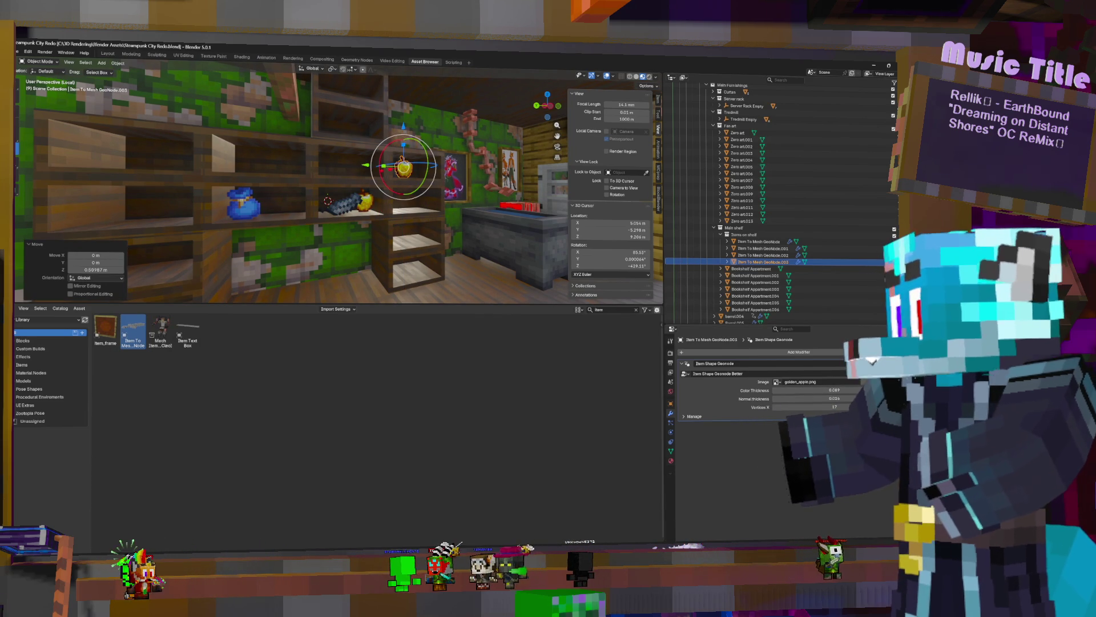
pyautogui.click(776, 381)
pyautogui.scroll(-5, 515, 291)
pyautogui.scroll(-5, 512, 289)
pyautogui.scroll(-5, 509, 285)
pyautogui.scroll(-5, 505, 280)
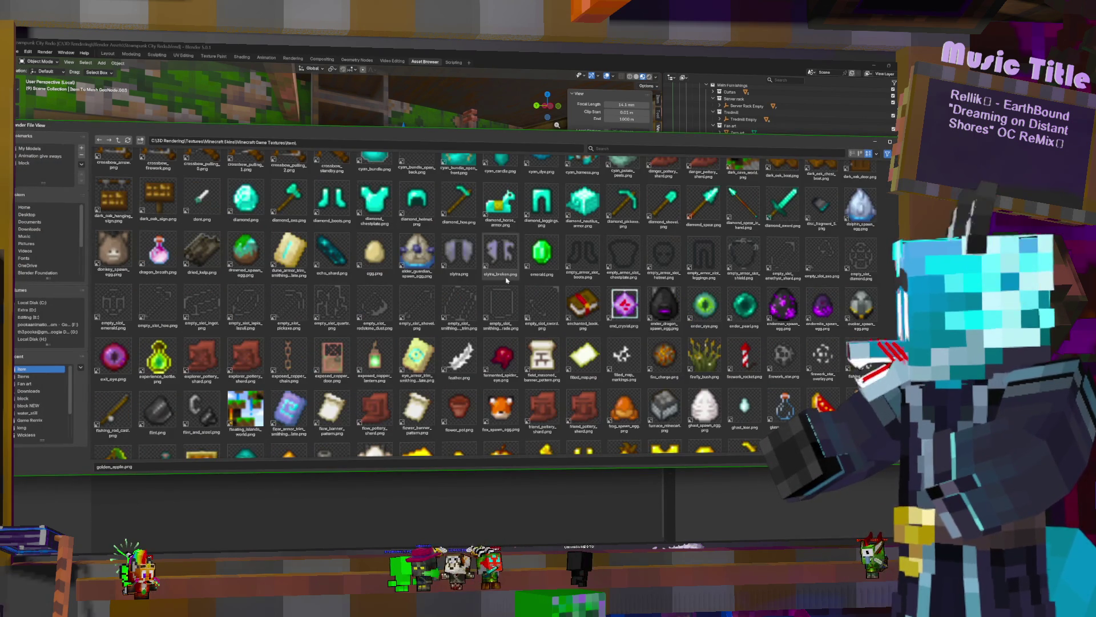
pyautogui.scroll(-3, 506, 279)
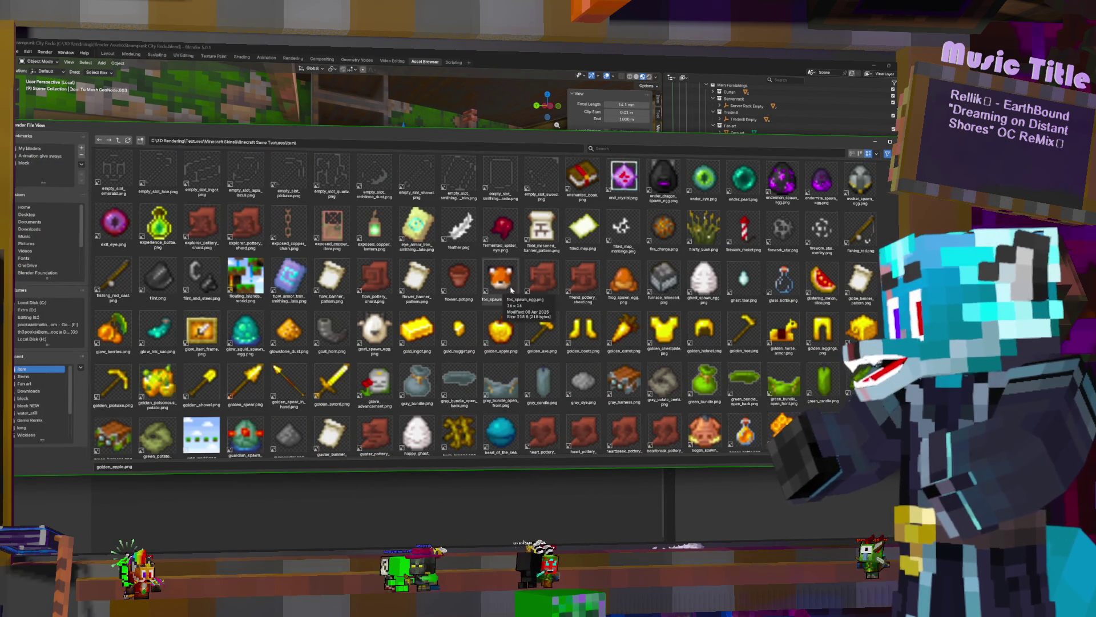
pyautogui.scroll(-3, 512, 291)
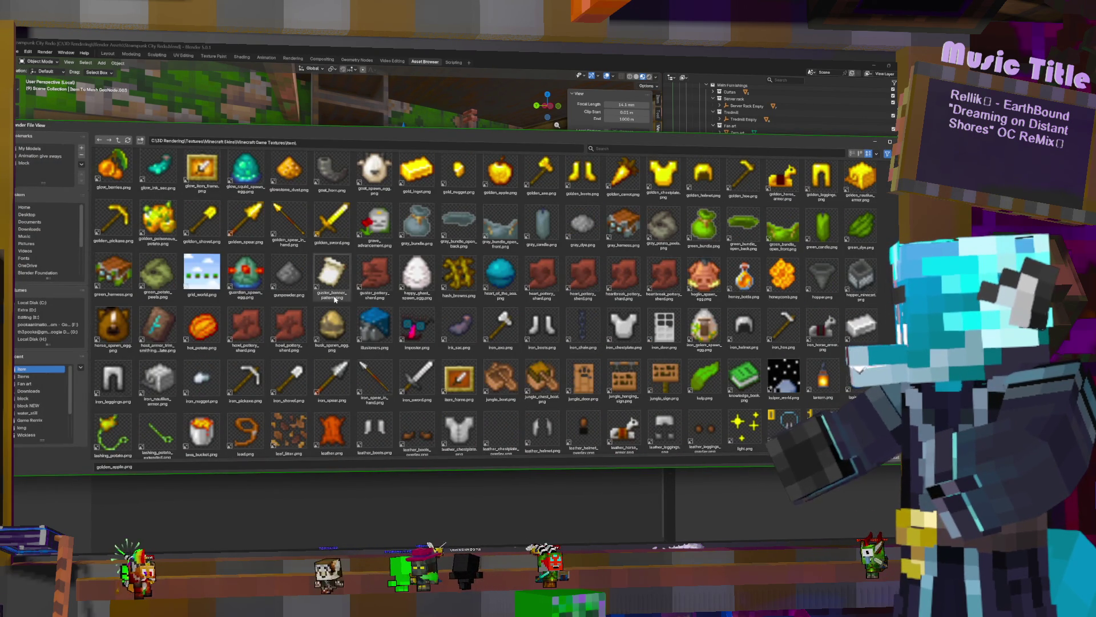
pyautogui.scroll(-2, 416, 320)
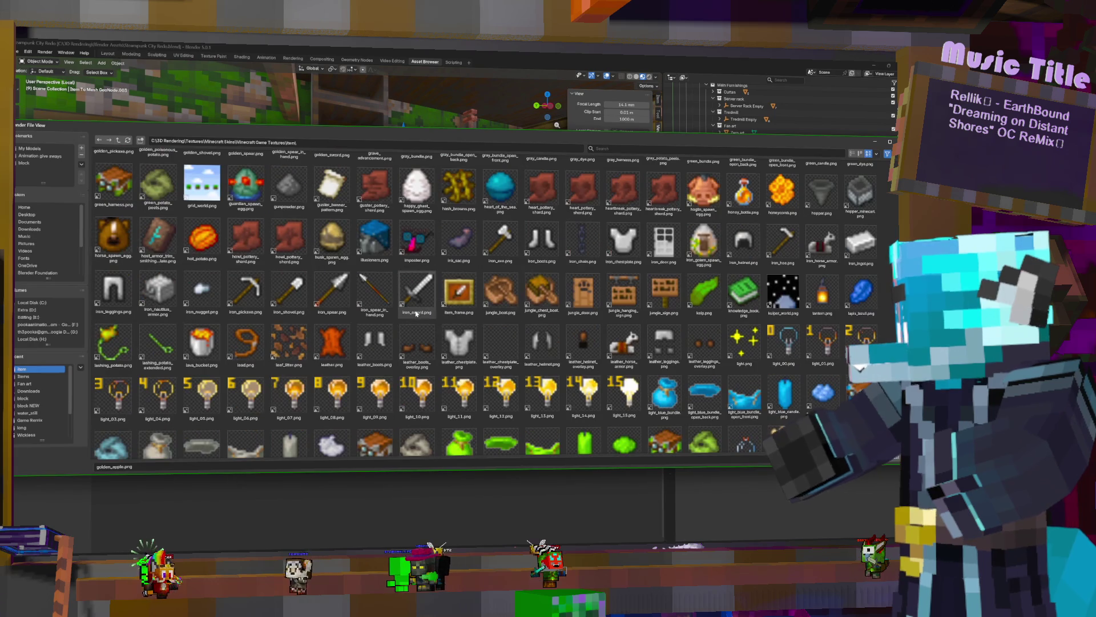
# Load imposter.png as the upper-shelf copy's texture and orbit to view the shelves
pyautogui.doubleClick(420, 240)
pyautogui.moveTo(369, 197)
pyautogui.mouseDown(button='middle')
pyautogui.moveTo(409, 193)
pyautogui.moveTo(461, 130)
pyautogui.mouseUp(button='middle')
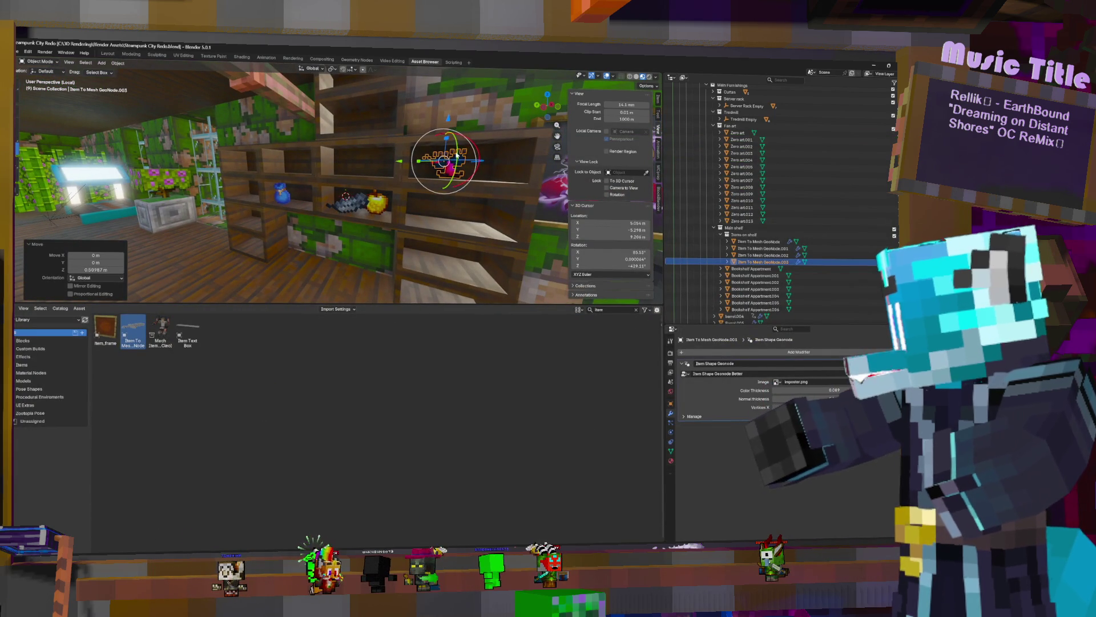
# Rotate the imposter 180° around Z and reposition it along X on its shelf
pyautogui.press('r')
pyautogui.press('z')
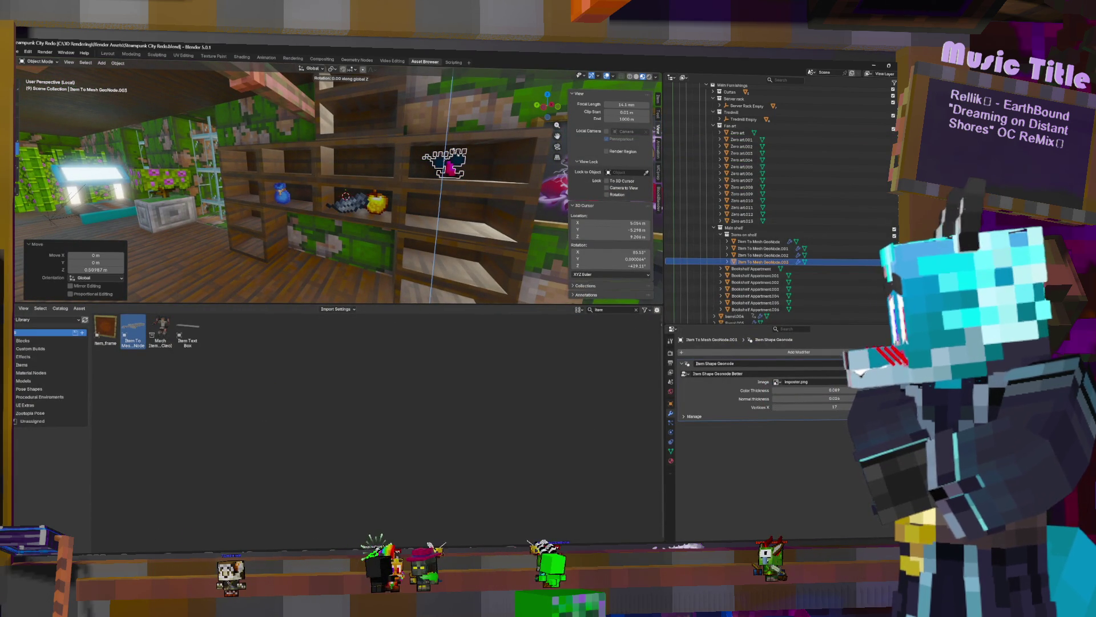
pyautogui.write('180')
pyautogui.press('Return')
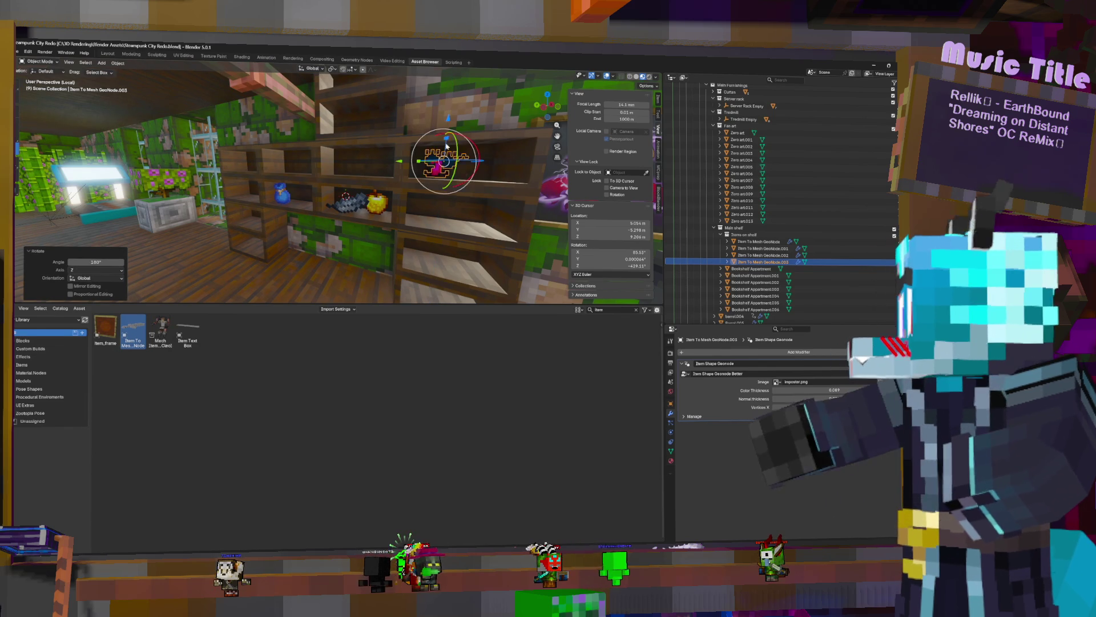
pyautogui.press('g')
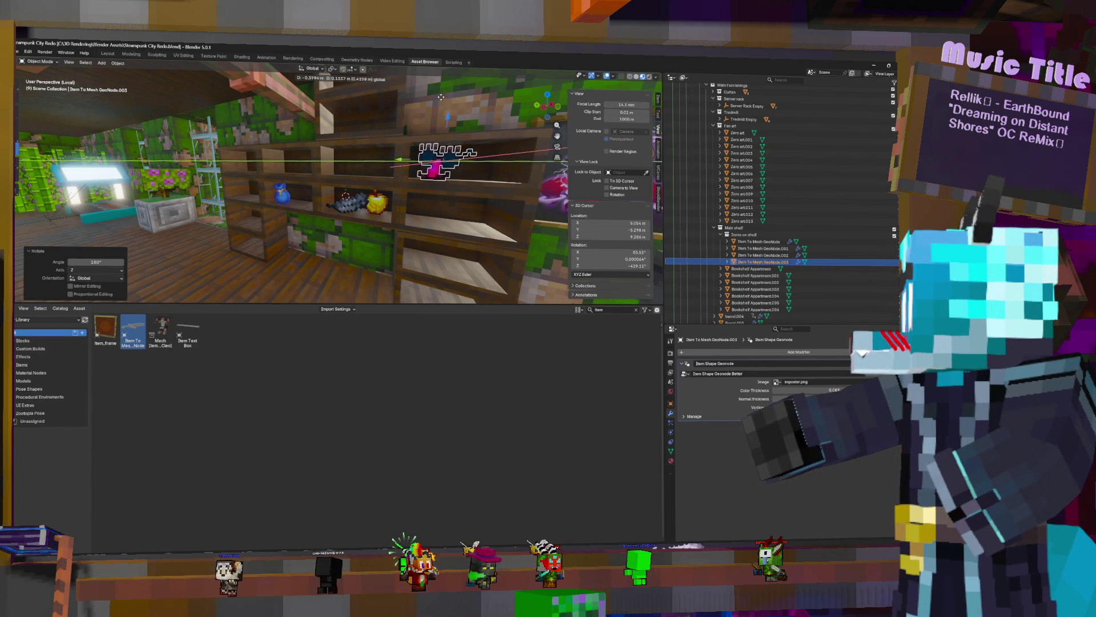
pyautogui.click(464, 134)
pyautogui.moveTo(464, 135); pyautogui.dragTo(411, 188, button='middle')
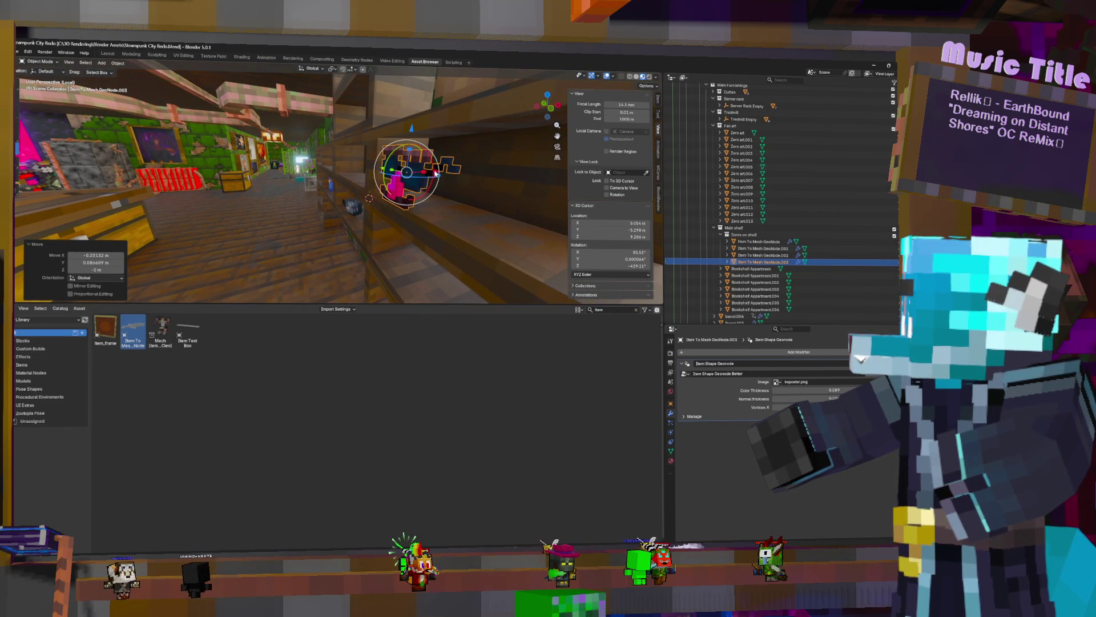
pyautogui.press('g')
pyautogui.press('x')
pyautogui.click(462, 167)
pyautogui.moveTo(462, 167)
pyautogui.mouseDown(button='middle')
pyautogui.moveTo(463, 189)
pyautogui.moveTo(391, 135)
pyautogui.mouseUp(button='middle')
# Duplicate the imposter, lower the copy to the shelf below and slide it along Y beside the golden apple
pyautogui.hotkey('shift', 'd')
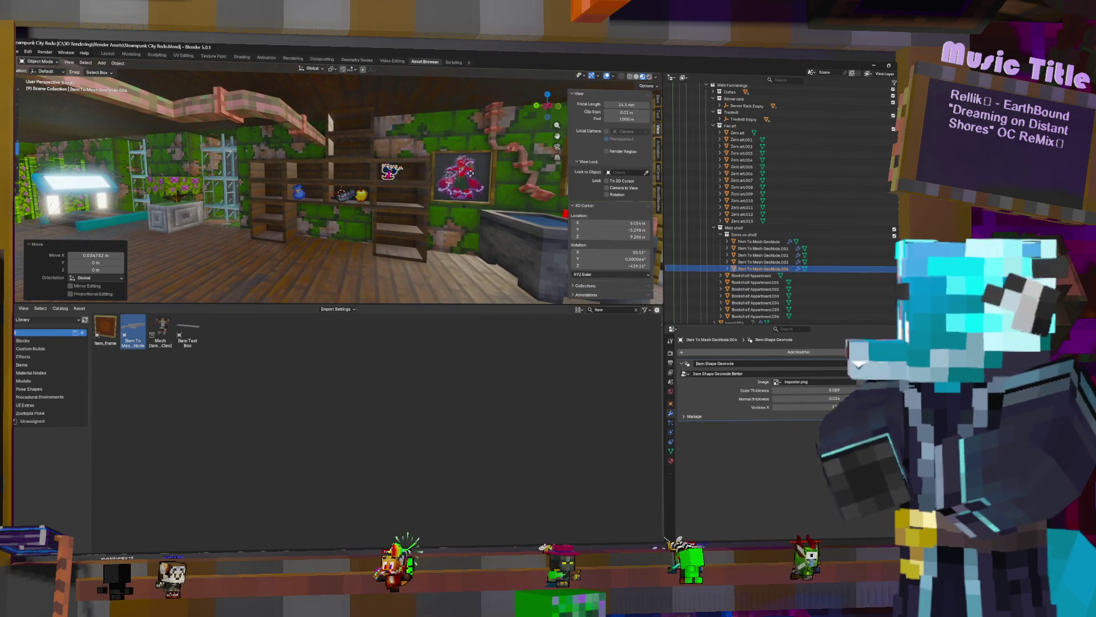
pyautogui.rightClick(392, 136)
pyautogui.press('g')
pyautogui.press('z')
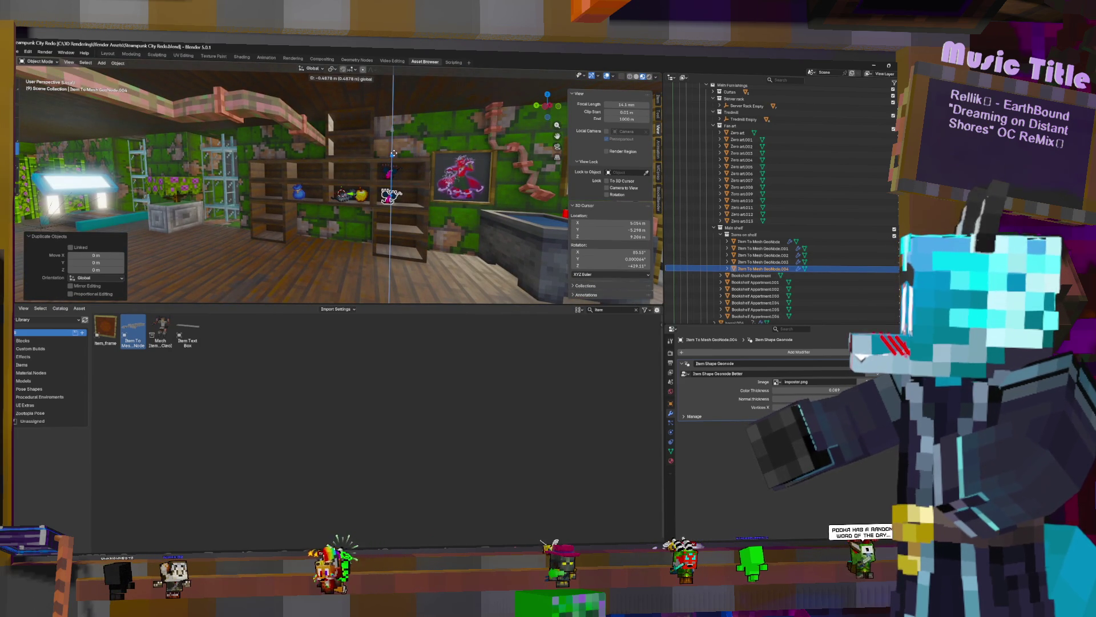
pyautogui.click(395, 153)
pyautogui.press('g')
pyautogui.press('y')
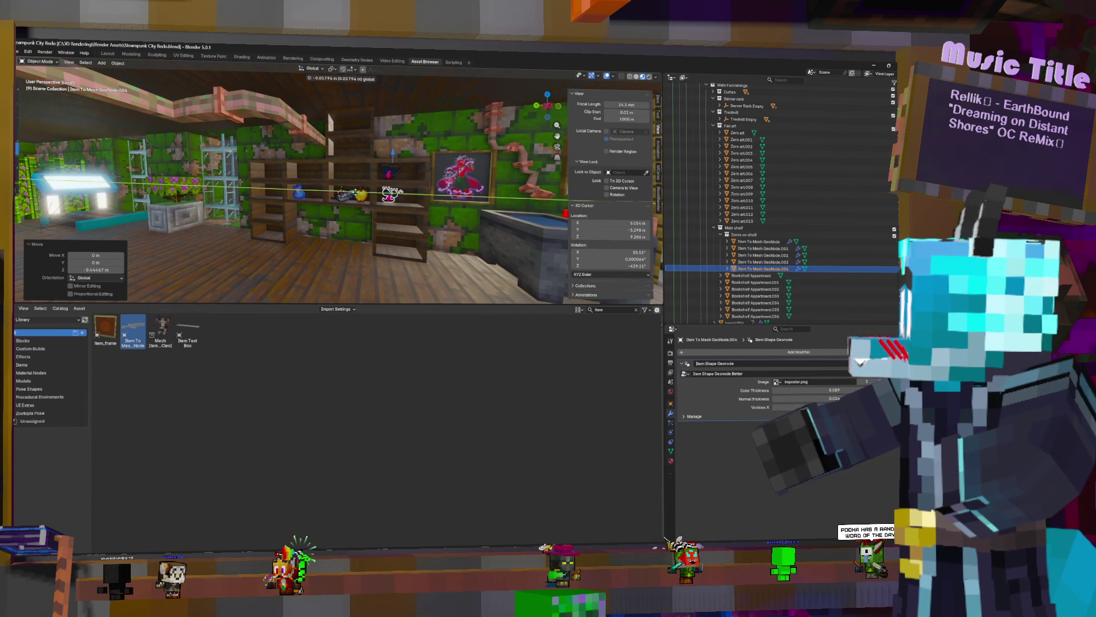
pyautogui.click(444, 210)
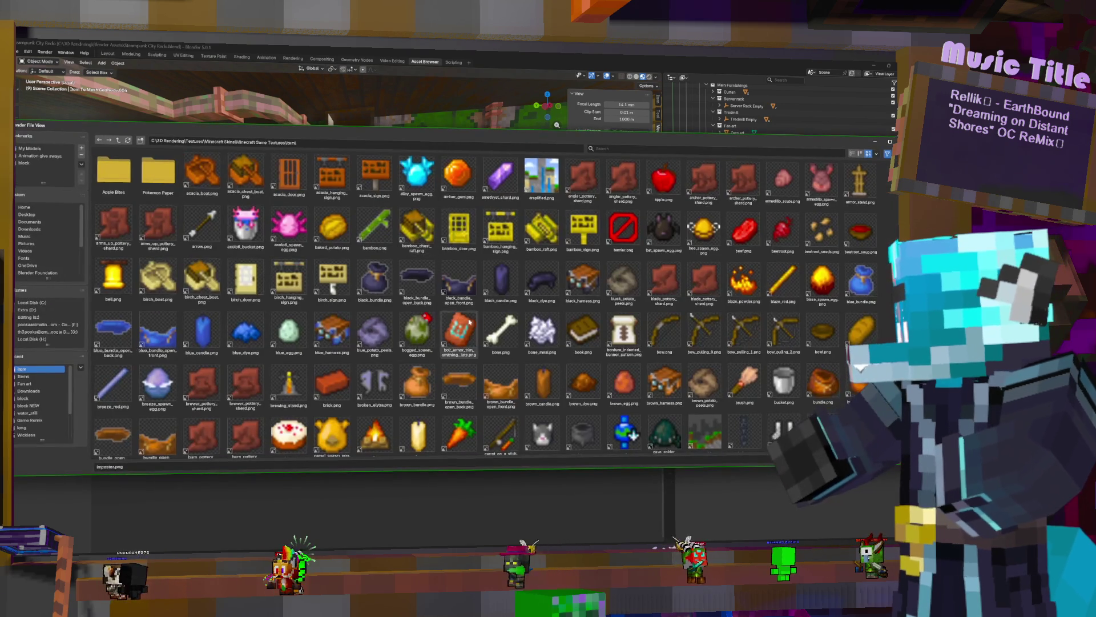
pyautogui.scroll(-5, 469, 322)
pyautogui.scroll(-5, 469, 322)
pyautogui.scroll(-3, 470, 322)
pyautogui.scroll(-5, 445, 300)
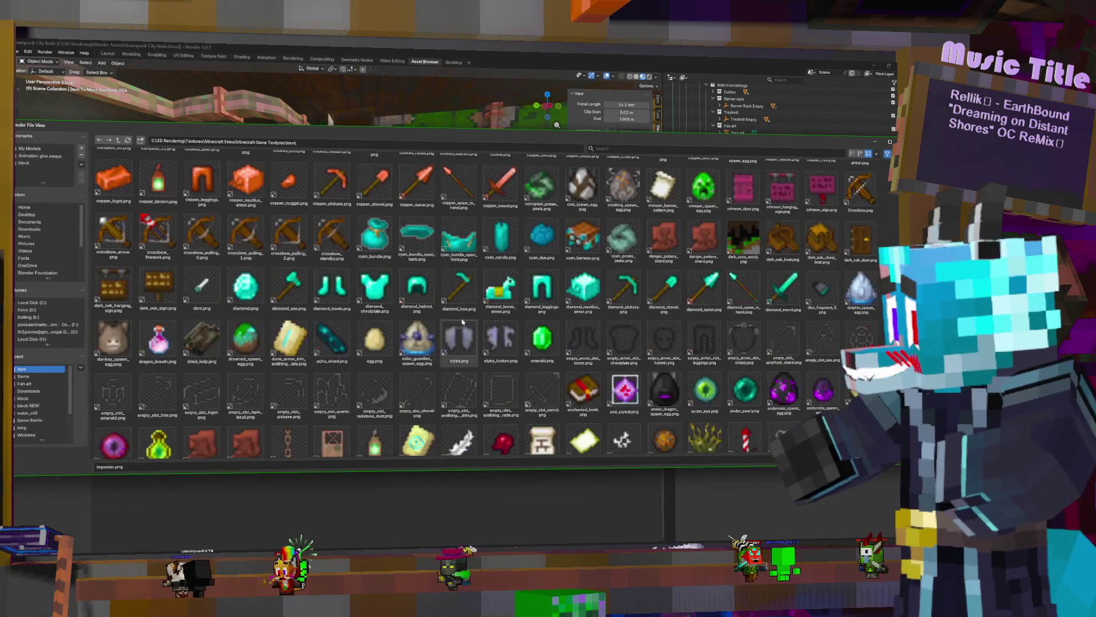
pyautogui.scroll(-4, 403, 266)
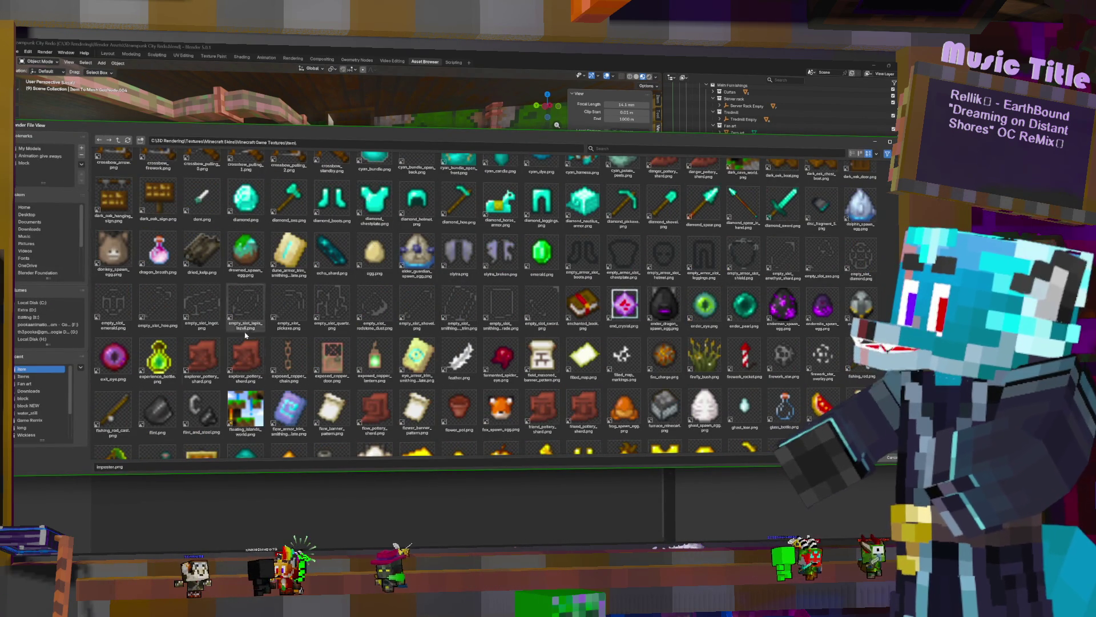
pyautogui.scroll(-3, 273, 355)
pyautogui.scroll(-3, 237, 347)
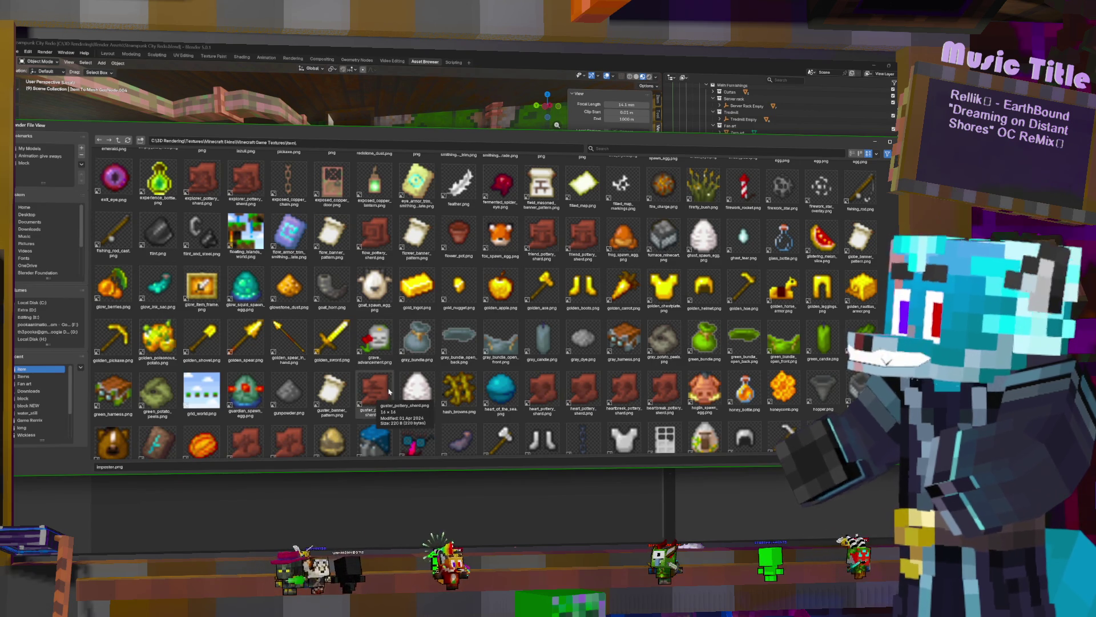
pyautogui.scroll(-1, 387, 396)
pyautogui.scroll(-2, 428, 343)
pyautogui.scroll(-2, 485, 289)
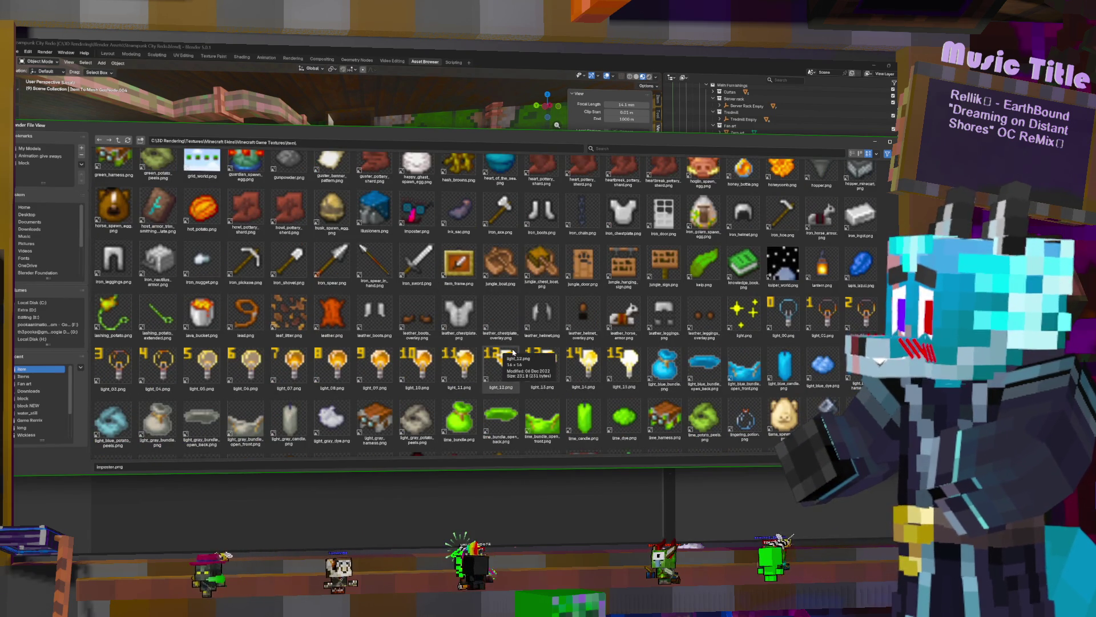
pyautogui.scroll(-2, 508, 353)
pyautogui.scroll(-2, 513, 351)
pyautogui.scroll(-1, 513, 349)
pyautogui.scroll(-1, 514, 349)
pyautogui.scroll(-1, 514, 350)
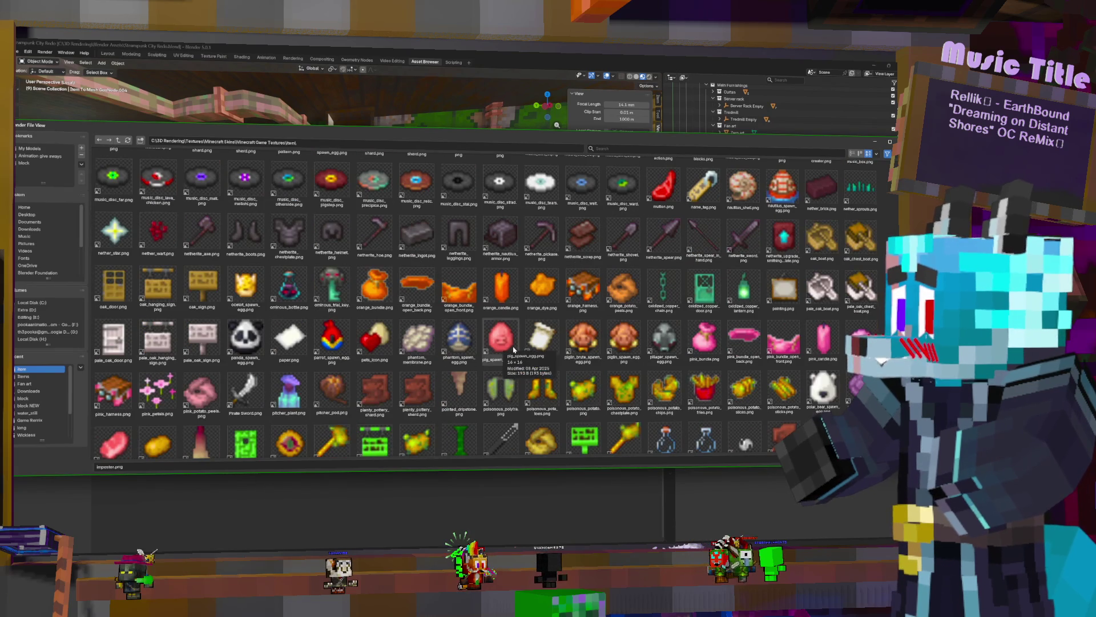
pyautogui.scroll(-2, 514, 348)
pyautogui.scroll(-2, 514, 348)
pyautogui.scroll(-1, 515, 349)
pyautogui.scroll(-2, 514, 348)
pyautogui.scroll(-2, 514, 349)
pyautogui.scroll(-1, 514, 348)
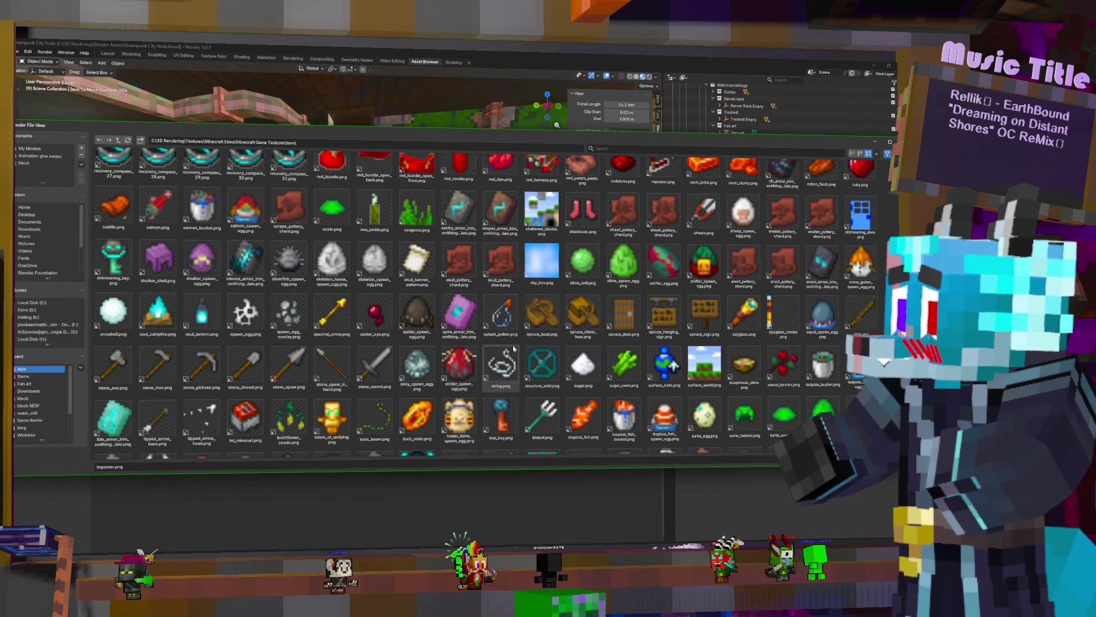
# Load trial_key.png as the shelf item's texture
pyautogui.doubleClick(504, 415)
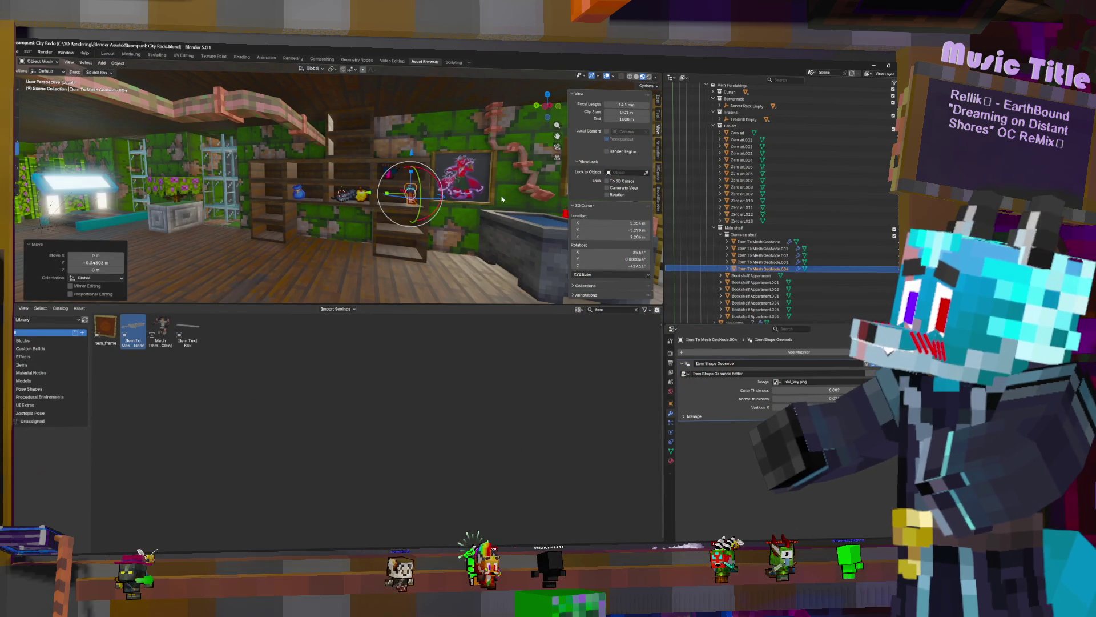
# Lower the trial key onto the shelf, rotate it around X to lie sideways and reposition it
pyautogui.moveTo(501, 200); pyautogui.dragTo(474, 170, button='middle')
pyautogui.scroll(2, 473, 170)
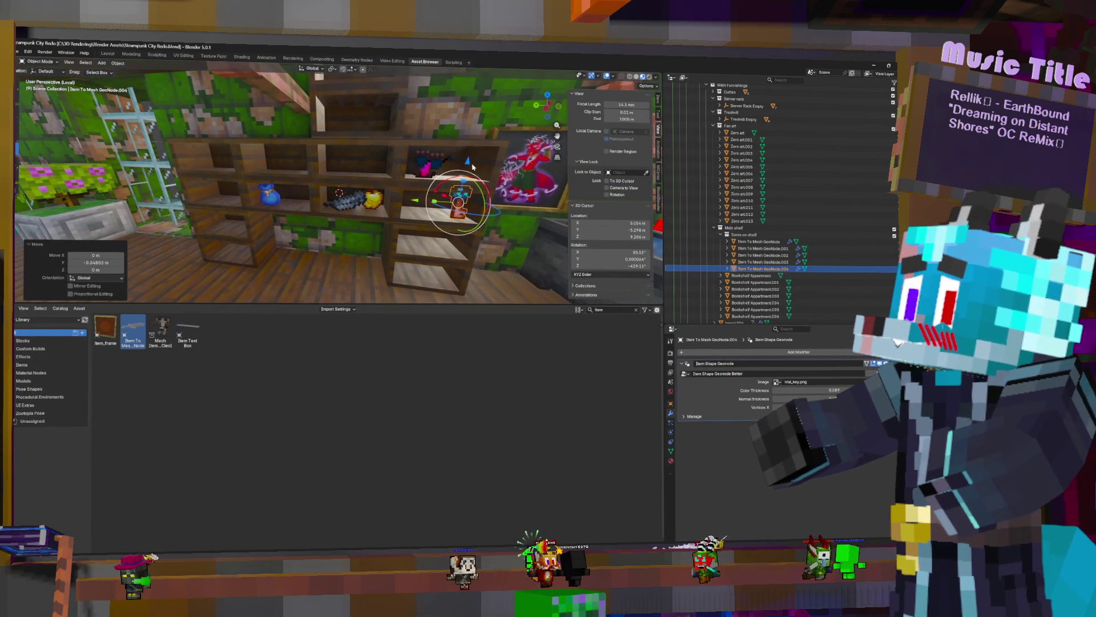
pyautogui.click(489, 184)
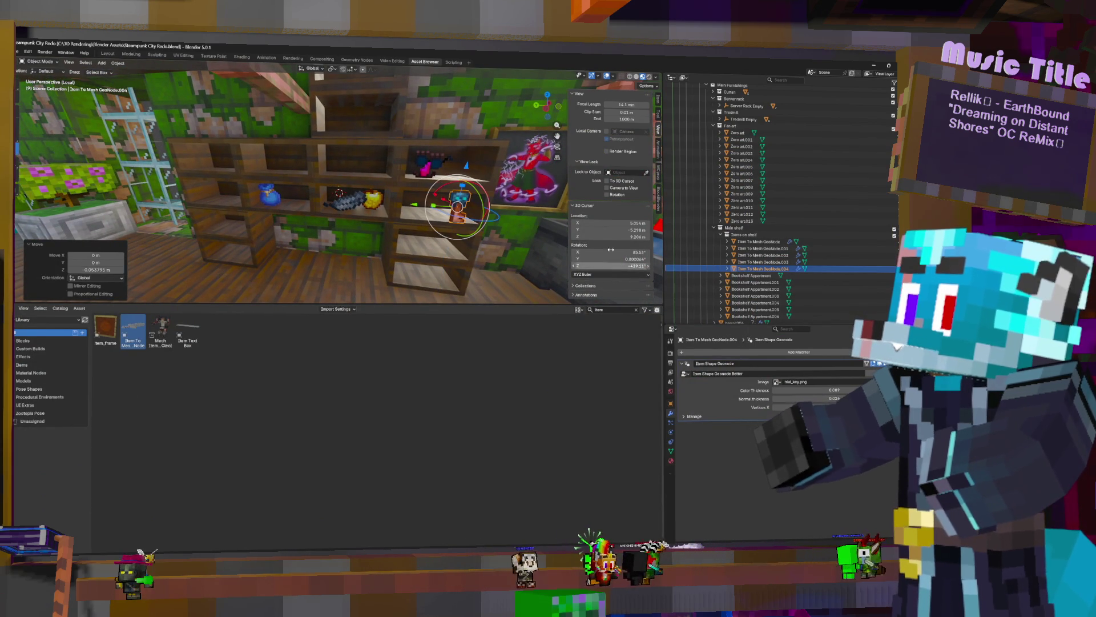
pyautogui.press('KP_Decimal')
pyautogui.moveTo(452, 245)
pyautogui.mouseDown(button='middle')
pyautogui.moveTo(450, 215)
pyautogui.moveTo(370, 182)
pyautogui.mouseUp(button='middle')
pyautogui.moveTo(370, 183); pyautogui.dragTo(339, 164)
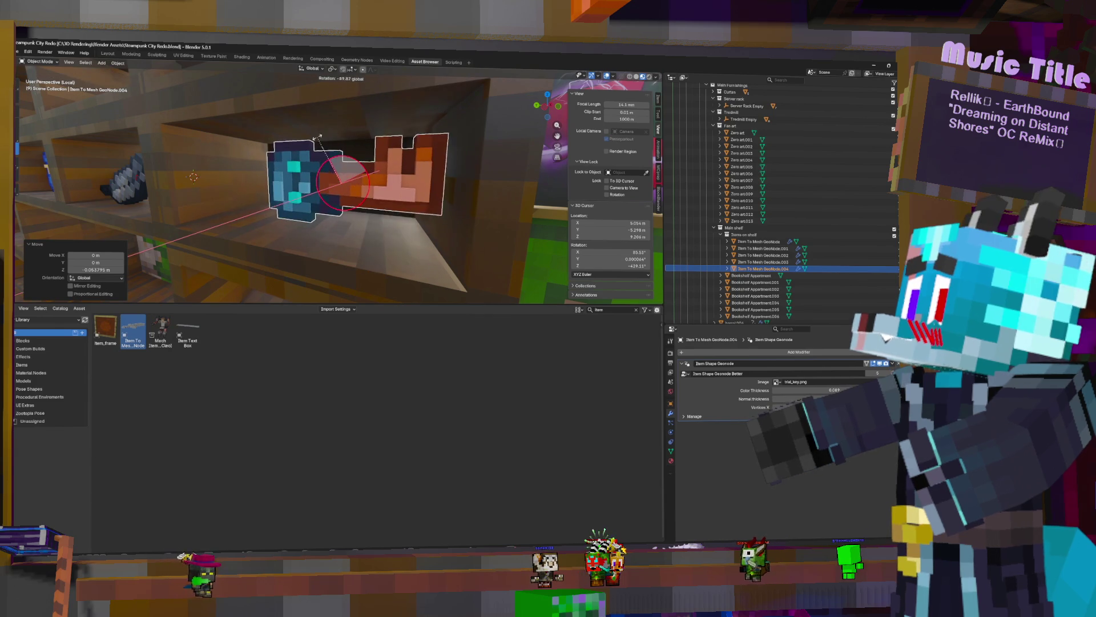
pyautogui.press('x')
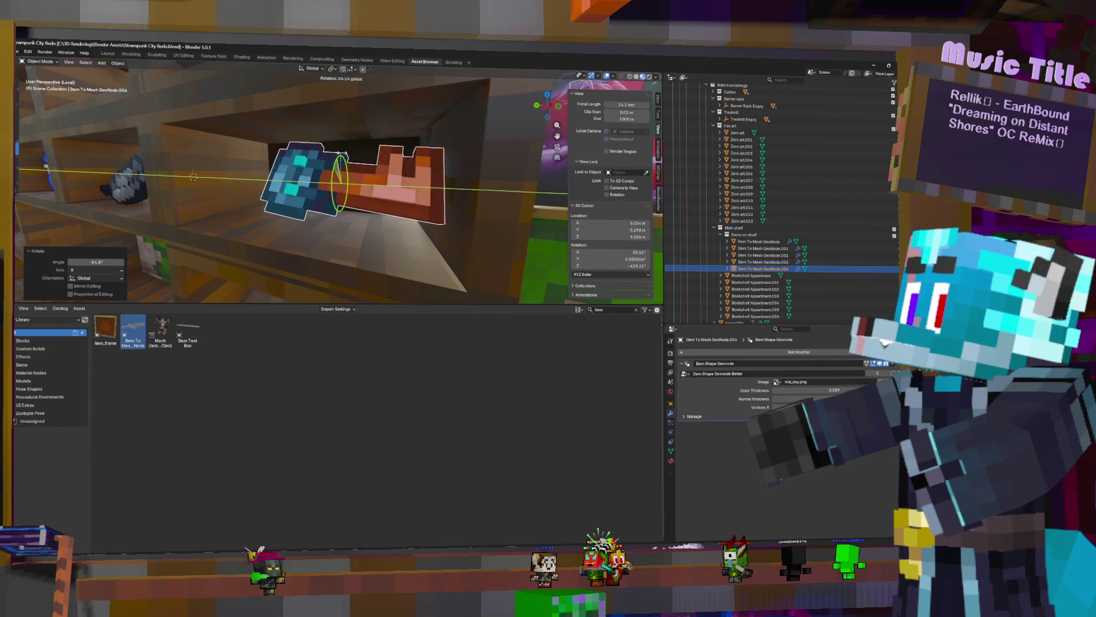
pyautogui.click(377, 178)
pyautogui.press('g')
pyautogui.moveTo(386, 178)
pyautogui.mouseDown(button='middle')
pyautogui.moveTo(465, 179)
pyautogui.moveTo(444, 176)
pyautogui.mouseUp(button='middle')
pyautogui.click(434, 181)
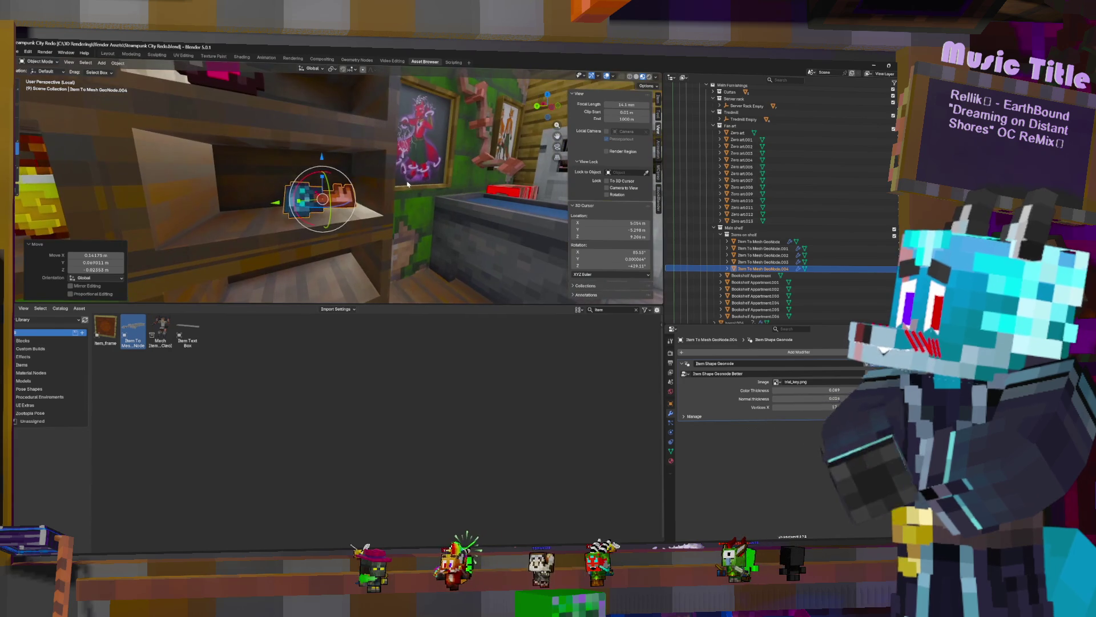
# Scale the key up to about 1.583, settle its height and spot on the shelf, then duplicate it
pyautogui.press('s')
pyautogui.click(458, 175)
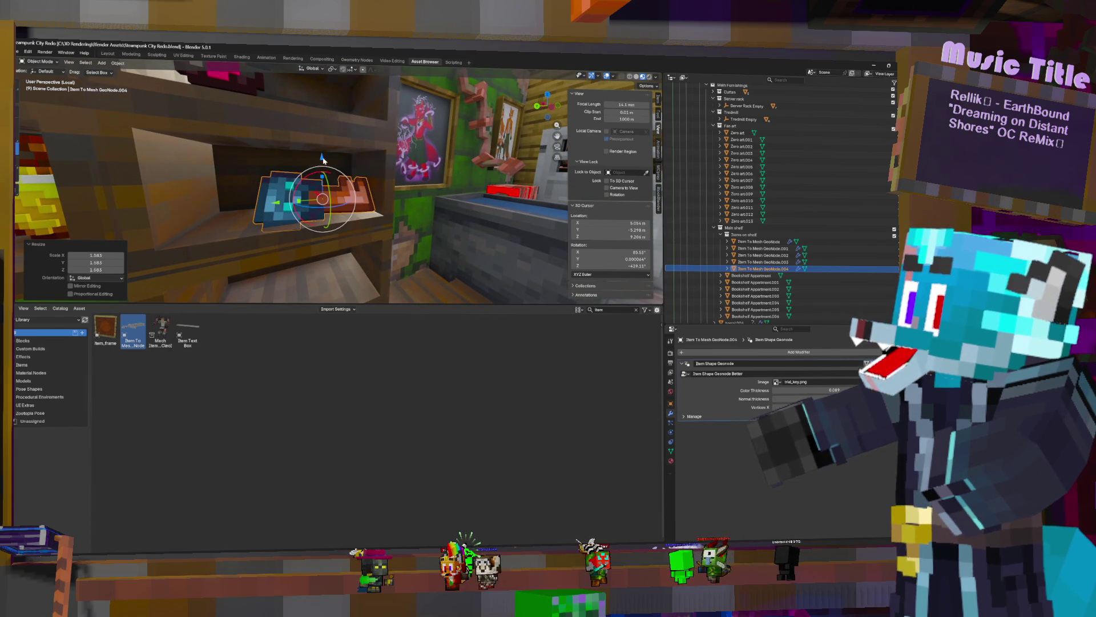
pyautogui.press('g')
pyautogui.press('z')
pyautogui.click(343, 159)
pyautogui.press('g')
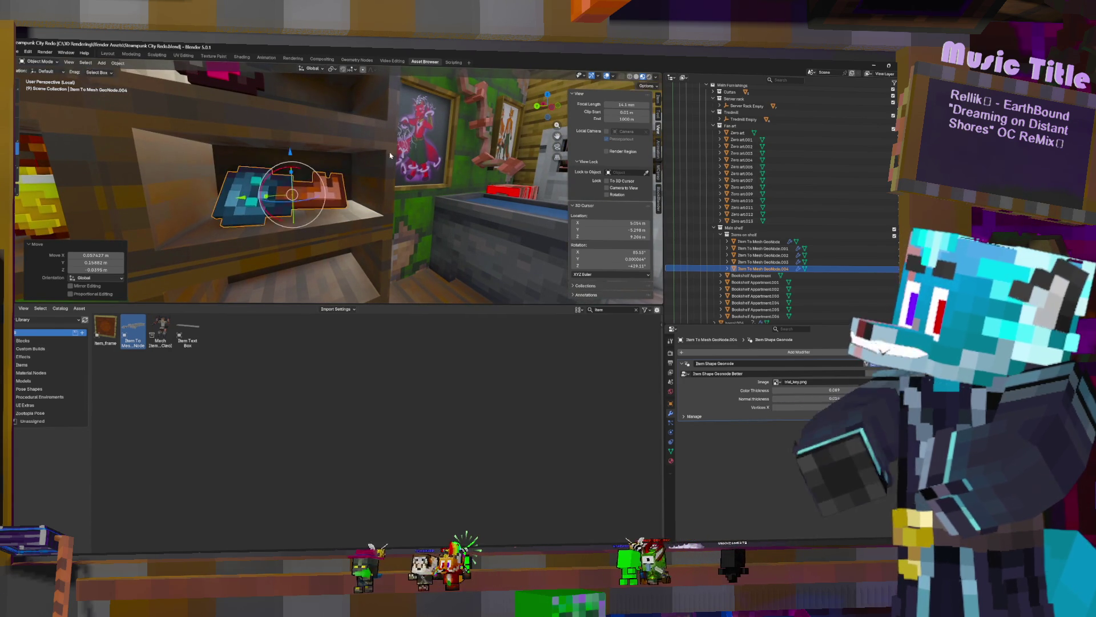
pyautogui.click(302, 162)
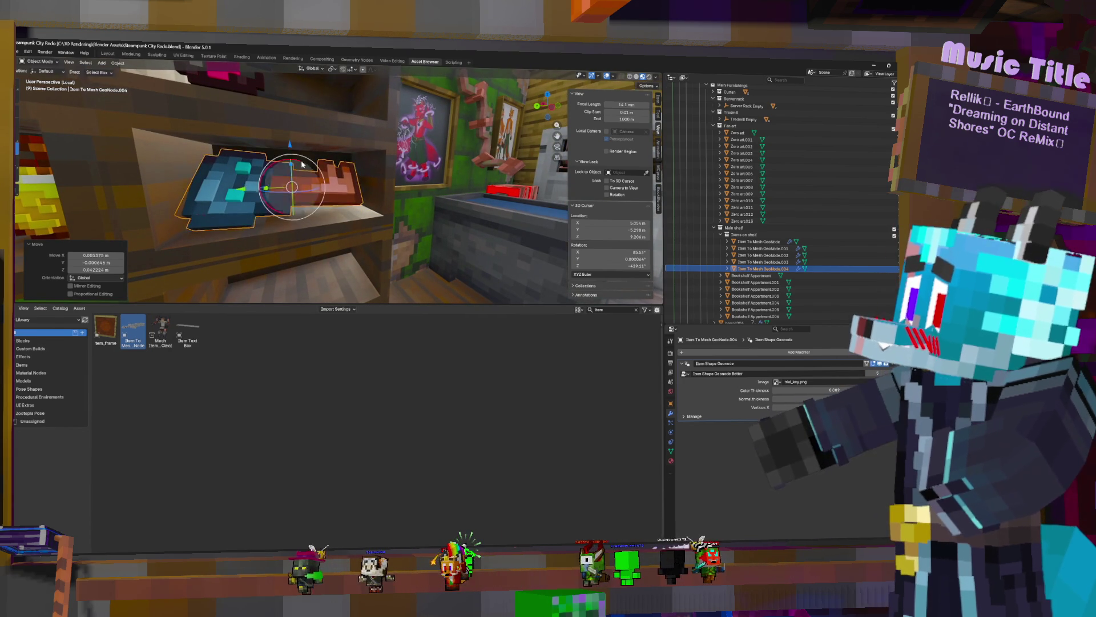
pyautogui.moveTo(301, 163); pyautogui.dragTo(326, 201, button='middle')
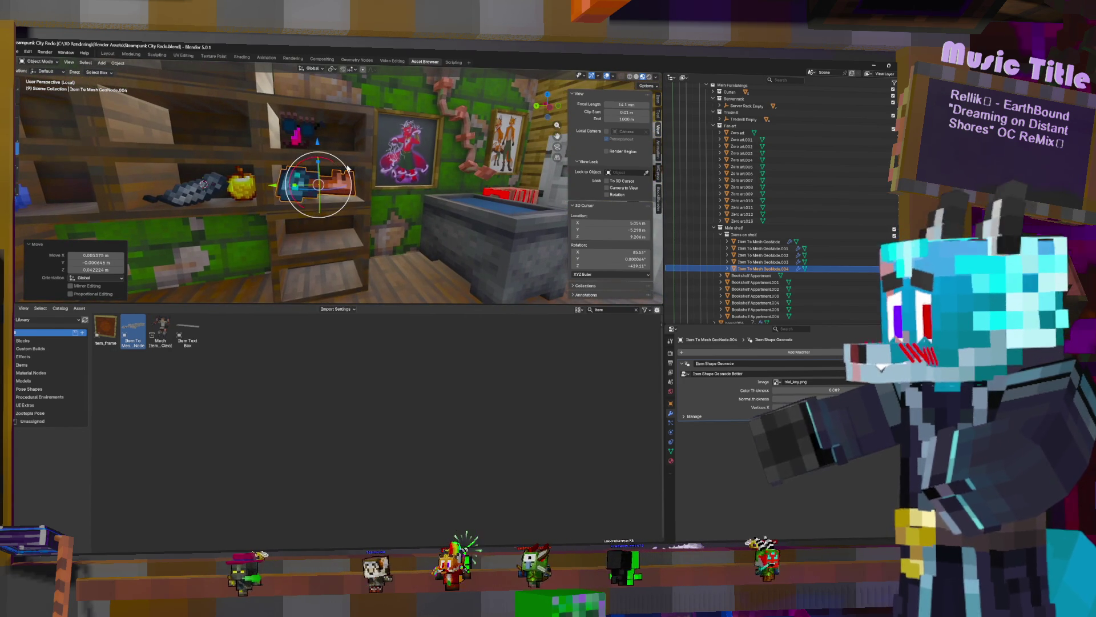
pyautogui.hotkey('shift', 'd')
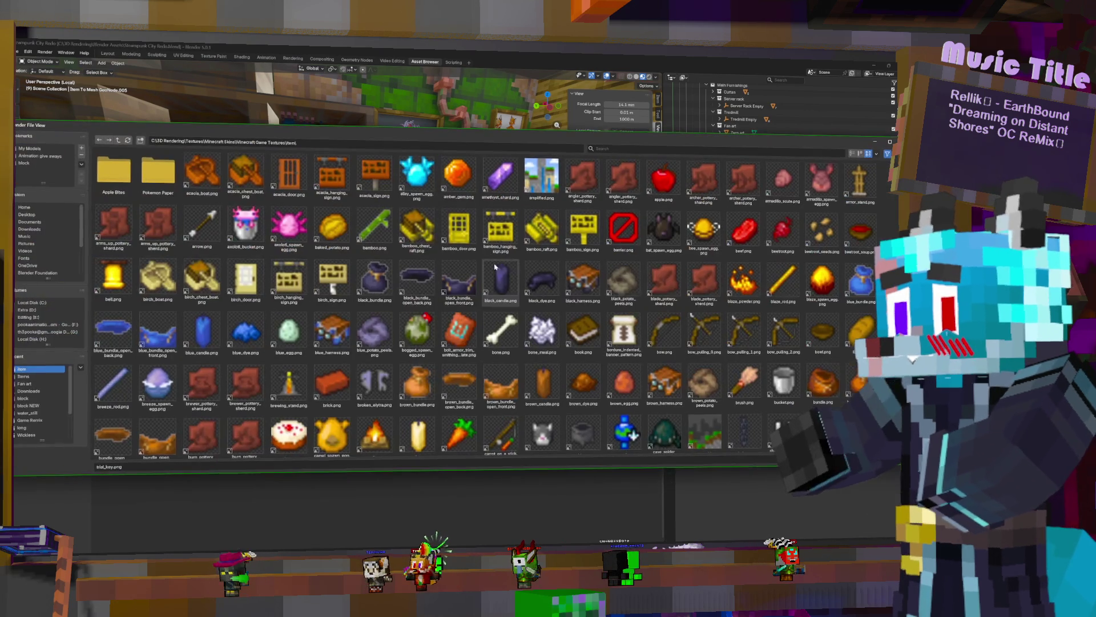
pyautogui.scroll(-3, 390, 392)
pyautogui.scroll(-2, 390, 393)
pyautogui.scroll(-5, 390, 393)
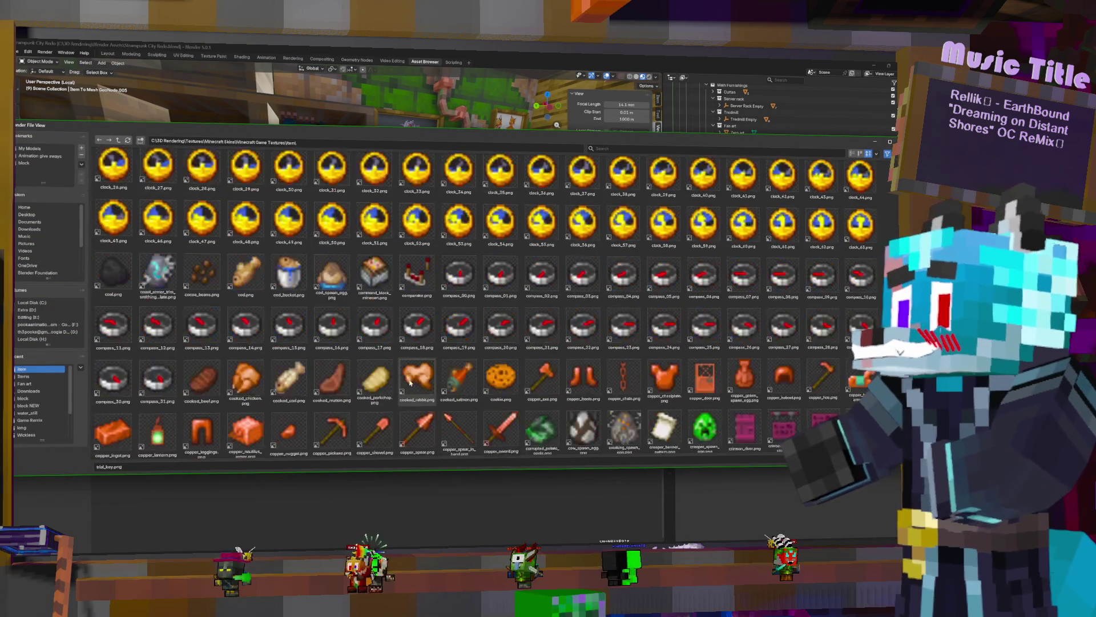
pyautogui.scroll(-5, 403, 386)
pyautogui.scroll(-3, 416, 377)
pyautogui.scroll(-3, 430, 370)
pyautogui.scroll(-3, 436, 368)
pyautogui.scroll(-3, 446, 366)
pyautogui.scroll(-3, 452, 363)
pyautogui.scroll(-3, 460, 360)
pyautogui.scroll(-1, 462, 356)
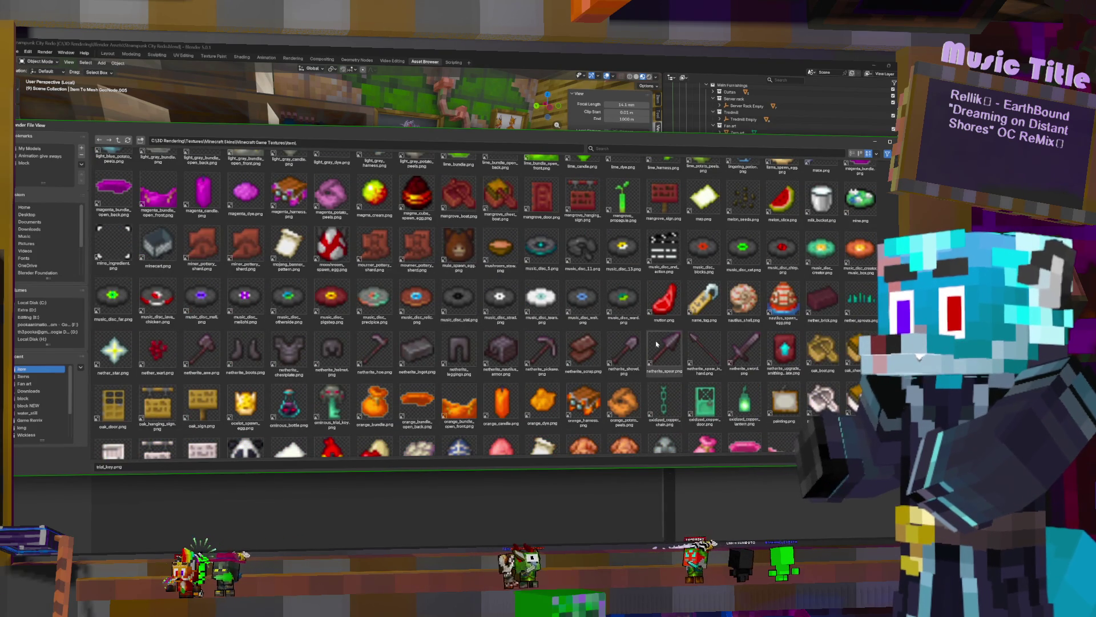
# Load nether_star.png as the copied item's texture and orbit toward the right wall
pyautogui.doubleClick(112, 341)
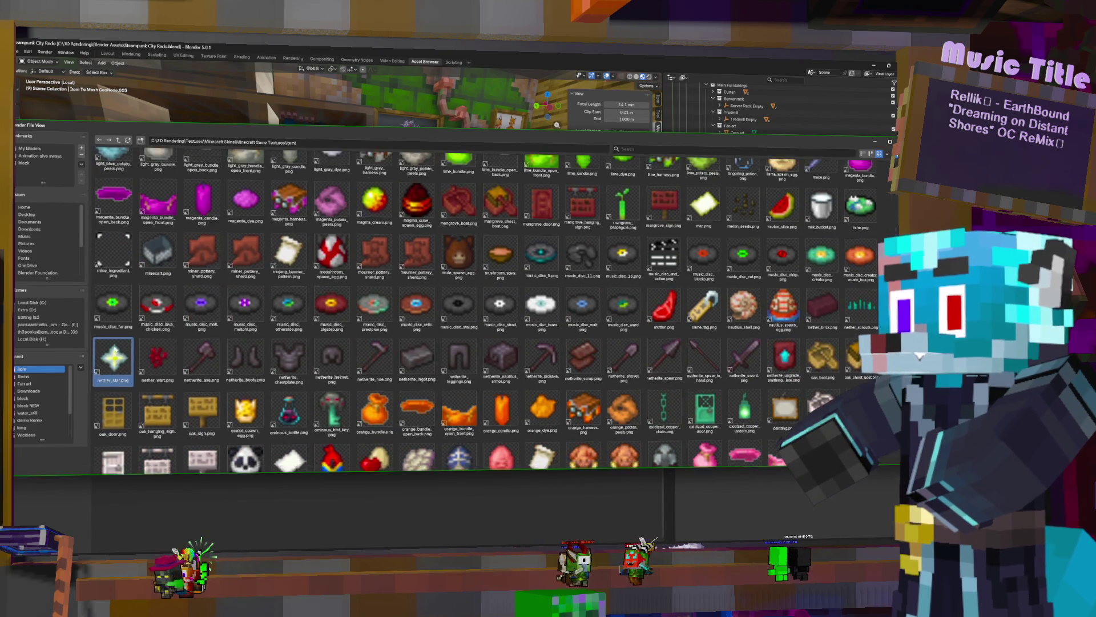
pyautogui.moveTo(378, 199); pyautogui.dragTo(346, 232, button='middle')
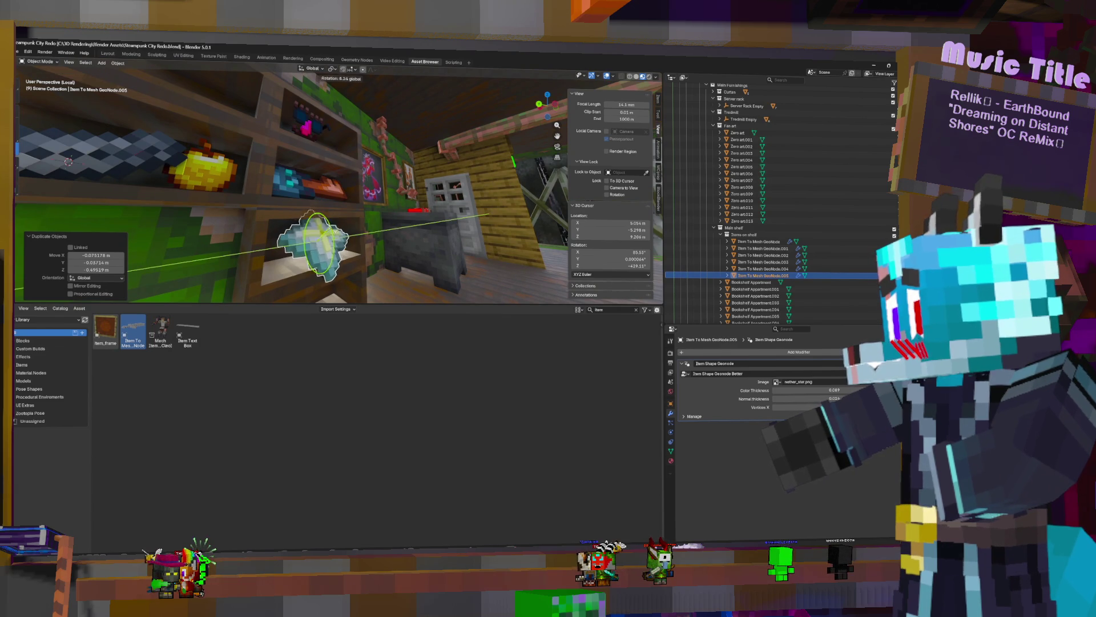
# Rotate and shrink the nether star, then move it into an empty shelf slot
pyautogui.click(306, 221)
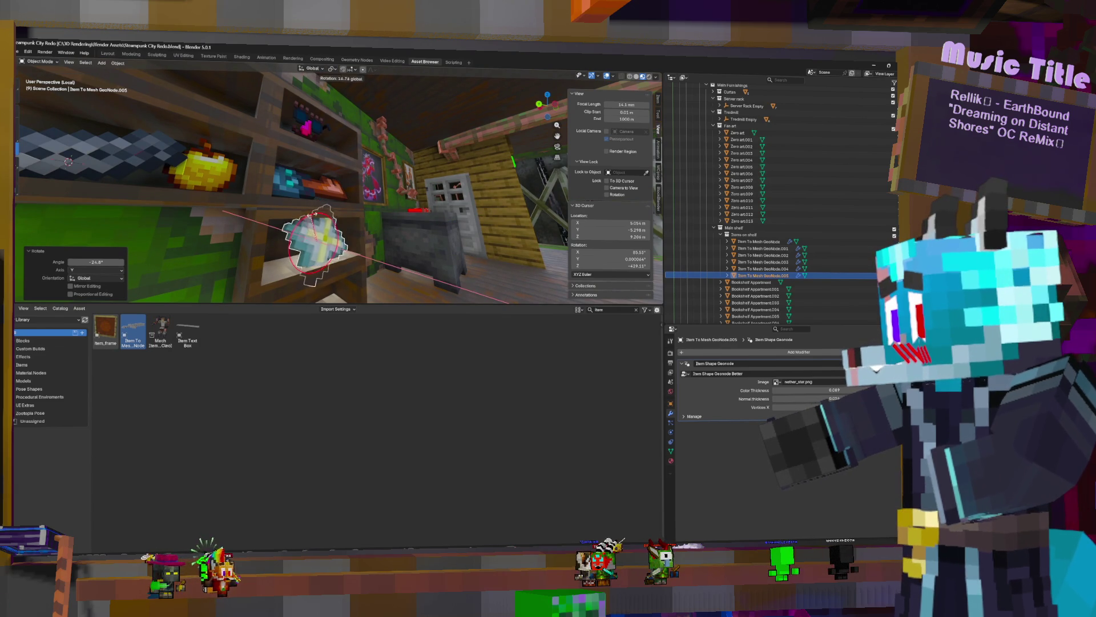
pyautogui.press('s')
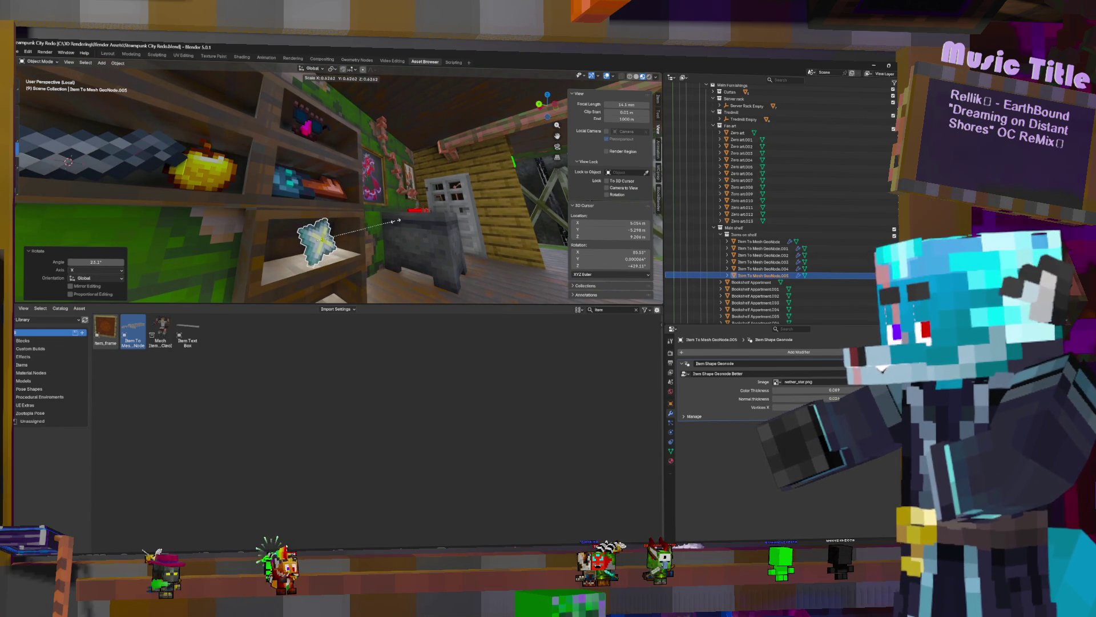
pyautogui.click(395, 224)
pyautogui.moveTo(394, 224); pyautogui.dragTo(346, 225, button='middle')
pyautogui.press('g')
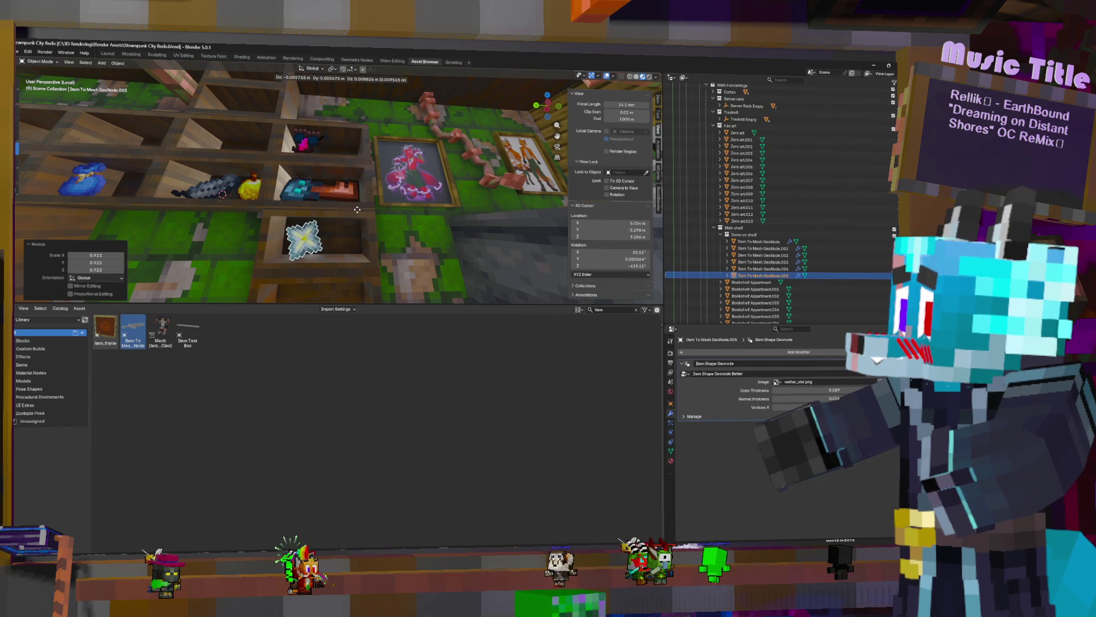
pyautogui.click(357, 213)
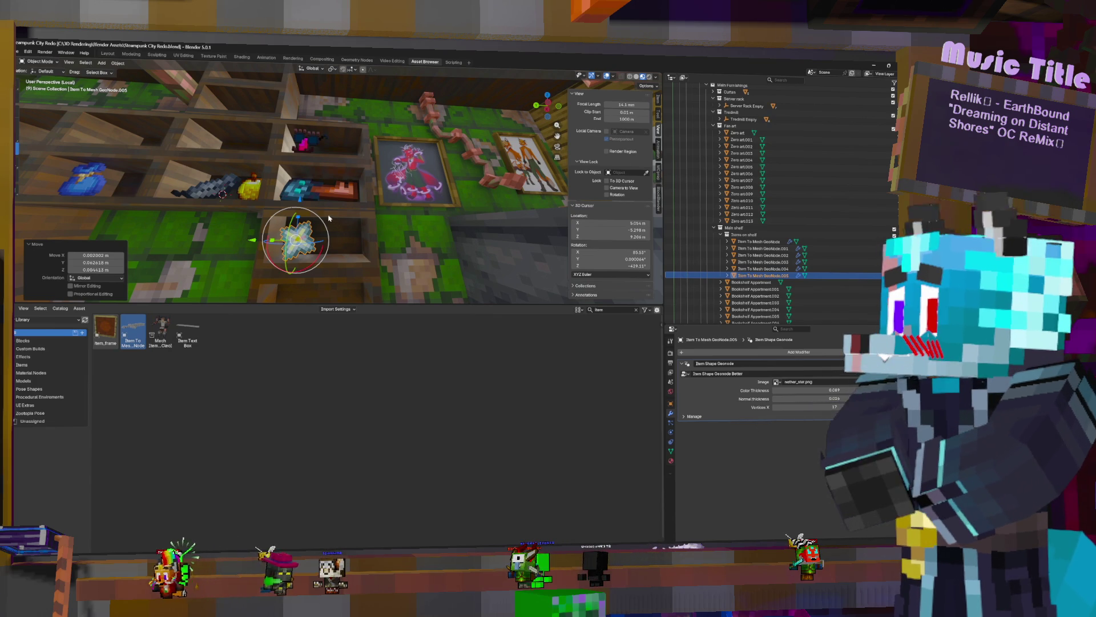
# Duplicate the nether star, drop the copy lower and start browsing item textures for it
pyautogui.hotkey('shift', 'd')
pyautogui.click(372, 283)
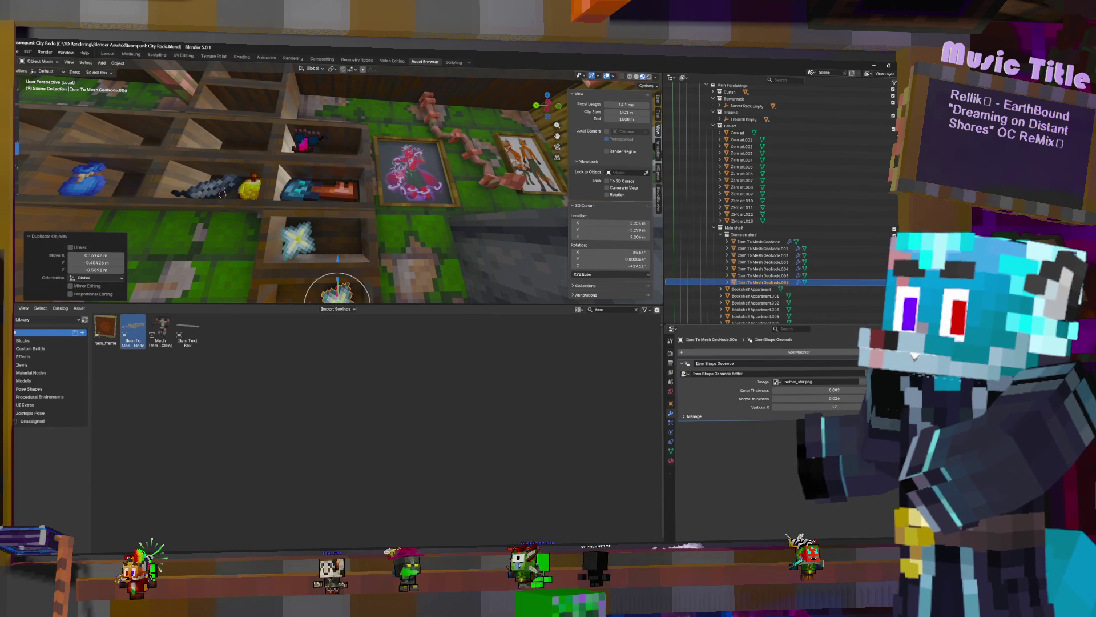
pyautogui.click(777, 381)
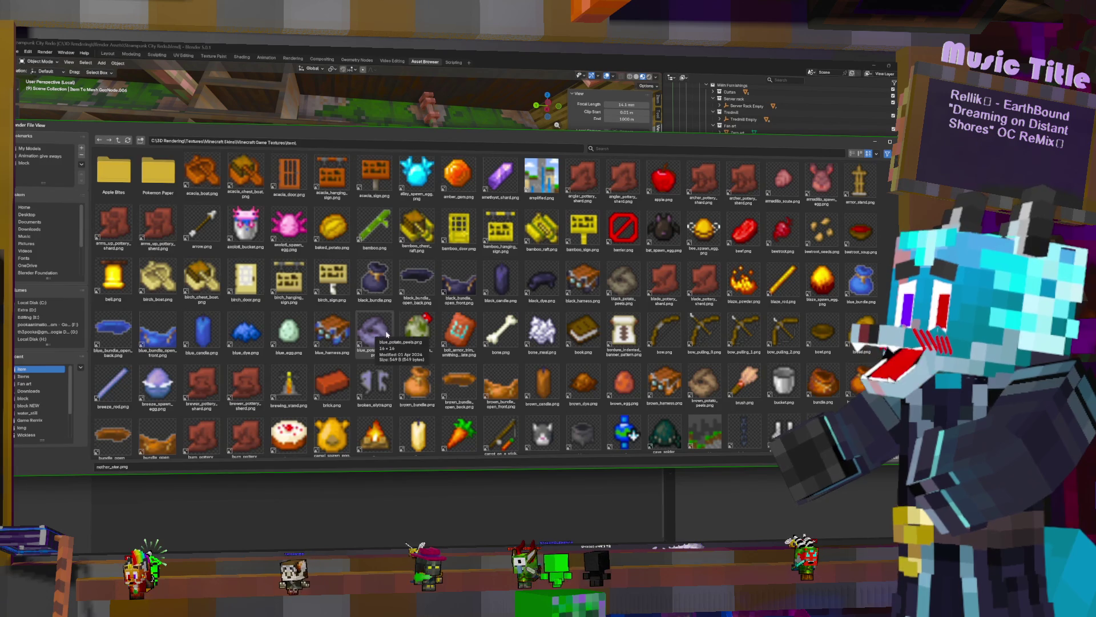
pyautogui.scroll(-5, 386, 338)
pyautogui.scroll(-5, 428, 330)
pyautogui.scroll(-5, 480, 316)
pyautogui.scroll(-5, 529, 306)
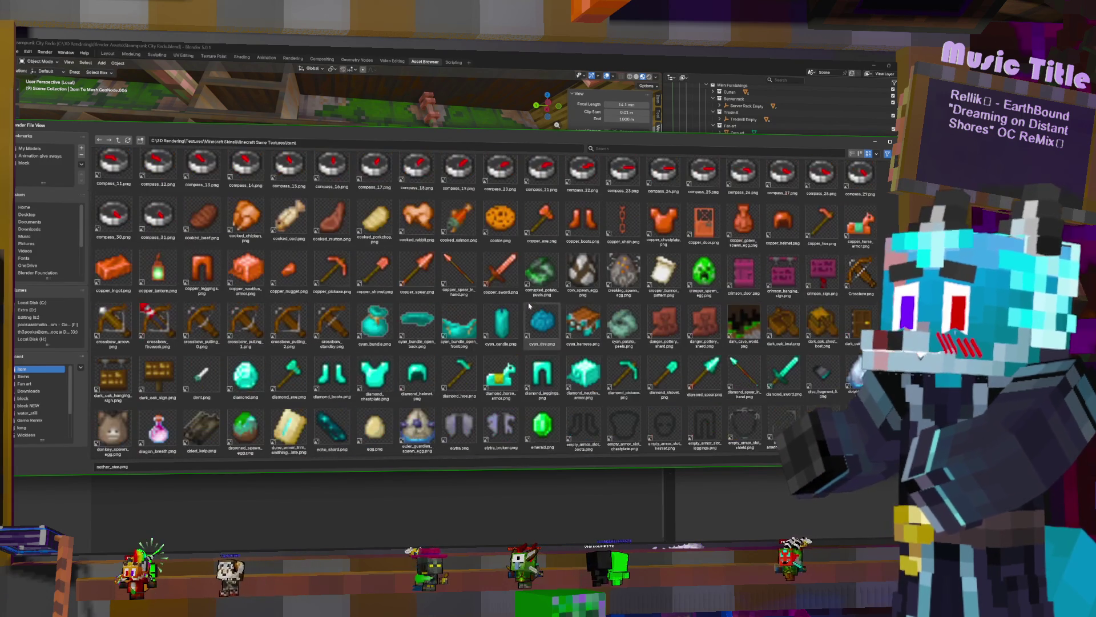
pyautogui.scroll(1, 530, 306)
pyautogui.scroll(1, 529, 305)
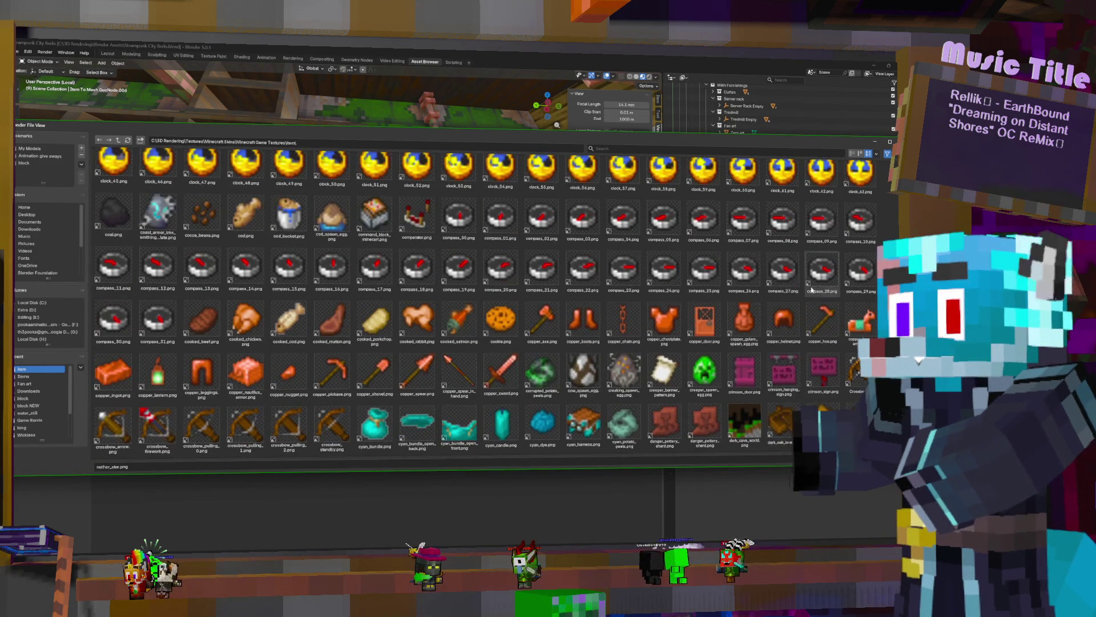
pyautogui.scroll(-1, 802, 273)
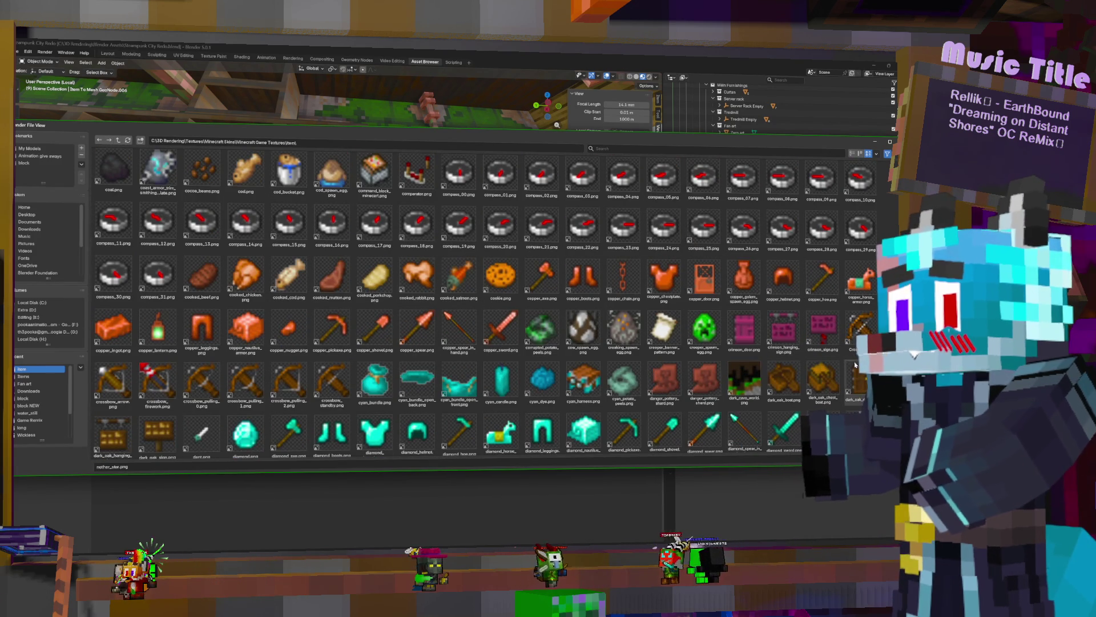
pyautogui.scroll(-2, 862, 377)
pyautogui.scroll(-2, 852, 364)
pyautogui.scroll(-1, 842, 351)
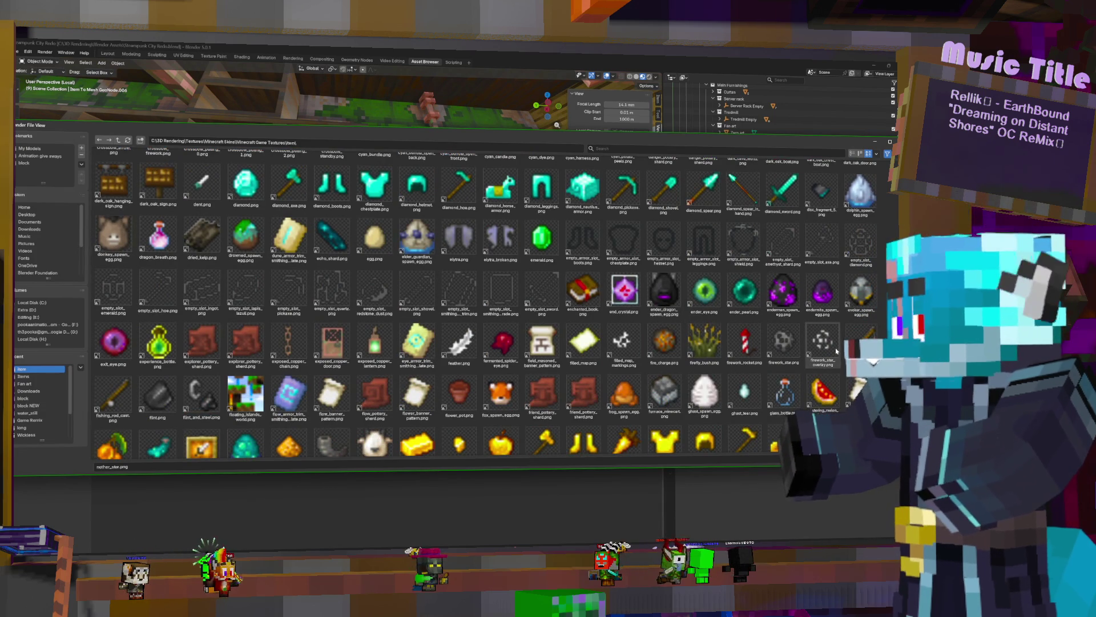
pyautogui.scroll(-1, 637, 323)
pyautogui.scroll(-2, 636, 324)
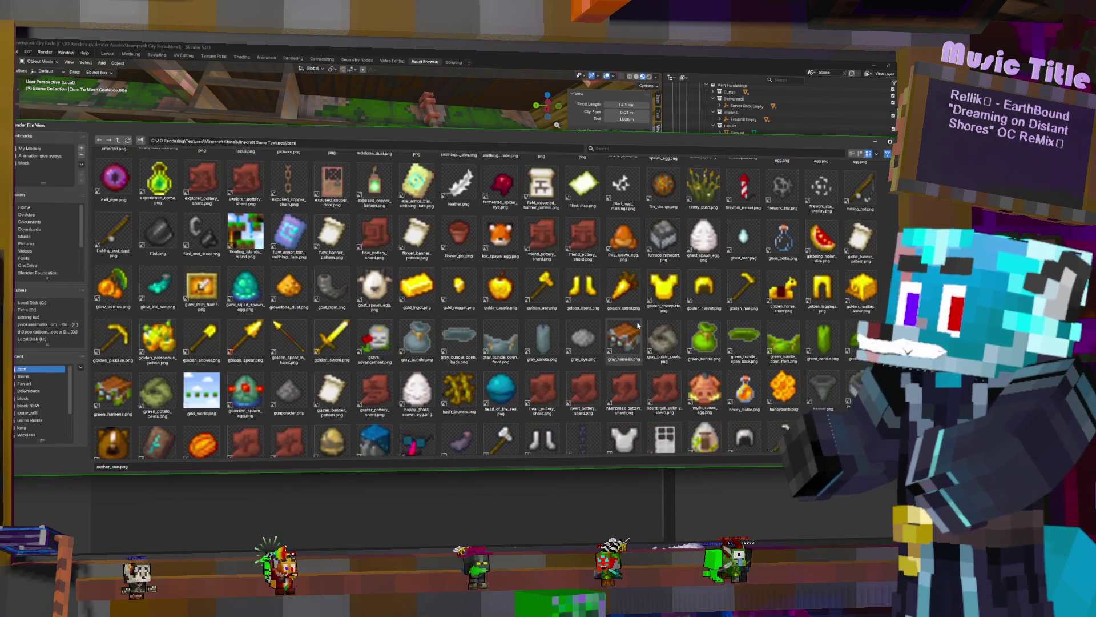
pyautogui.scroll(-1, 637, 324)
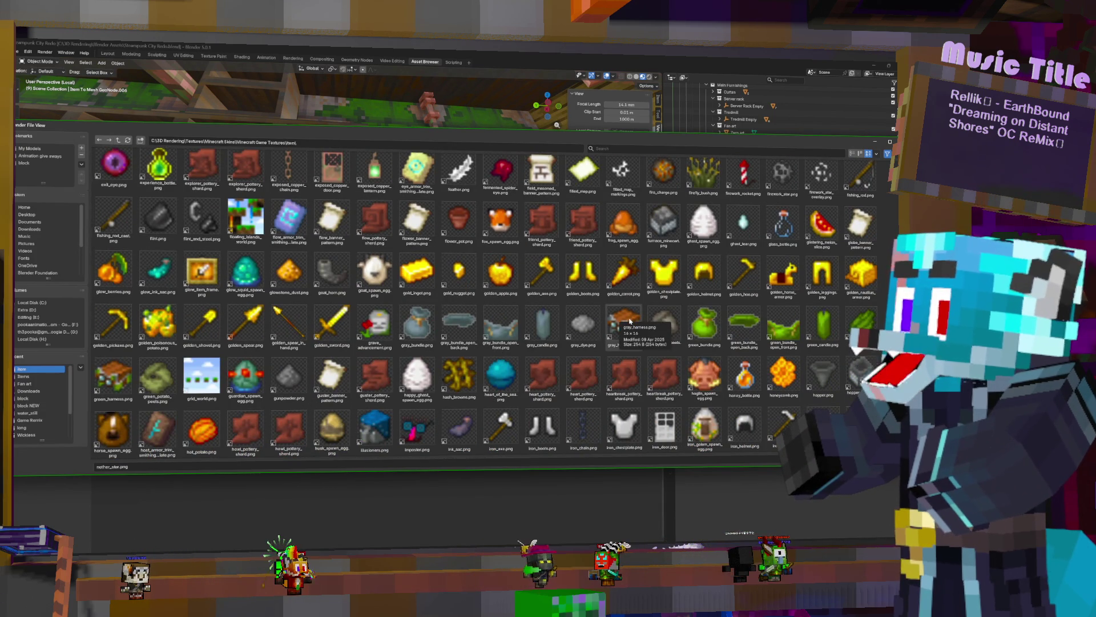
pyautogui.scroll(-1, 631, 322)
pyautogui.scroll(-3, 631, 322)
pyautogui.scroll(-3, 630, 321)
pyautogui.scroll(-3, 629, 319)
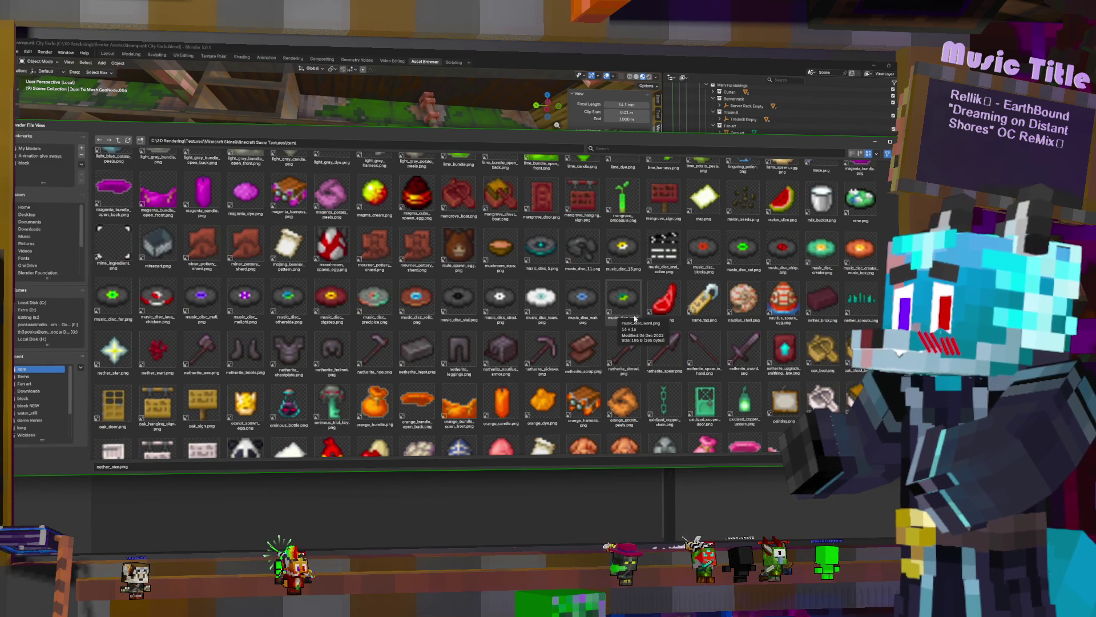
pyautogui.scroll(-1, 762, 325)
pyautogui.scroll(-2, 762, 326)
pyautogui.scroll(-3, 771, 328)
pyautogui.scroll(-2, 801, 336)
pyautogui.scroll(-3, 801, 336)
pyautogui.scroll(-3, 797, 333)
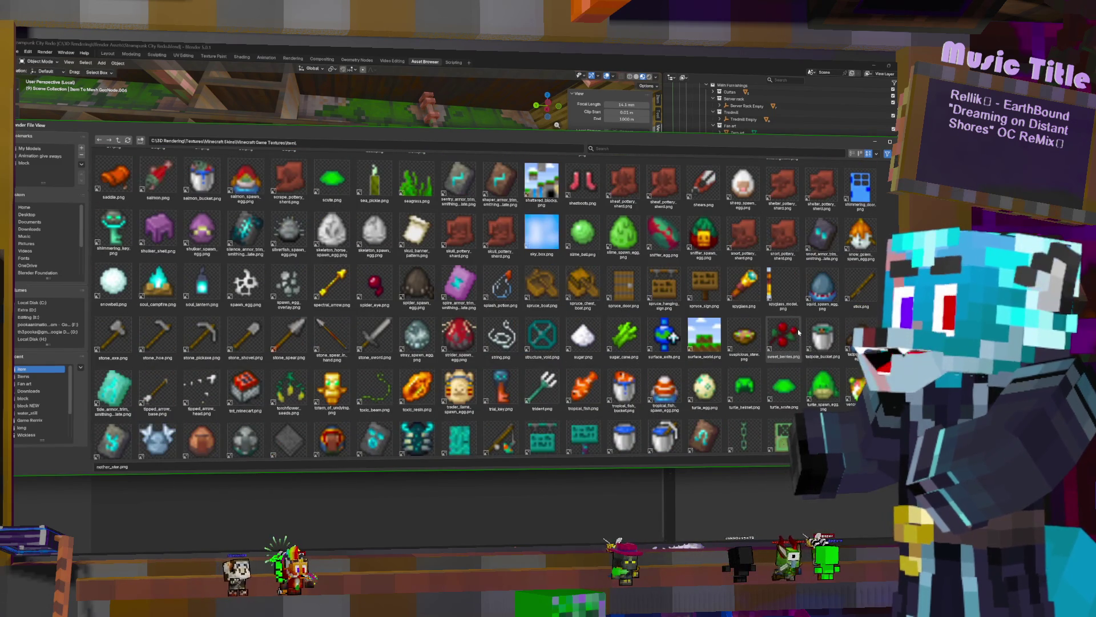
pyautogui.scroll(-2, 795, 331)
pyautogui.scroll(-1, 797, 338)
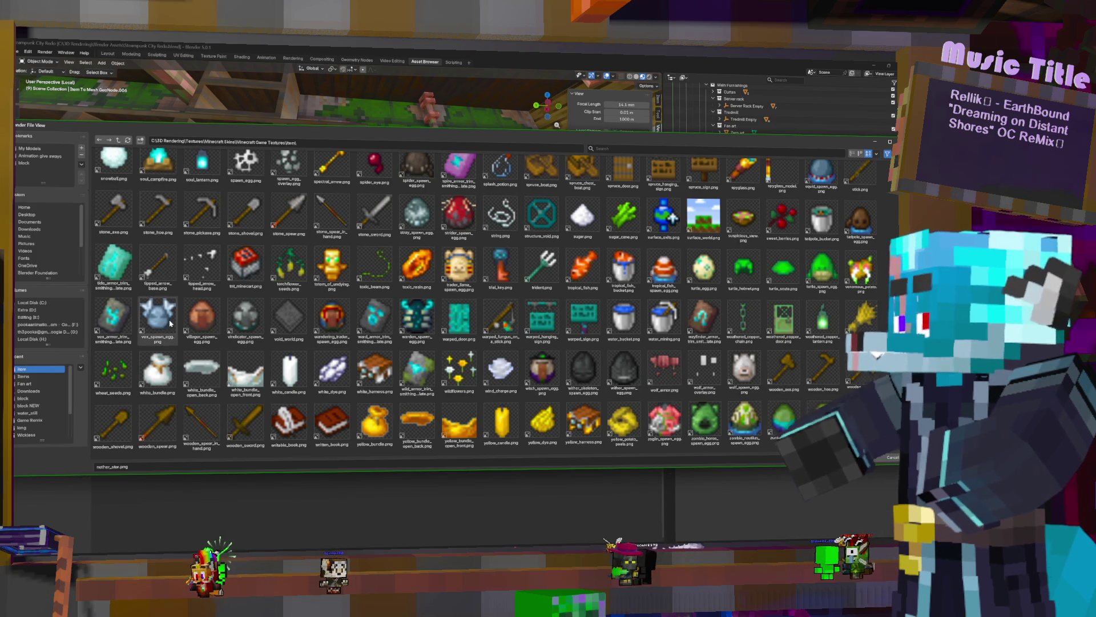
pyautogui.scroll(2, 533, 340)
pyautogui.scroll(2, 533, 339)
pyautogui.scroll(1, 532, 338)
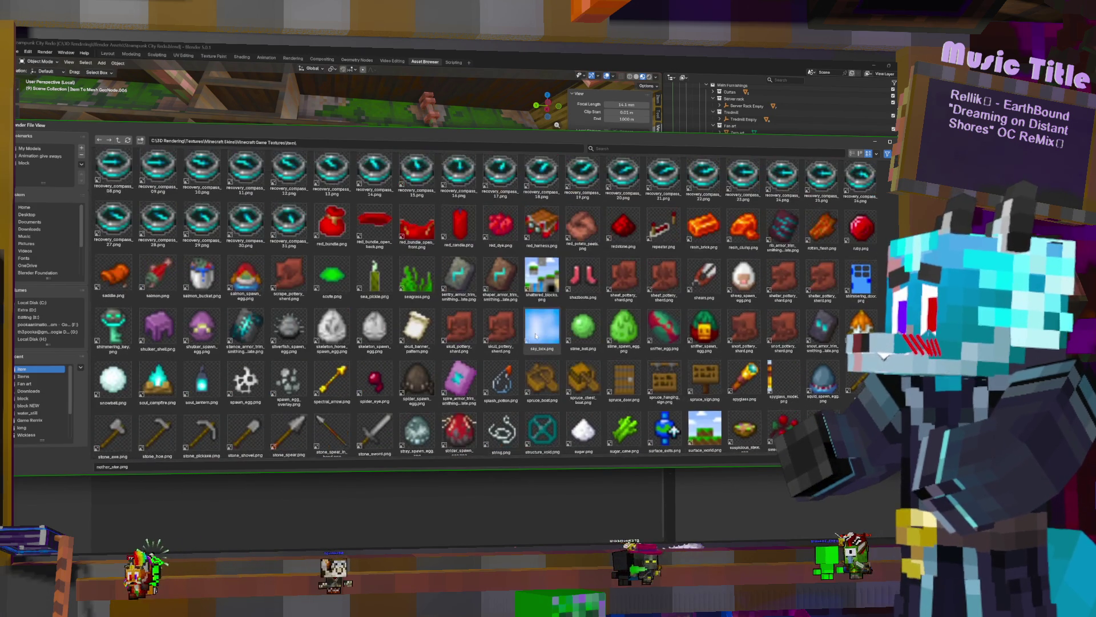
pyautogui.scroll(1, 531, 336)
pyautogui.scroll(3, 411, 283)
pyautogui.scroll(2, 291, 224)
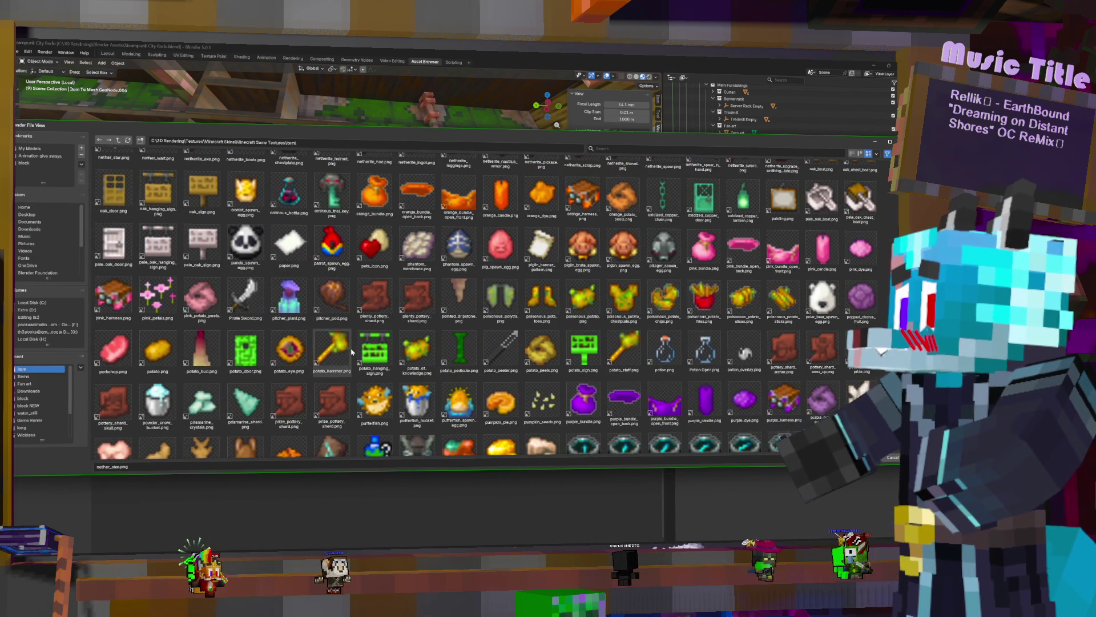
pyautogui.scroll(4, 351, 342)
pyautogui.scroll(2, 289, 340)
pyautogui.scroll(2, 300, 337)
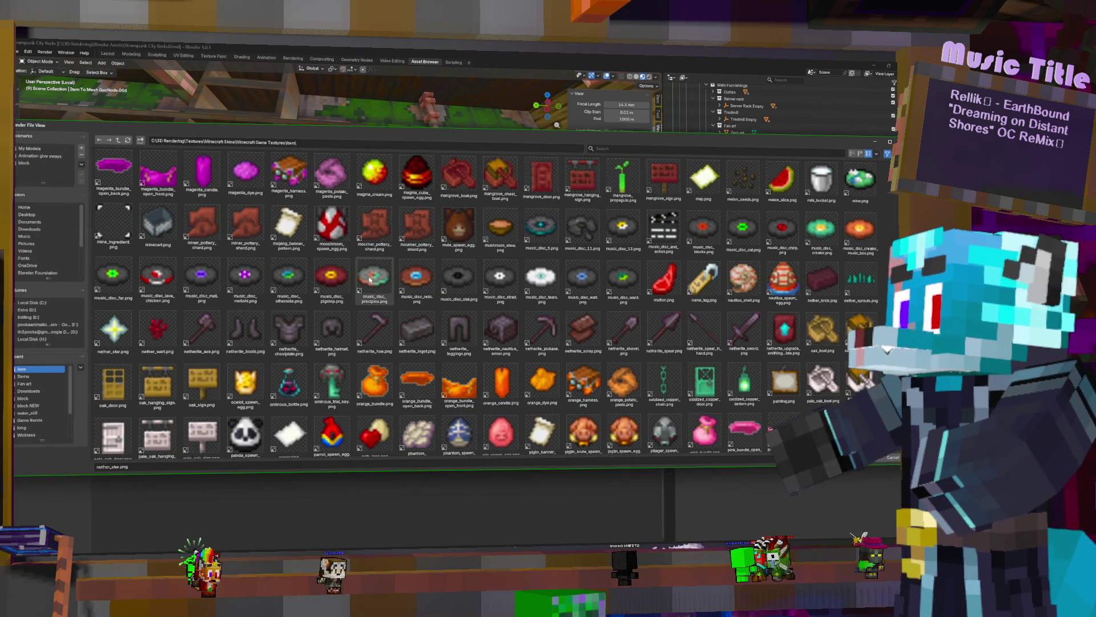
# Move the mellohi disc to the shelf, reset its rotation, then turn it 90° on X and around Z to stand upright
pyautogui.moveTo(250, 272); pyautogui.dragTo(428, 282, button='middle')
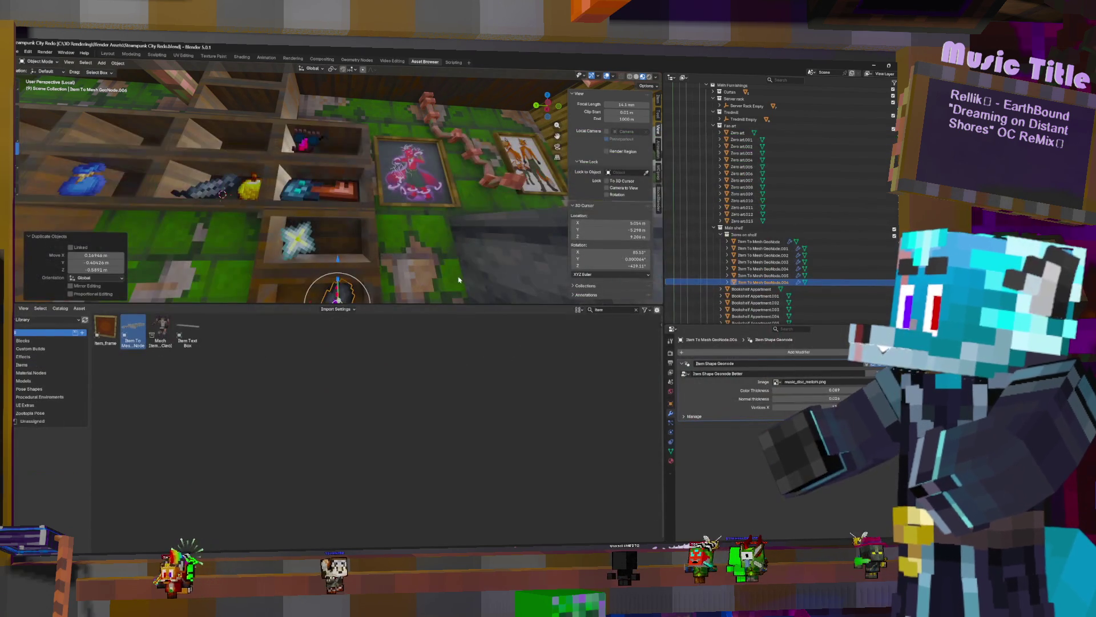
pyautogui.press('g')
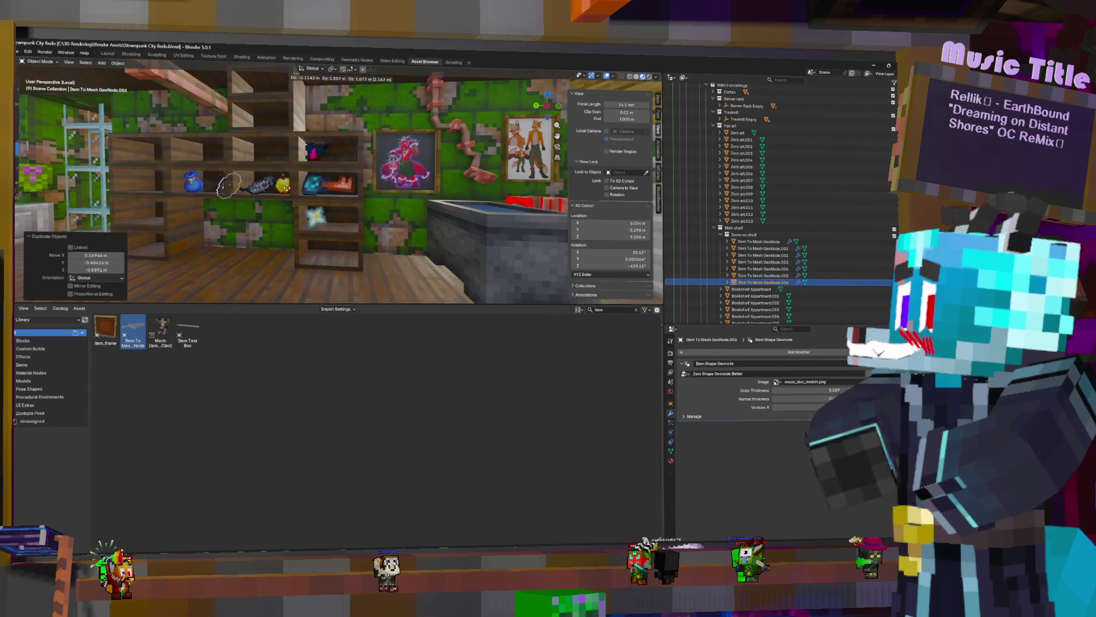
pyautogui.click(342, 149)
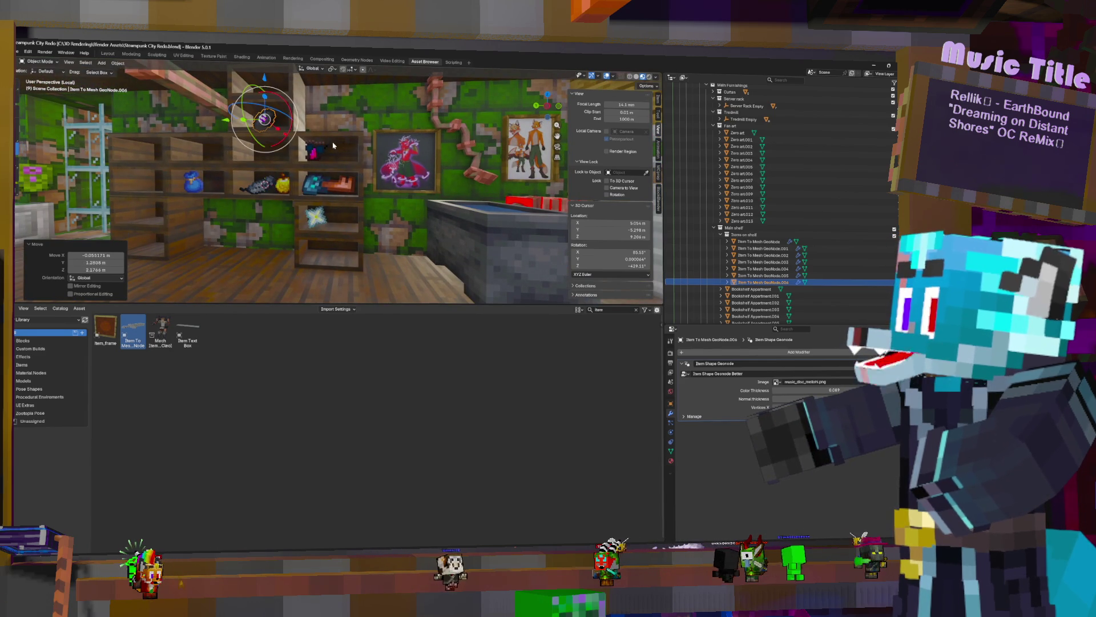
pyautogui.press('KP_Decimal')
pyautogui.scroll(-3, 387, 166)
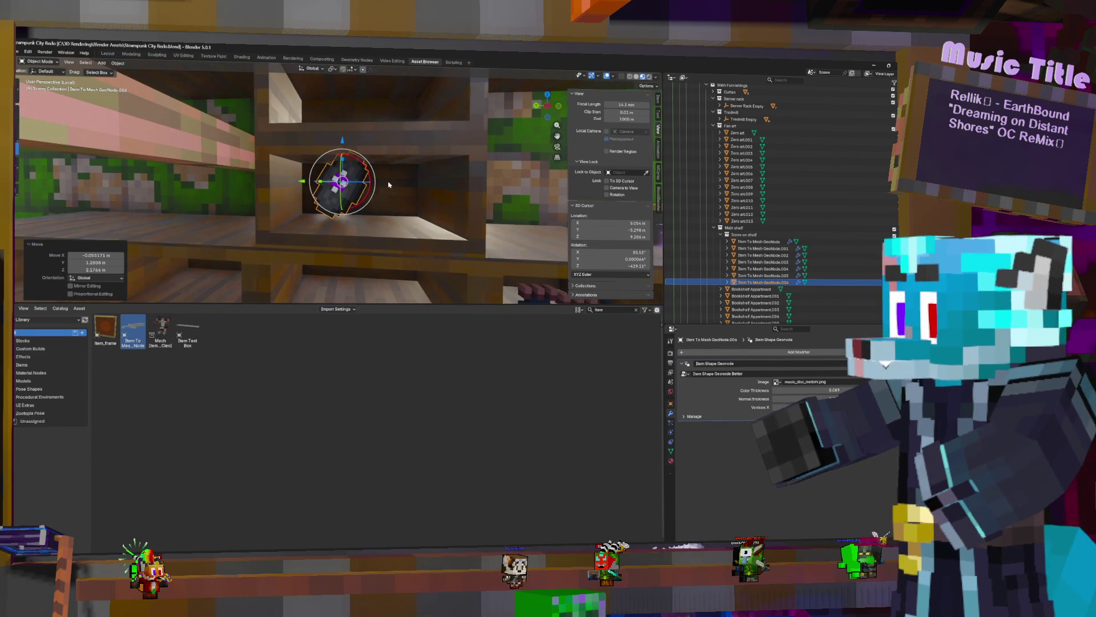
pyautogui.hotkey('alt', 'r')
pyautogui.moveTo(388, 184); pyautogui.dragTo(390, 181, button='middle')
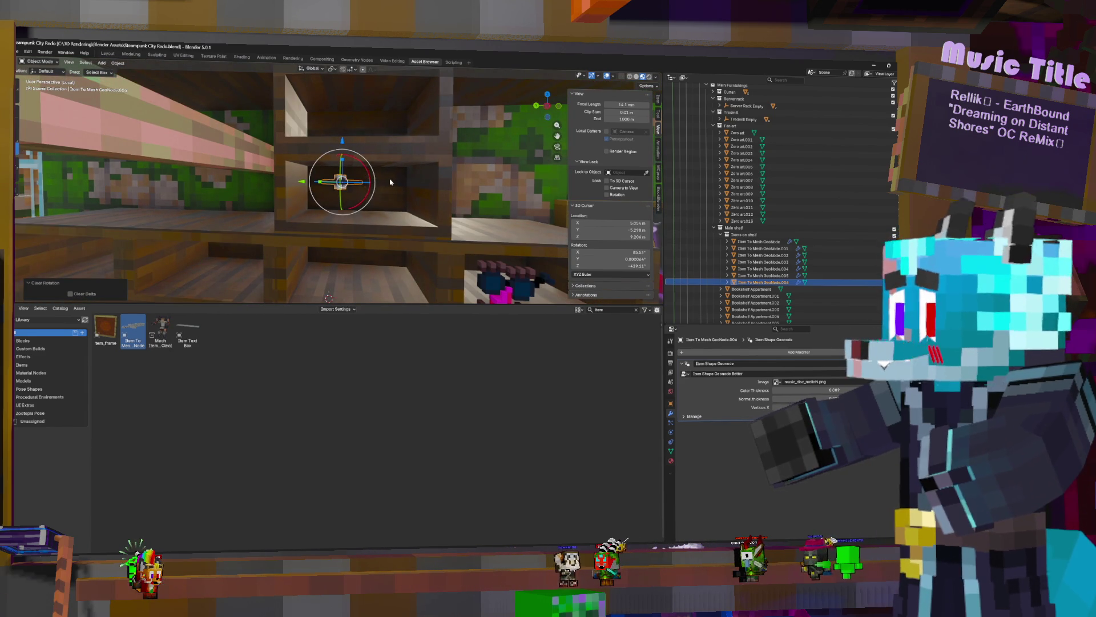
pyautogui.write('rx90')
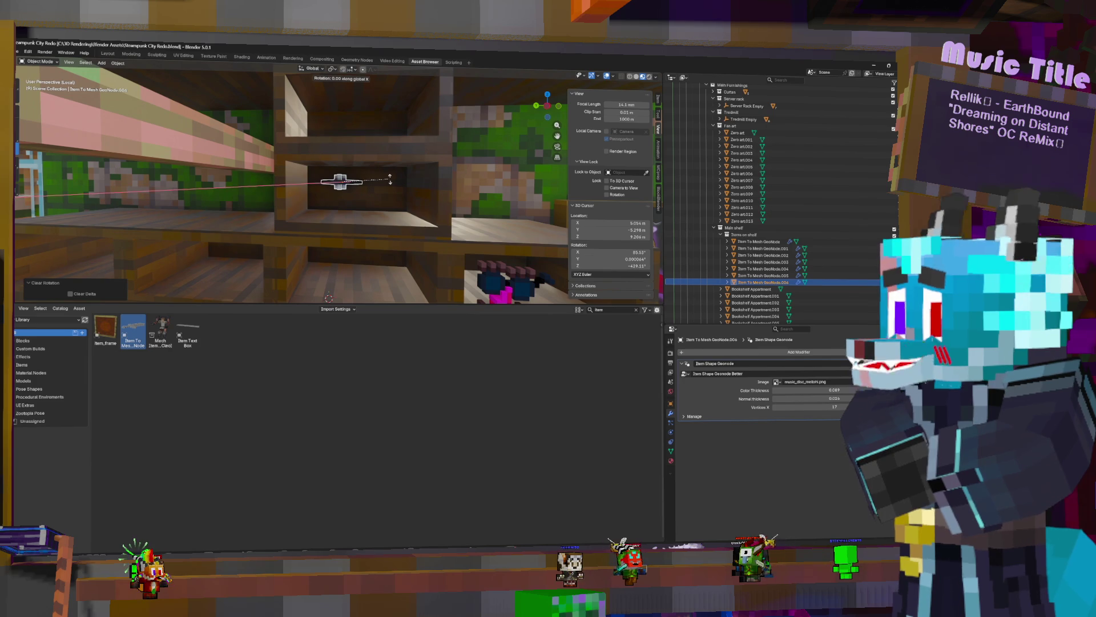
pyautogui.write('90')
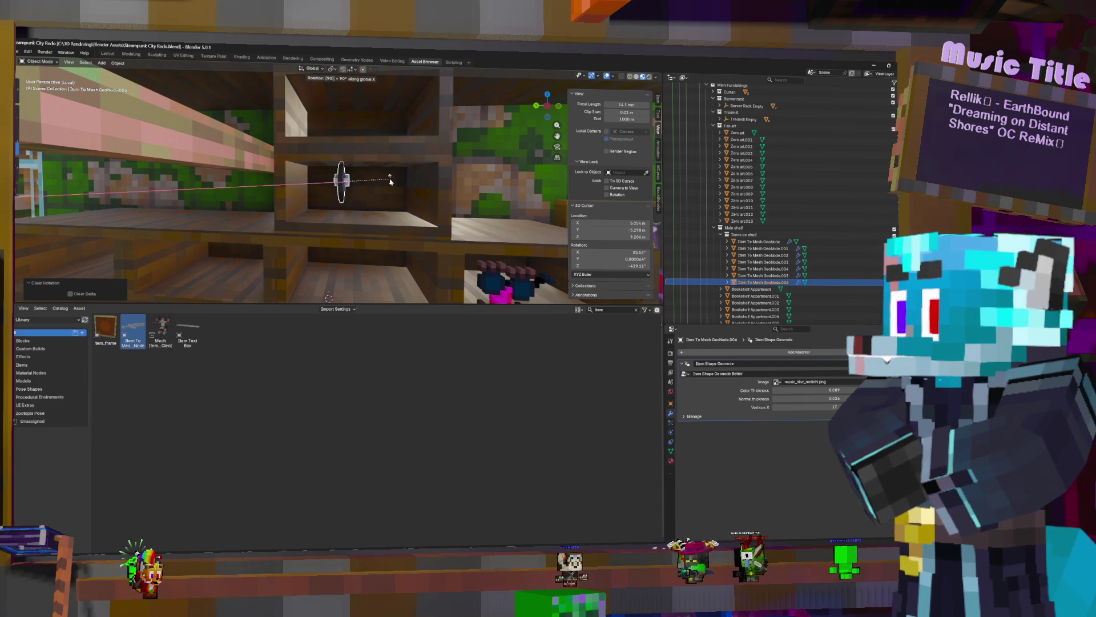
pyautogui.press('Return')
pyautogui.press('r')
pyautogui.press('z')
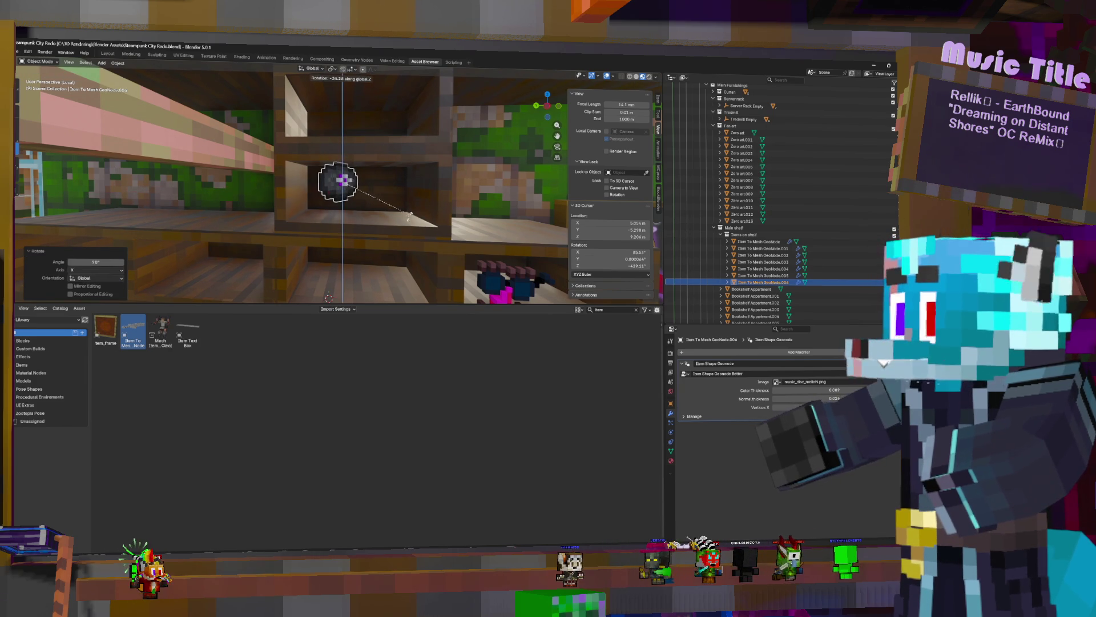
pyautogui.press('Return')
# Lower the disc onto the shelf, nudge it along Y, resize it and save the file
pyautogui.press('g')
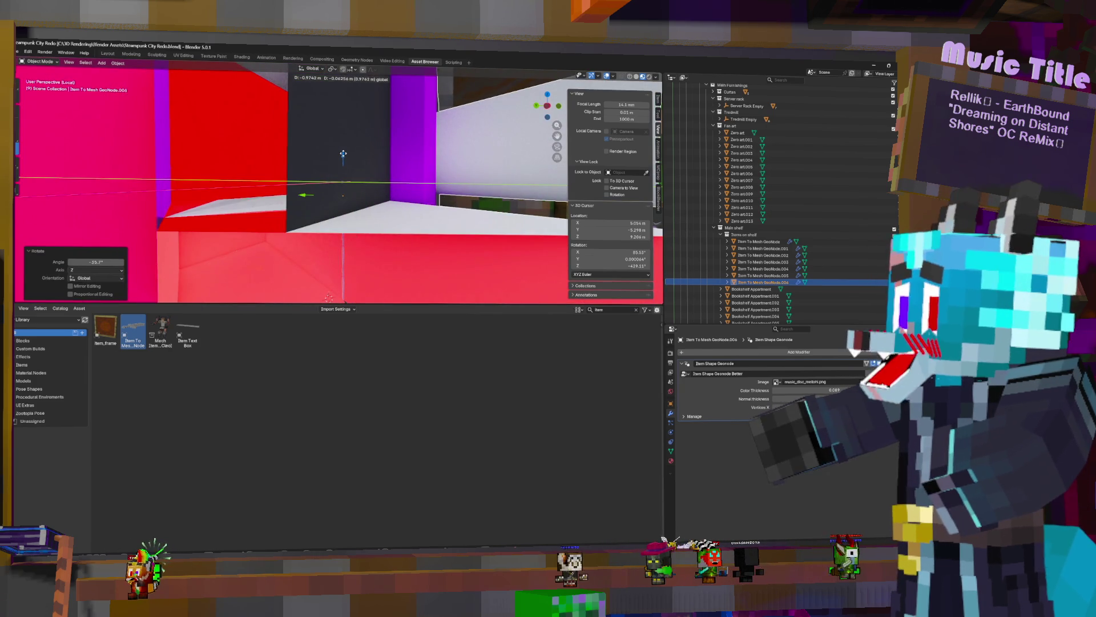
pyautogui.click(343, 154)
pyautogui.moveTo(344, 154); pyautogui.dragTo(366, 137, button='middle')
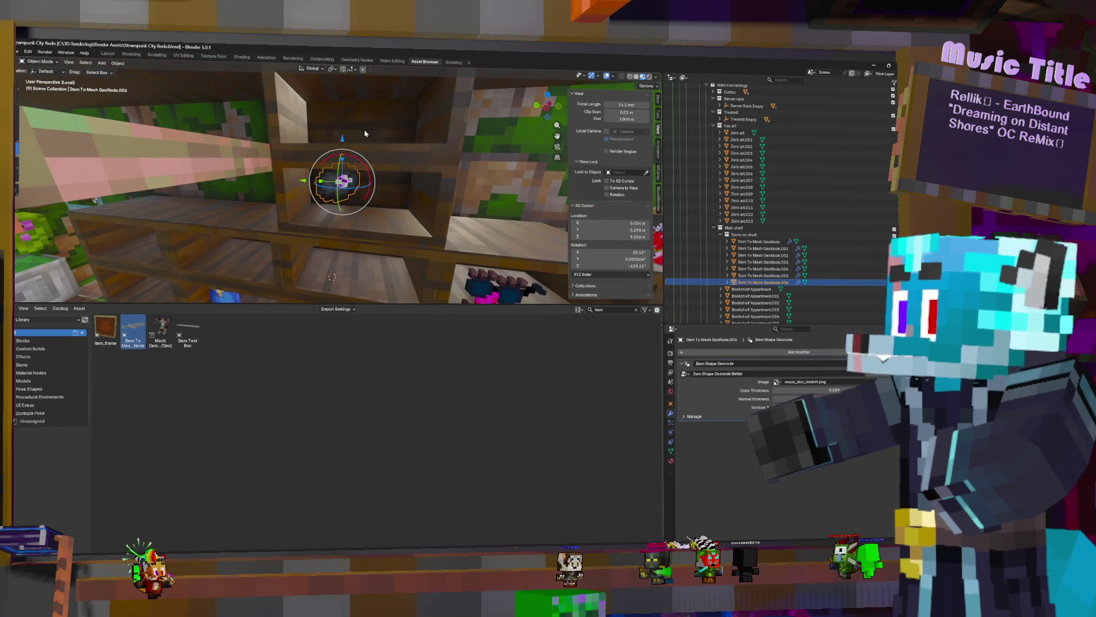
pyautogui.press('g')
pyautogui.press('z')
pyautogui.moveTo(343, 137); pyautogui.dragTo(342, 152)
pyautogui.click(342, 153)
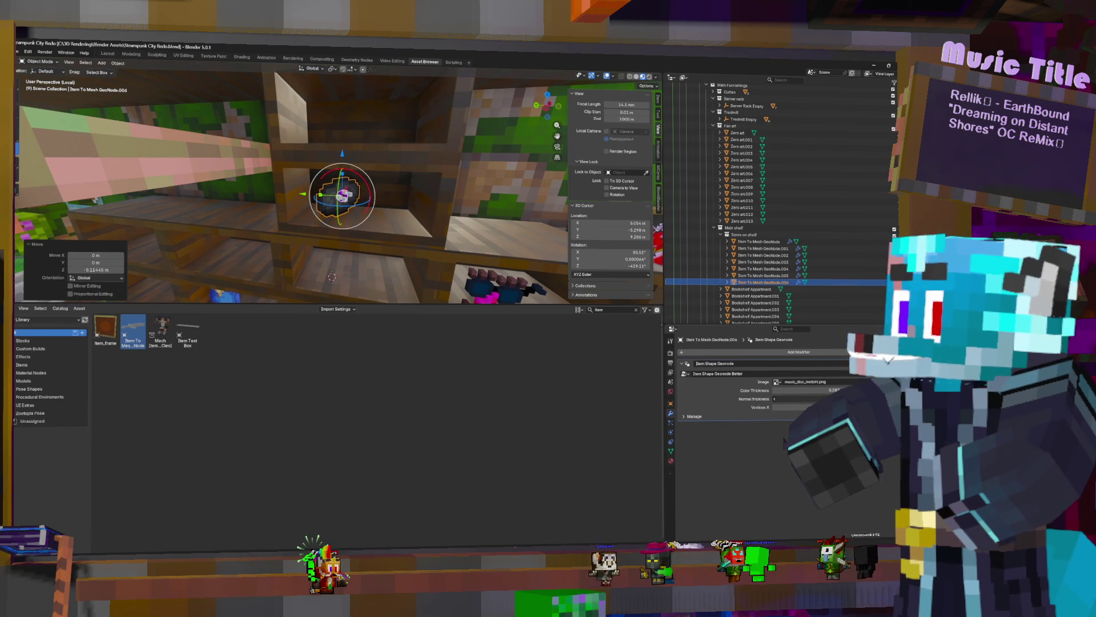
pyautogui.hotkey('ctrl', 's')
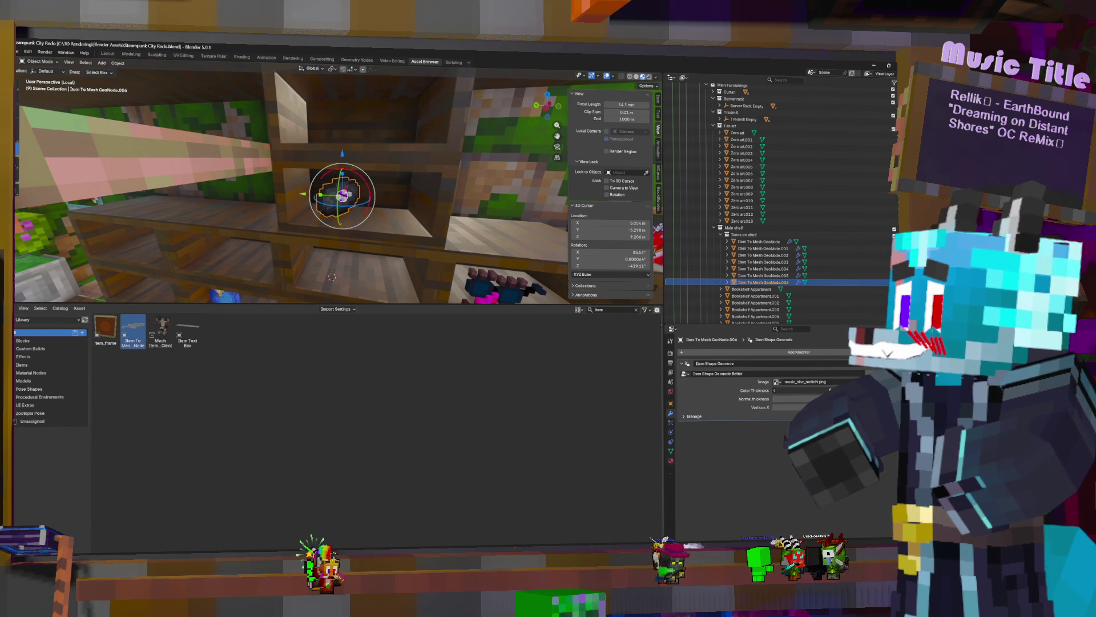
pyautogui.scroll(2, 348, 169)
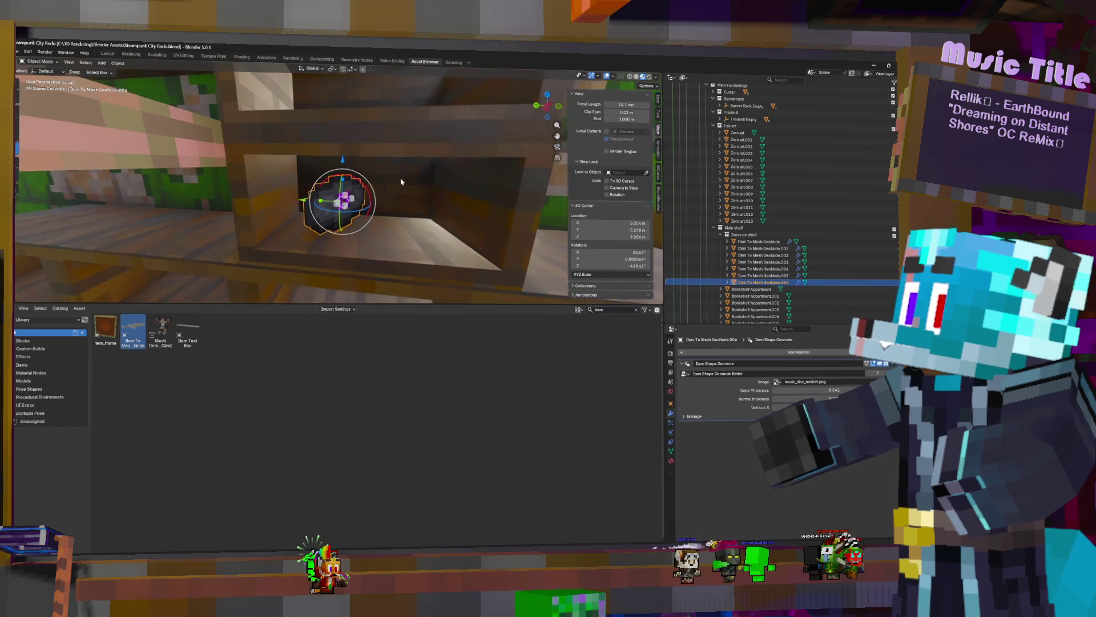
pyautogui.scroll(2, 349, 171)
pyautogui.press('g')
pyautogui.press('y')
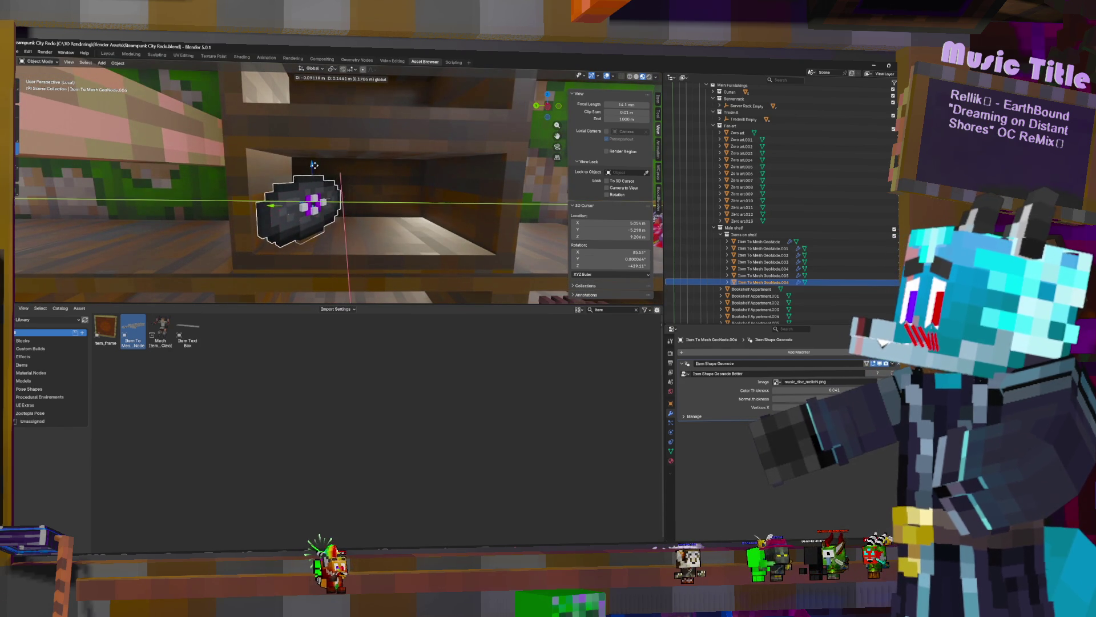
pyautogui.click(324, 161)
pyautogui.press('s')
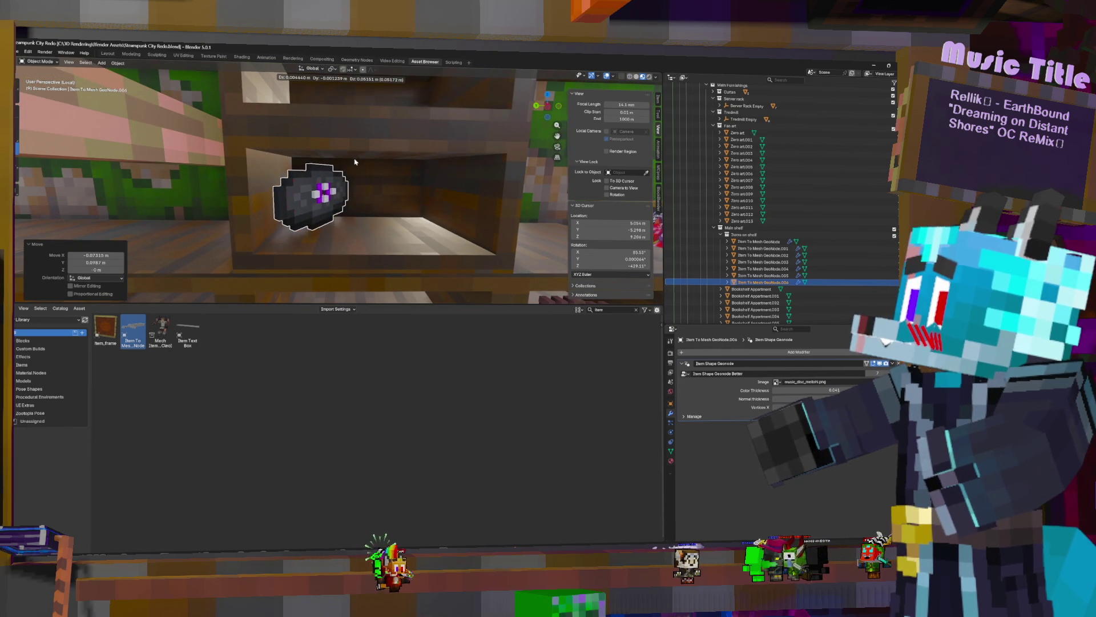
pyautogui.click(369, 160)
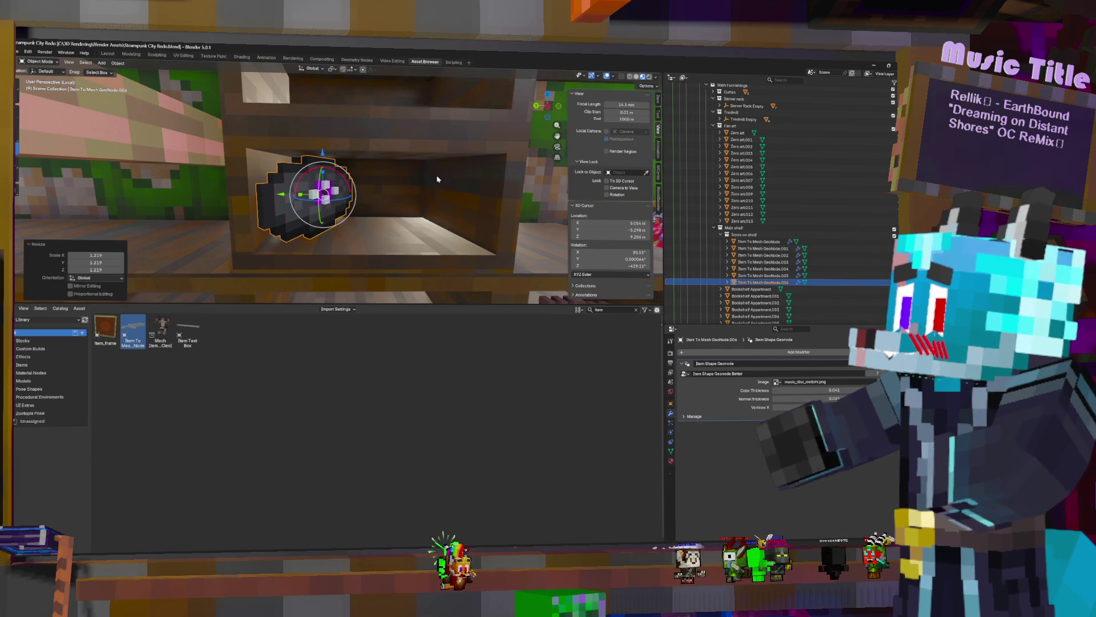
# Duplicate the disc, slide the copy along Y beside it and start browsing for its texture
pyautogui.hotkey('shift', 'd')
pyautogui.press('Escape')
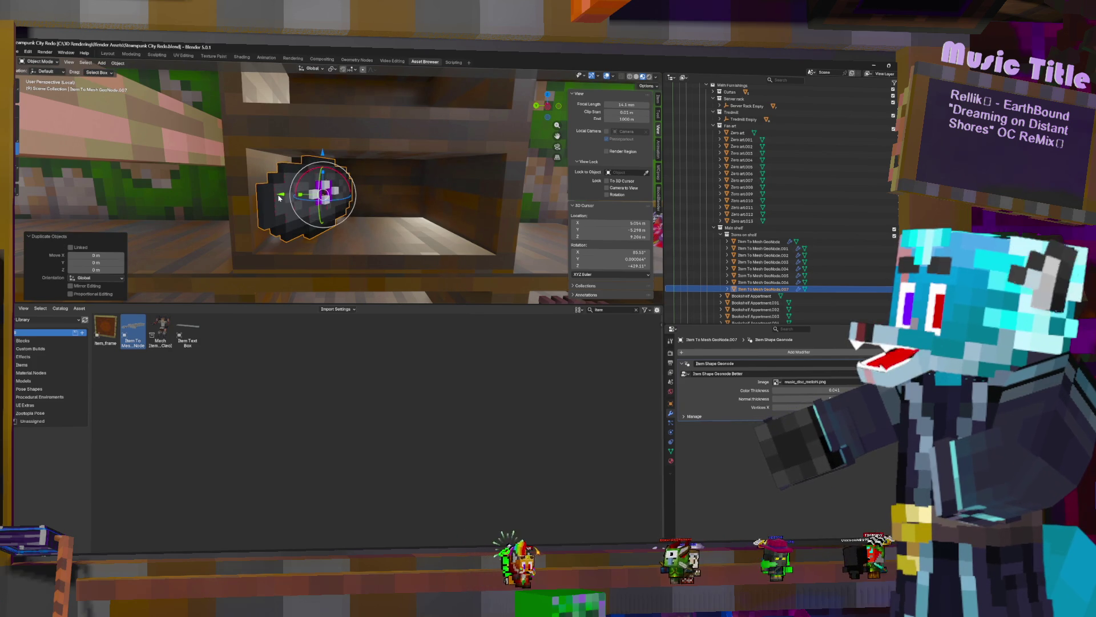
pyautogui.press('g')
pyautogui.press('y')
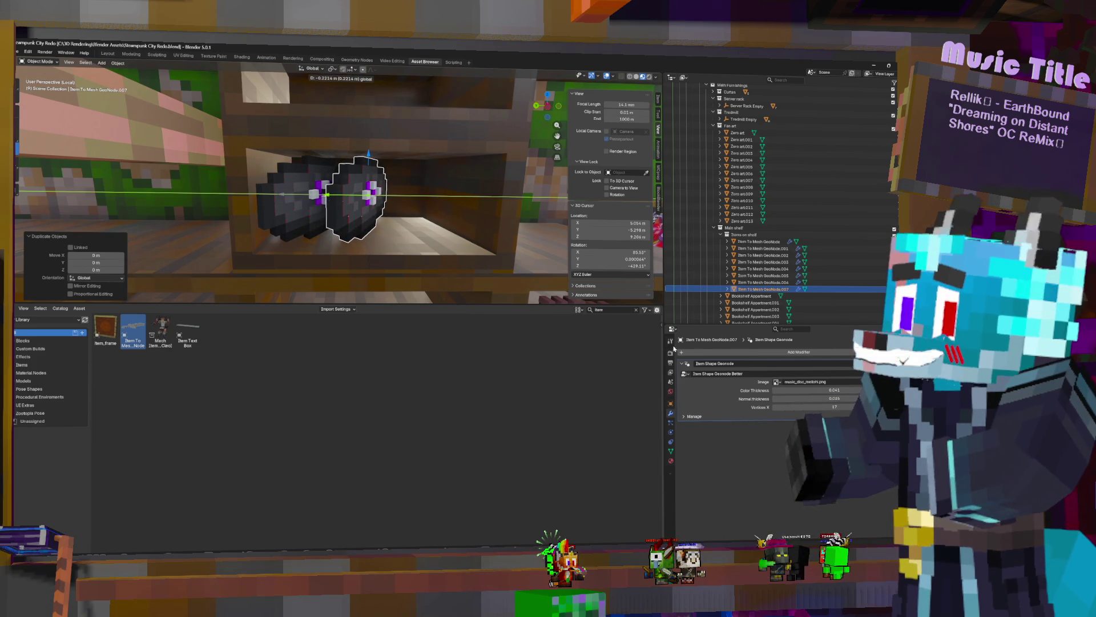
pyautogui.click(476, 266)
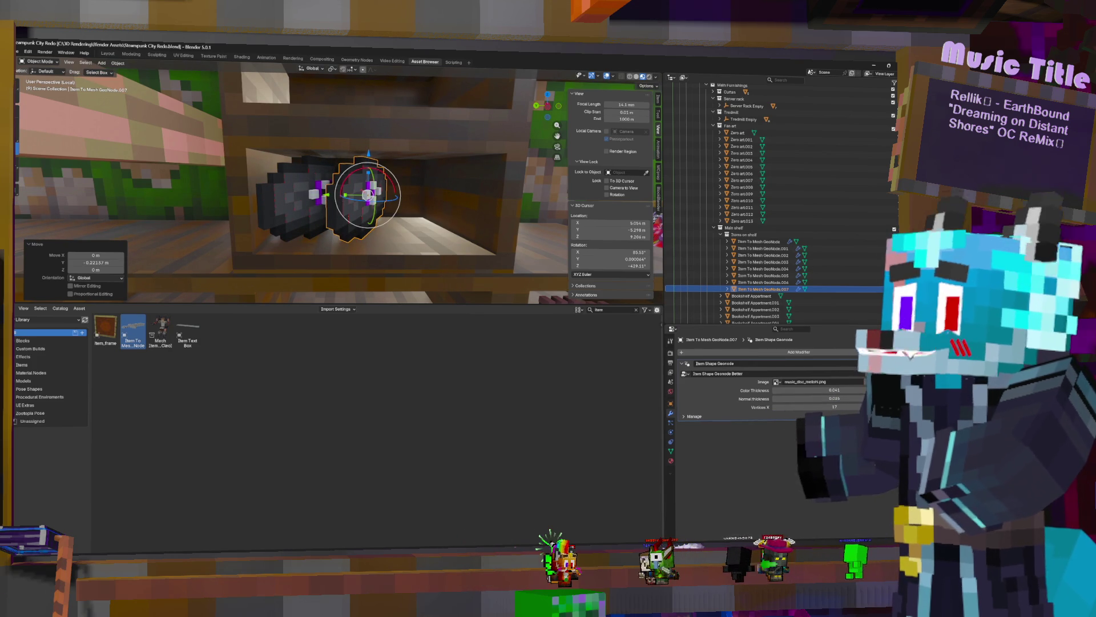
pyautogui.click(777, 381)
pyautogui.scroll(-5, 376, 373)
pyautogui.scroll(-5, 377, 373)
pyautogui.scroll(-5, 377, 368)
pyautogui.scroll(-5, 376, 356)
pyautogui.scroll(-5, 375, 358)
pyautogui.scroll(-5, 403, 347)
pyautogui.scroll(-5, 428, 336)
pyautogui.scroll(-5, 481, 313)
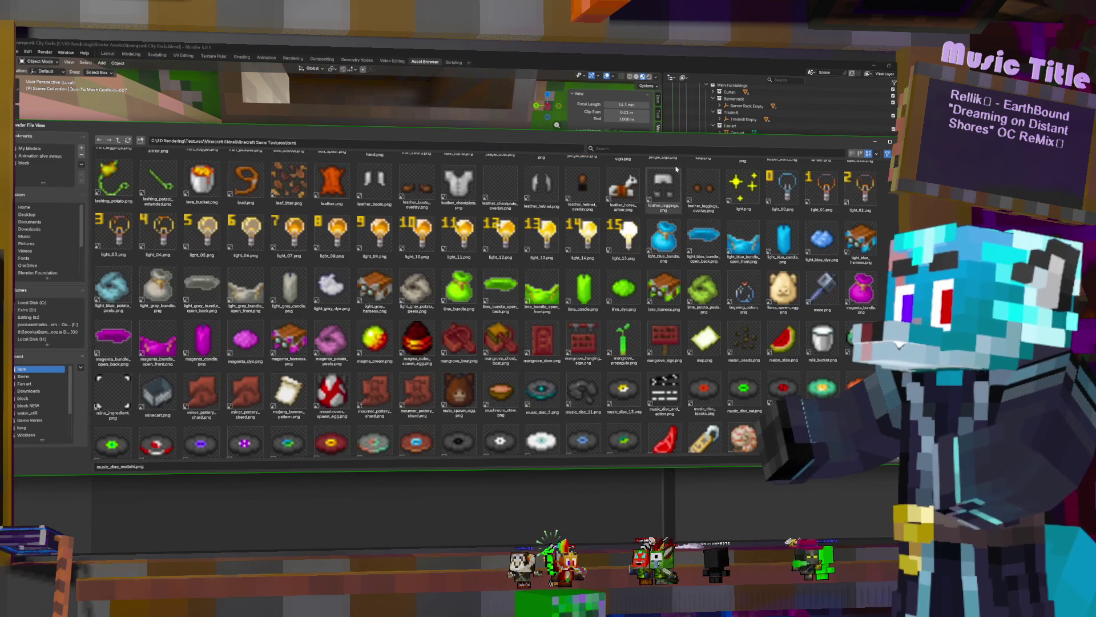
pyautogui.write('re')
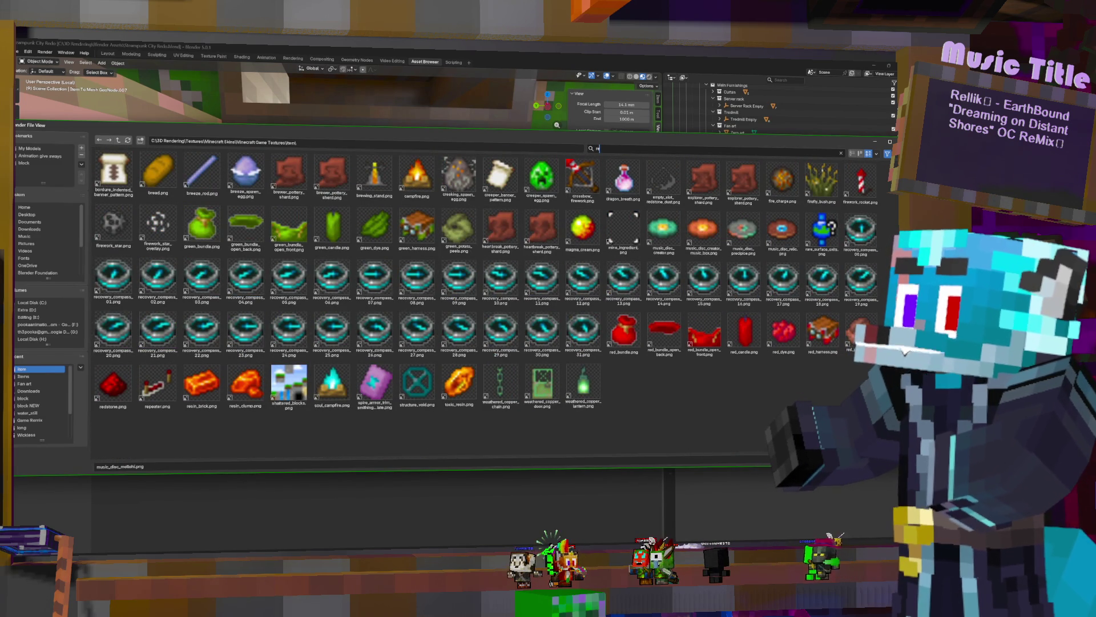
# Apply the chosen disc texture, duplicate it along Y and give the new copy the lava chicken disc texture
pyautogui.press('Return')
pyautogui.scroll(3, 452, 178)
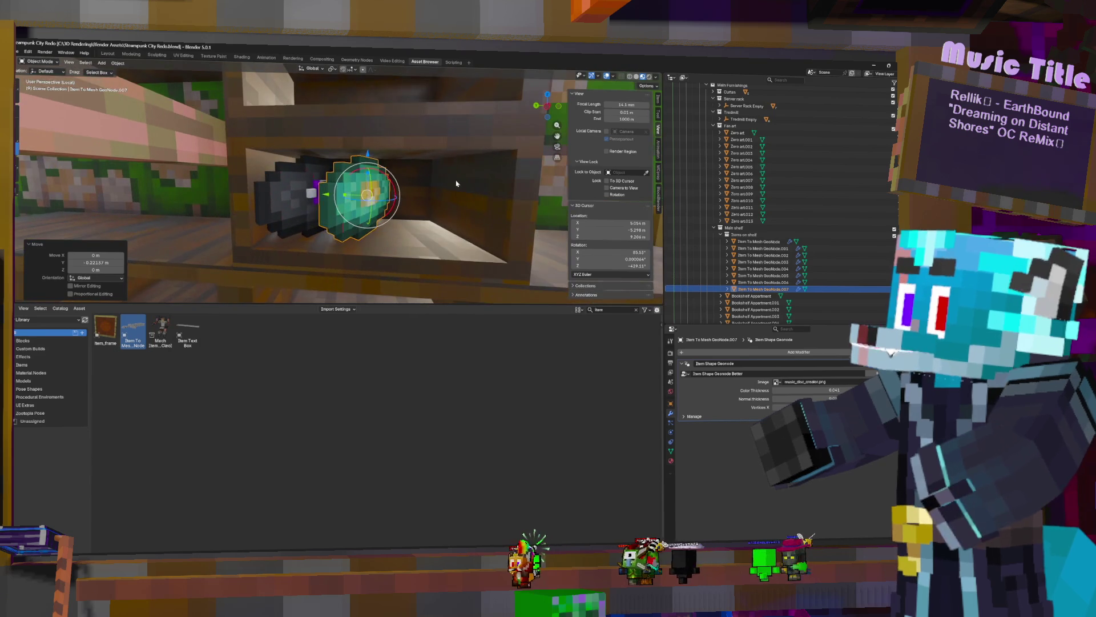
pyautogui.hotkey('shift', 'd')
pyautogui.press('y')
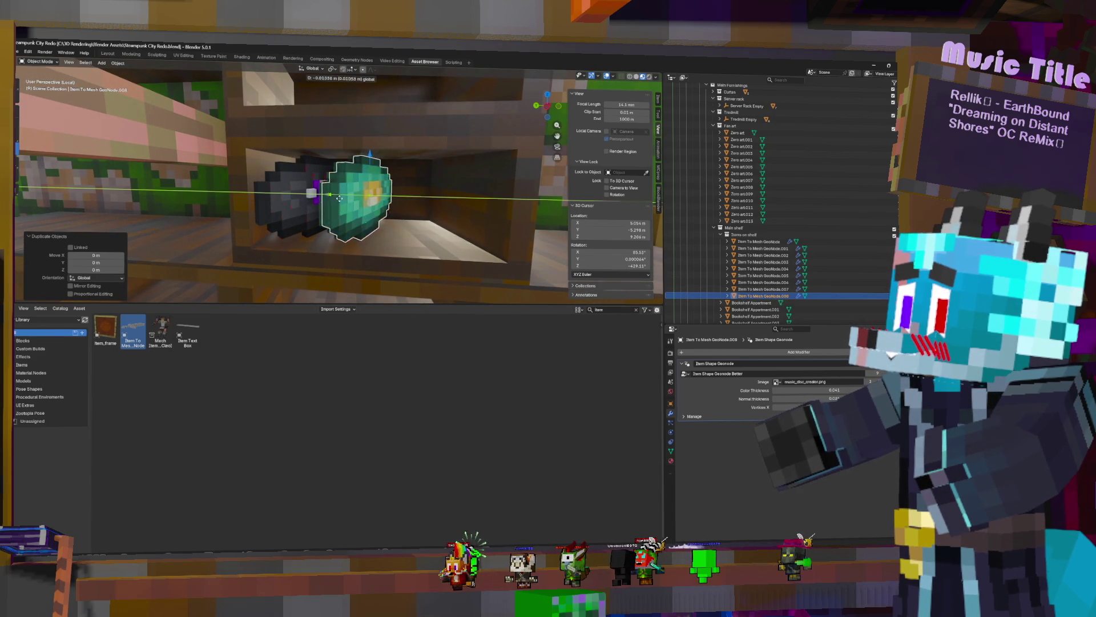
pyautogui.press('Return')
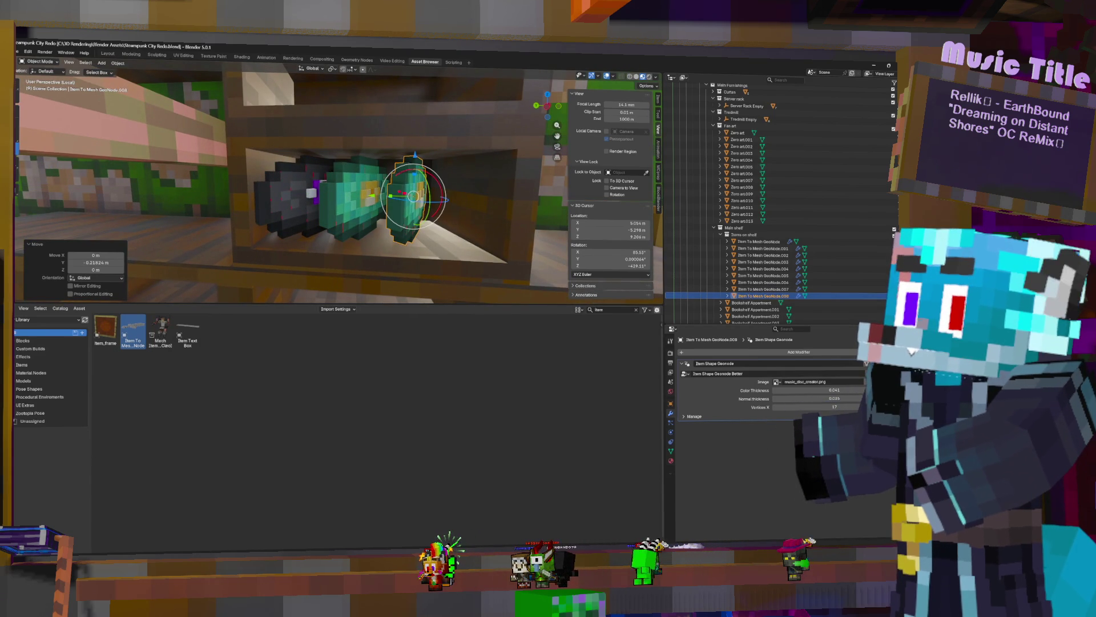
pyautogui.click(857, 381)
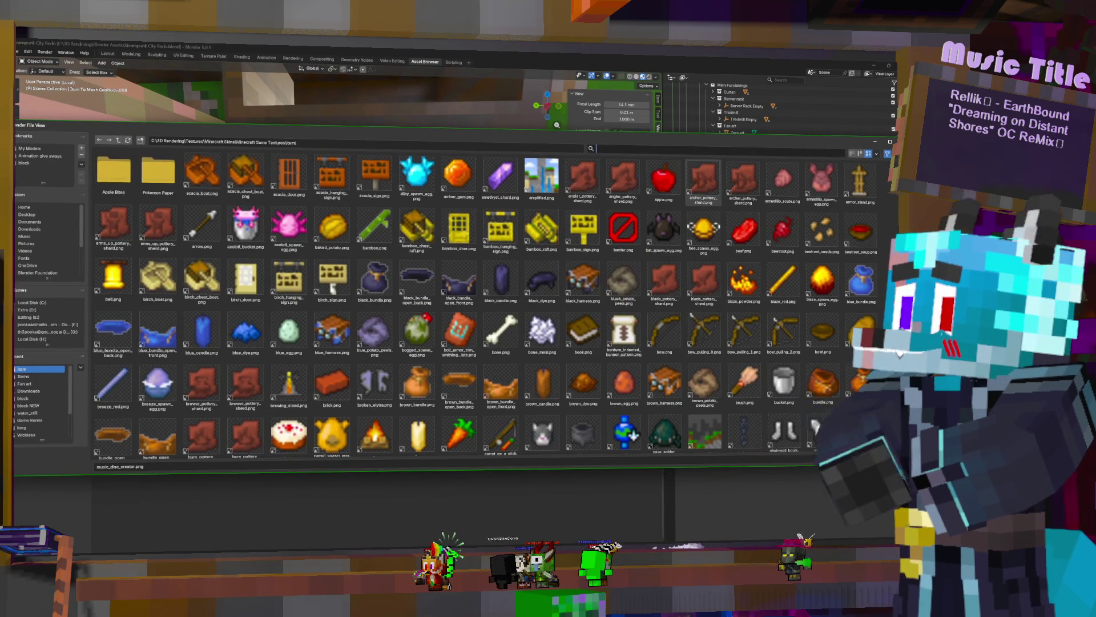
pyautogui.write('disc')
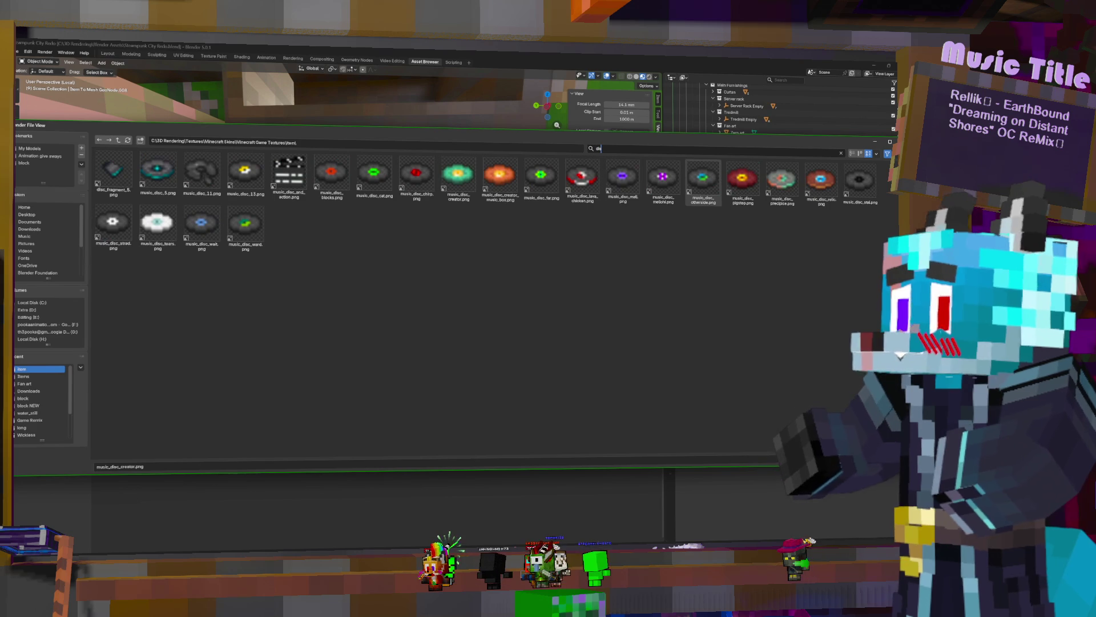
pyautogui.doubleClick(582, 178)
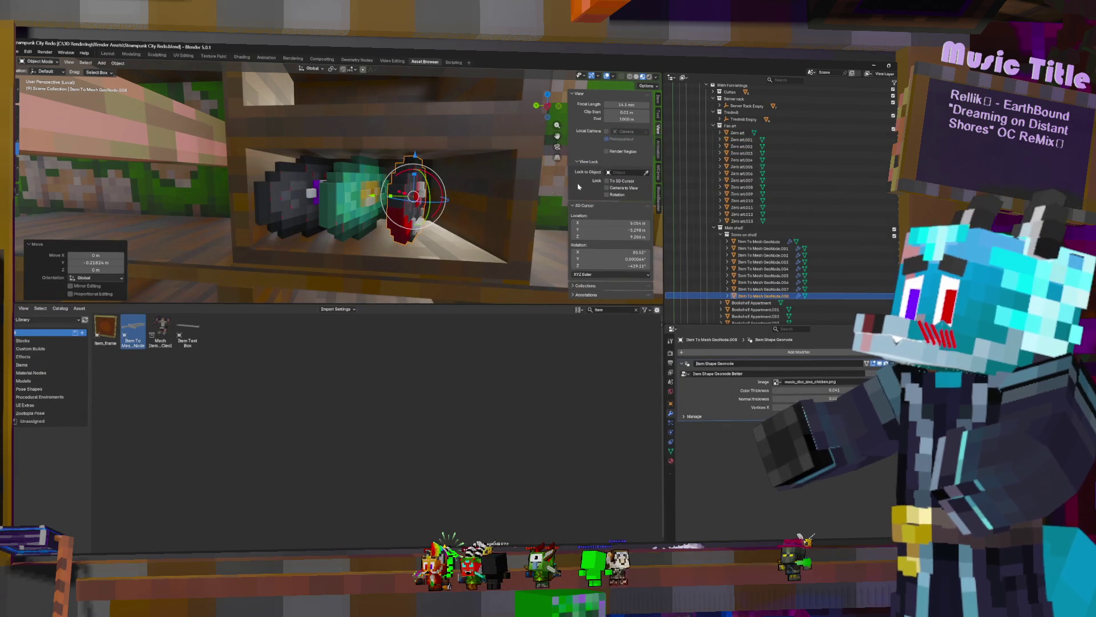
pyautogui.moveTo(481, 203); pyautogui.dragTo(445, 214, button='middle')
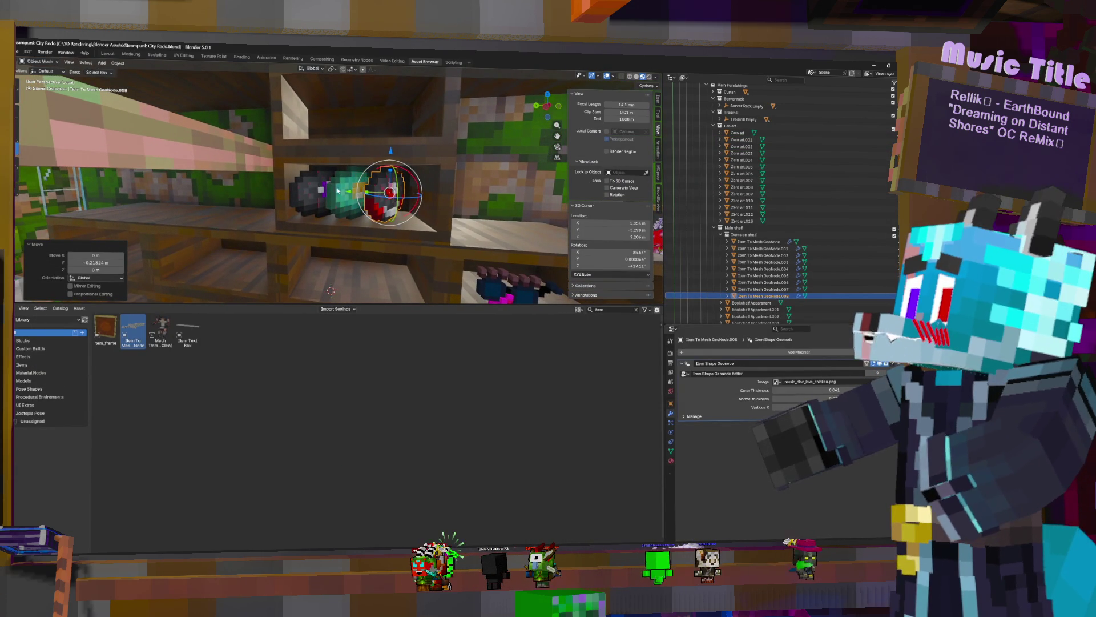
pyautogui.moveTo(358, 195); pyautogui.dragTo(358, 199, button='middle')
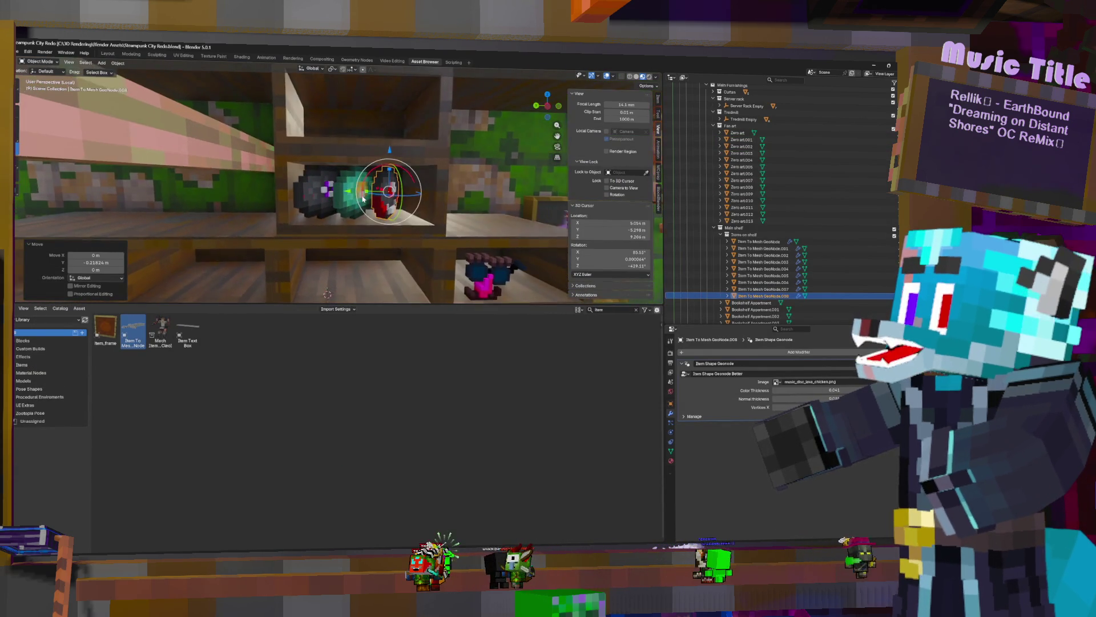
# Nudge the disc along Y into line, select the row of discs and duplicate them in place
pyautogui.press('g')
pyautogui.press('y')
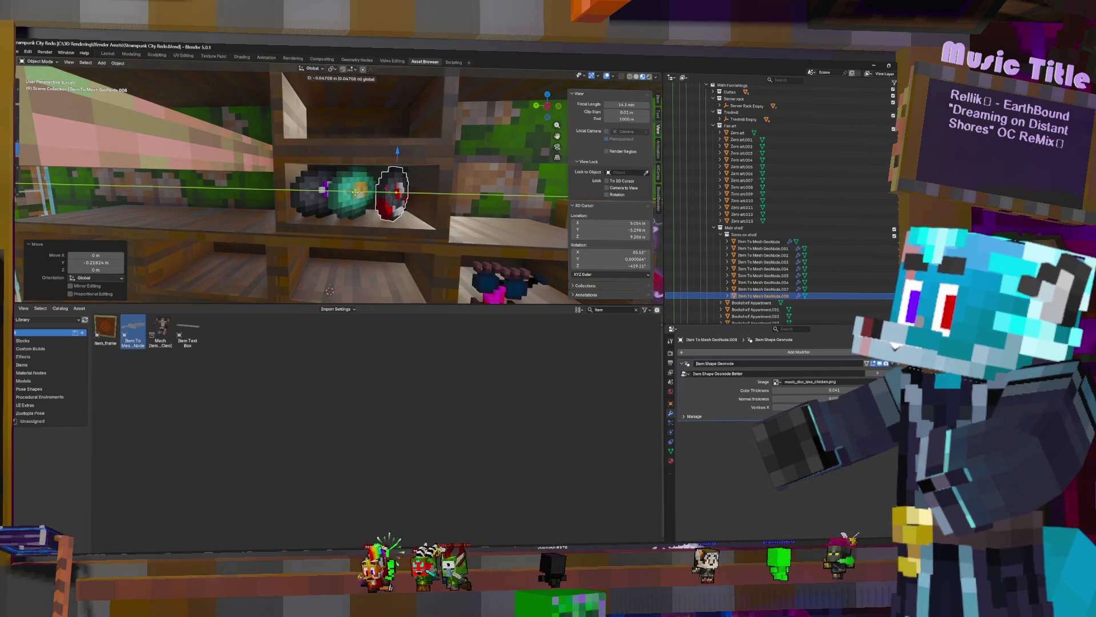
pyautogui.press('Return')
pyautogui.click(358, 190)
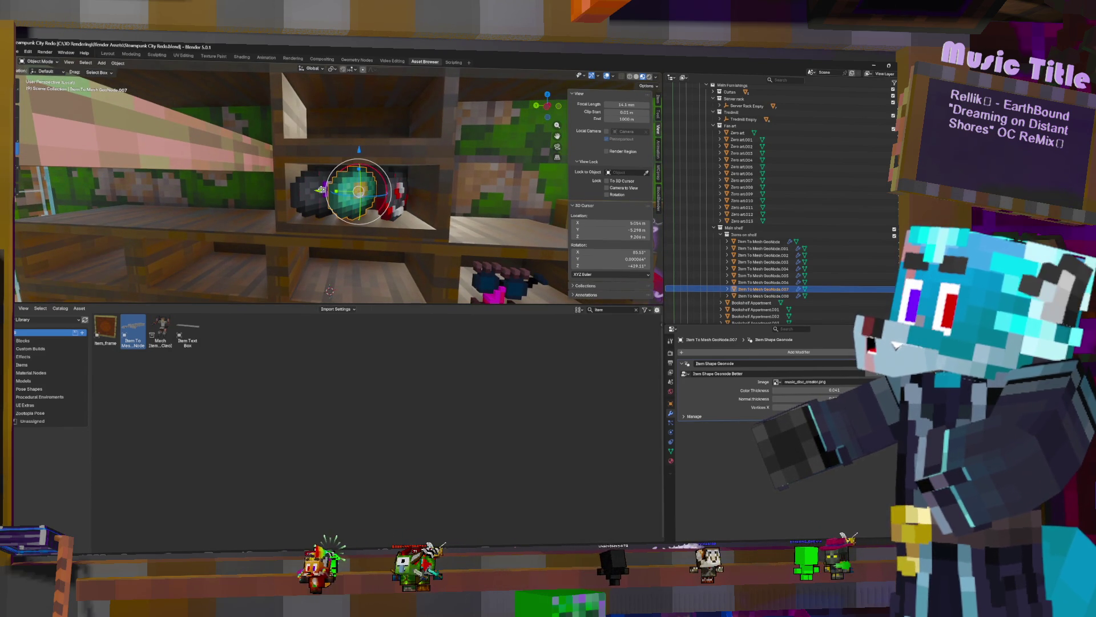
pyautogui.click(324, 188)
pyautogui.click(350, 202)
pyautogui.hotkey('shift', 'd')
pyautogui.press('Escape')
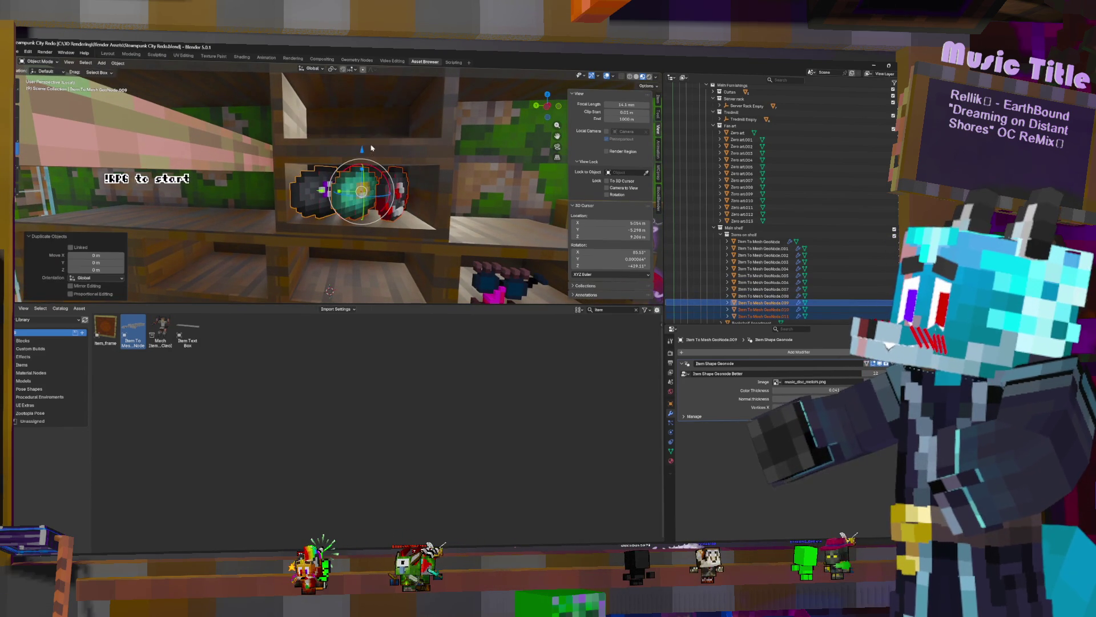
# Lift the copied discs onto the shelf above and give the first one a new music disc texture
pyautogui.press('g')
pyautogui.press('z')
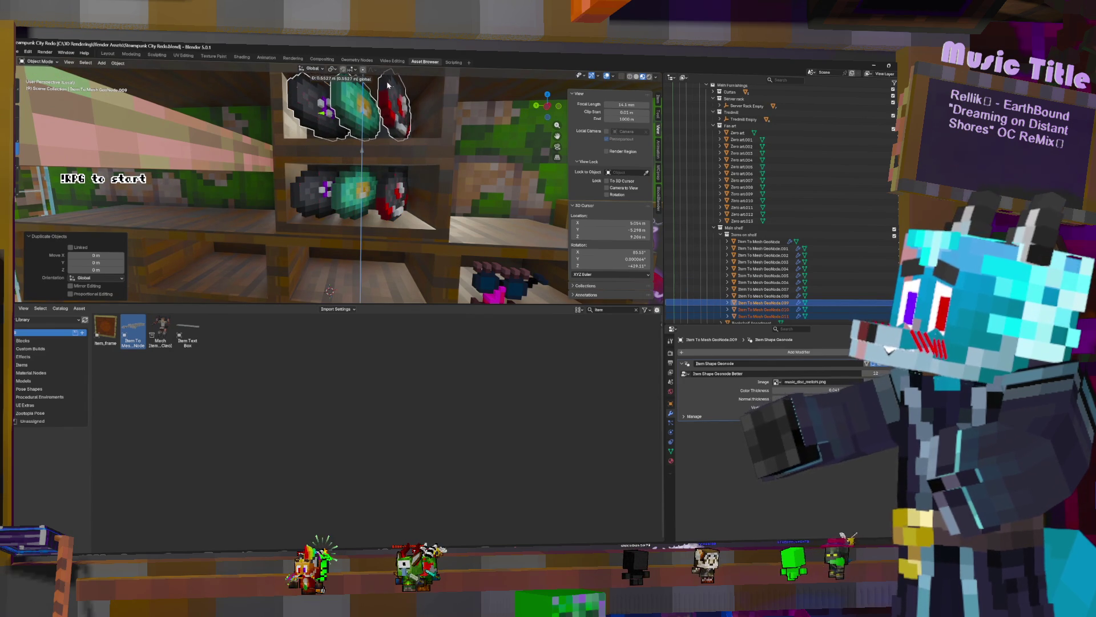
pyautogui.click(386, 86)
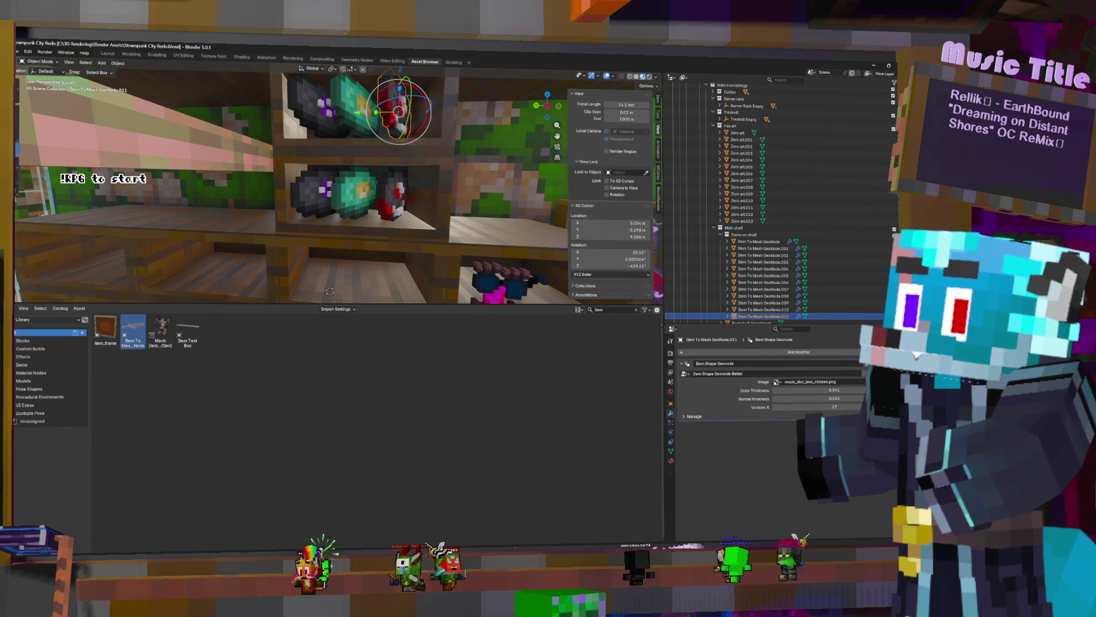
pyautogui.click(777, 382)
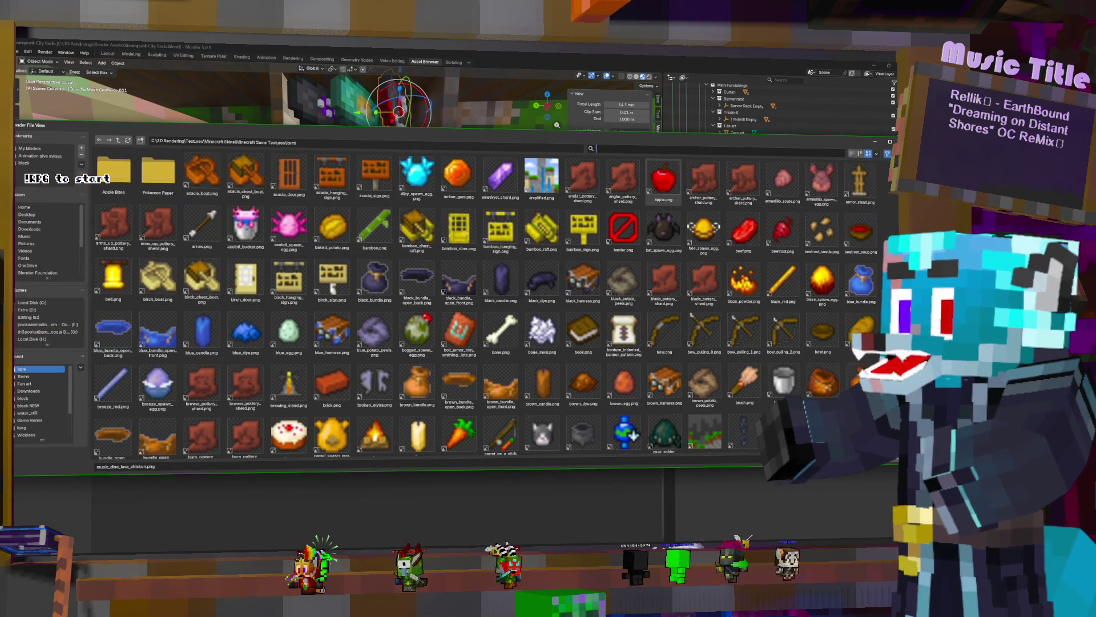
pyautogui.write('di')
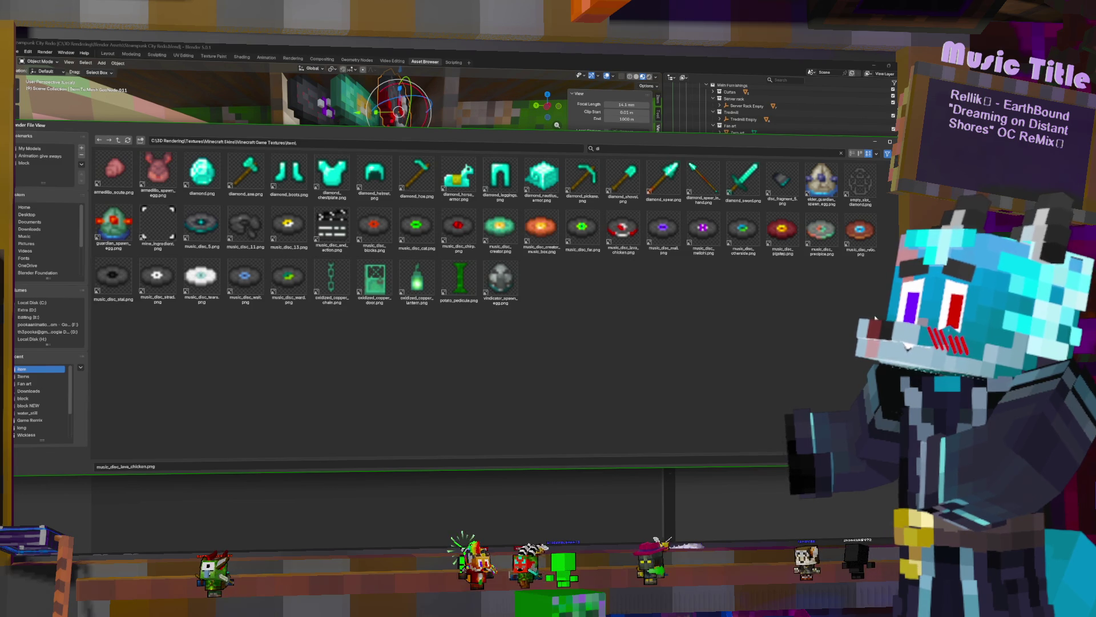
pyautogui.doubleClick(781, 230)
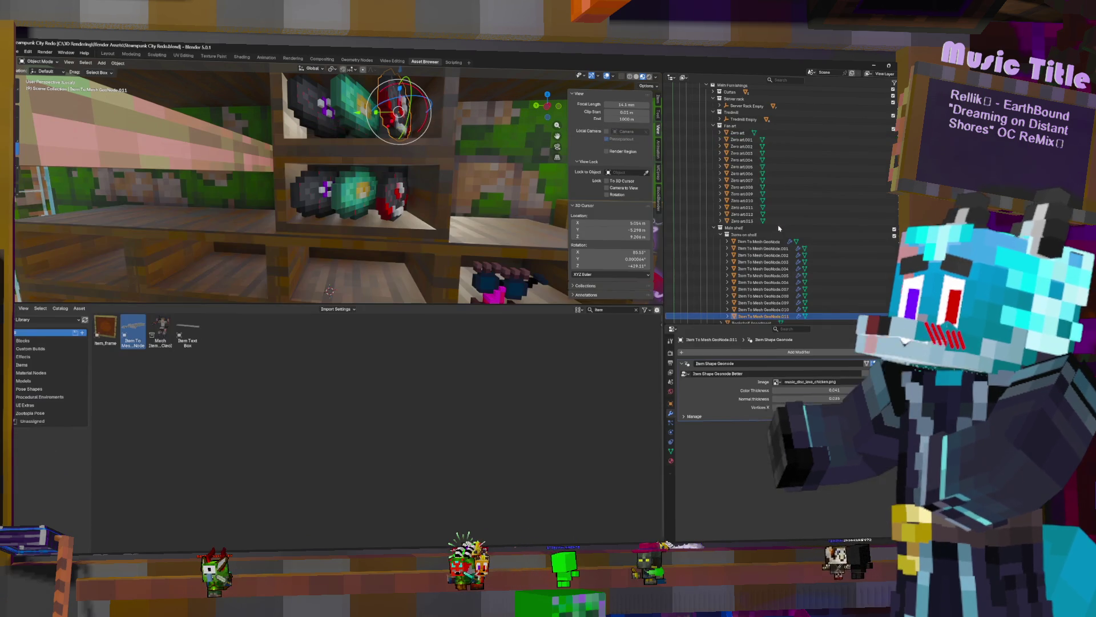
# Give the other upper-shelf discs different music disc textures, ending with music_disc_precipice.png
pyautogui.click(358, 102)
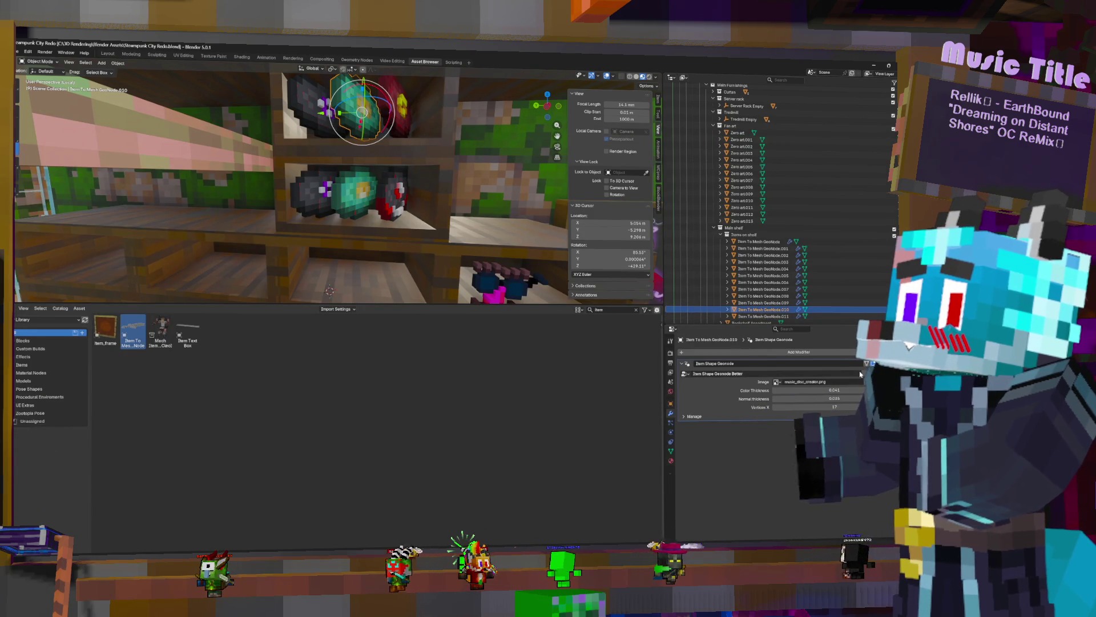
pyautogui.click(776, 381)
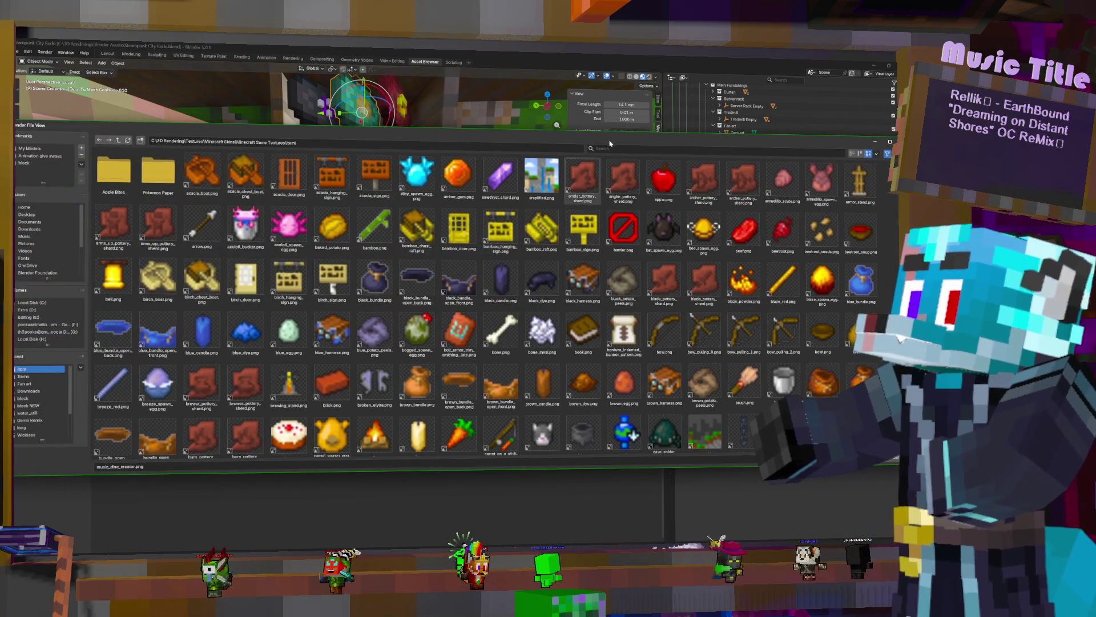
pyautogui.write('disk')
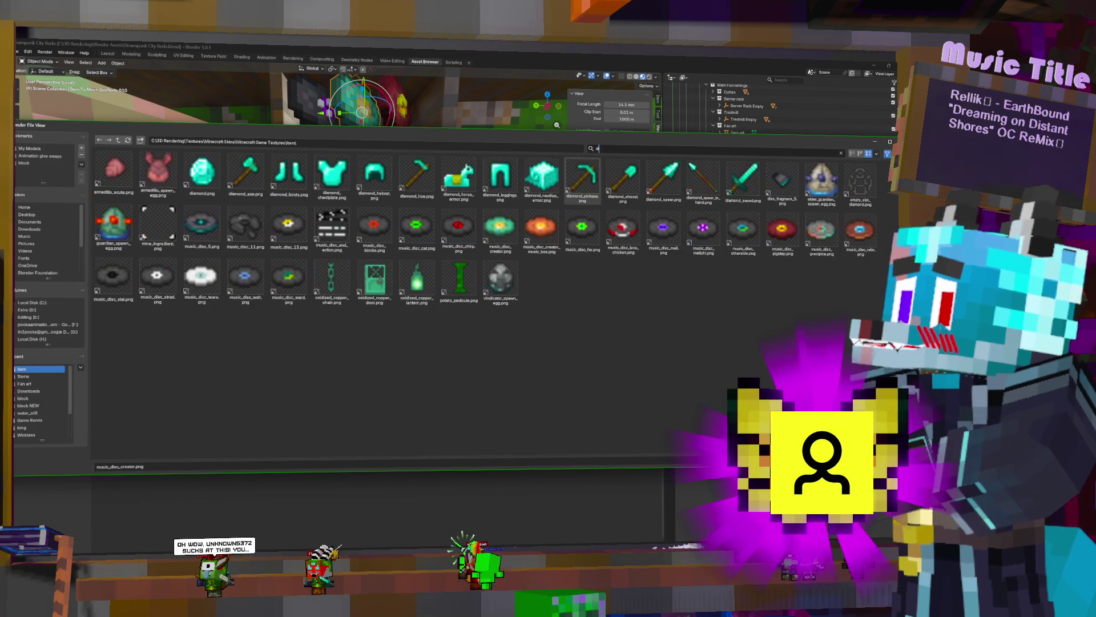
pyautogui.press('BackSpace')
pyautogui.write('c')
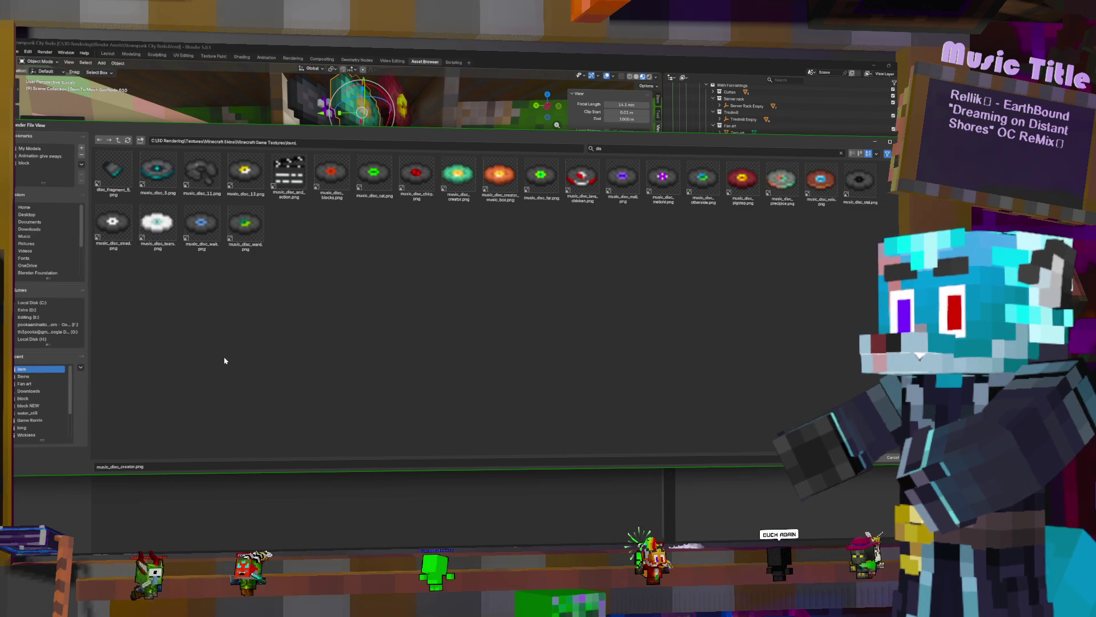
pyautogui.doubleClick(156, 221)
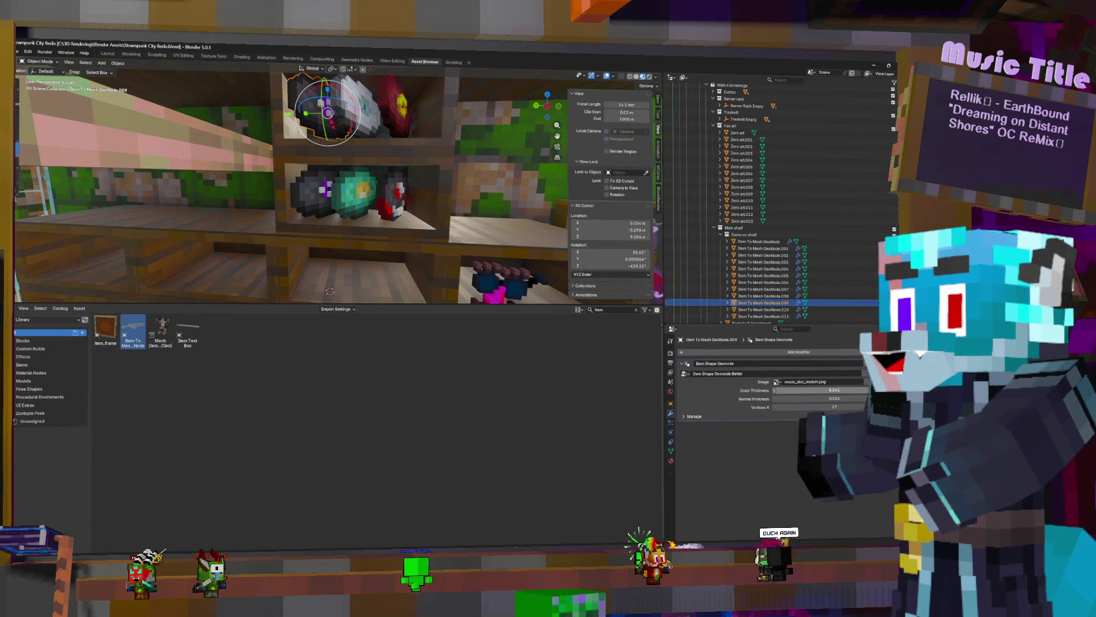
pyautogui.click(777, 382)
pyautogui.click(629, 150)
pyautogui.write('d')
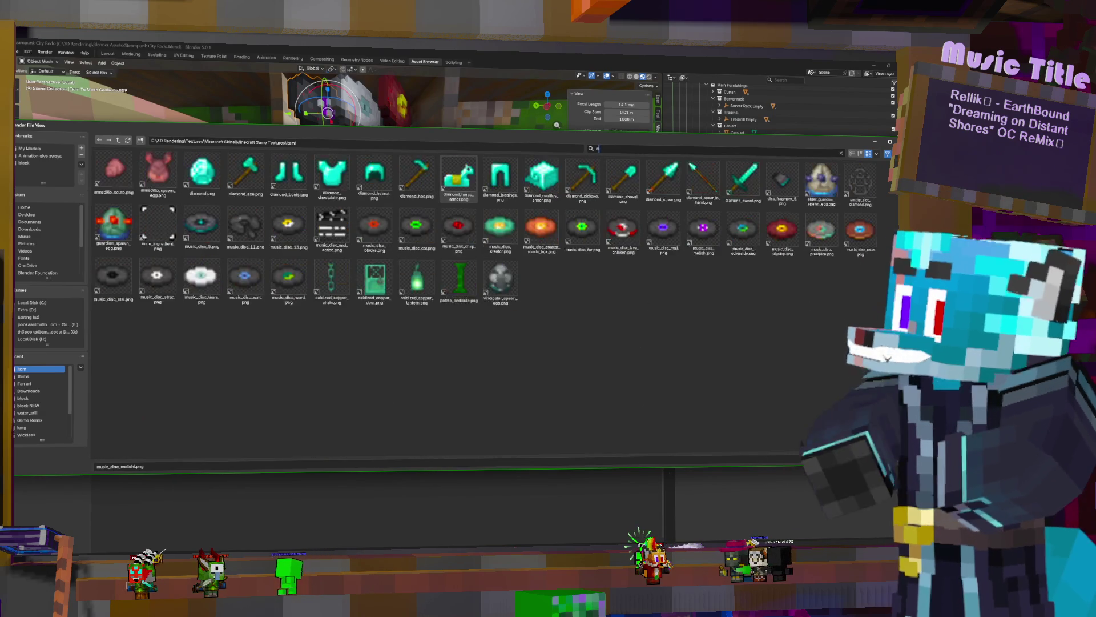
pyautogui.write('is')
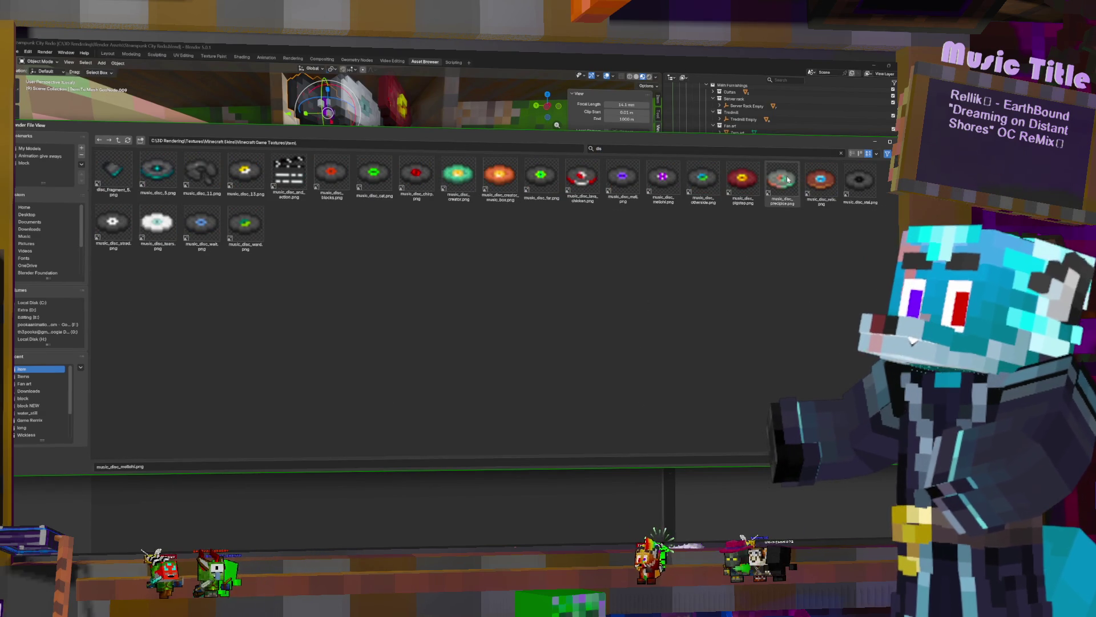
pyautogui.doubleClick(460, 174)
pyautogui.moveTo(425, 86)
pyautogui.mouseDown(button='middle')
pyautogui.moveTo(408, 137)
pyautogui.moveTo(343, 196)
pyautogui.moveTo(358, 216)
pyautogui.mouseUp(button='middle')
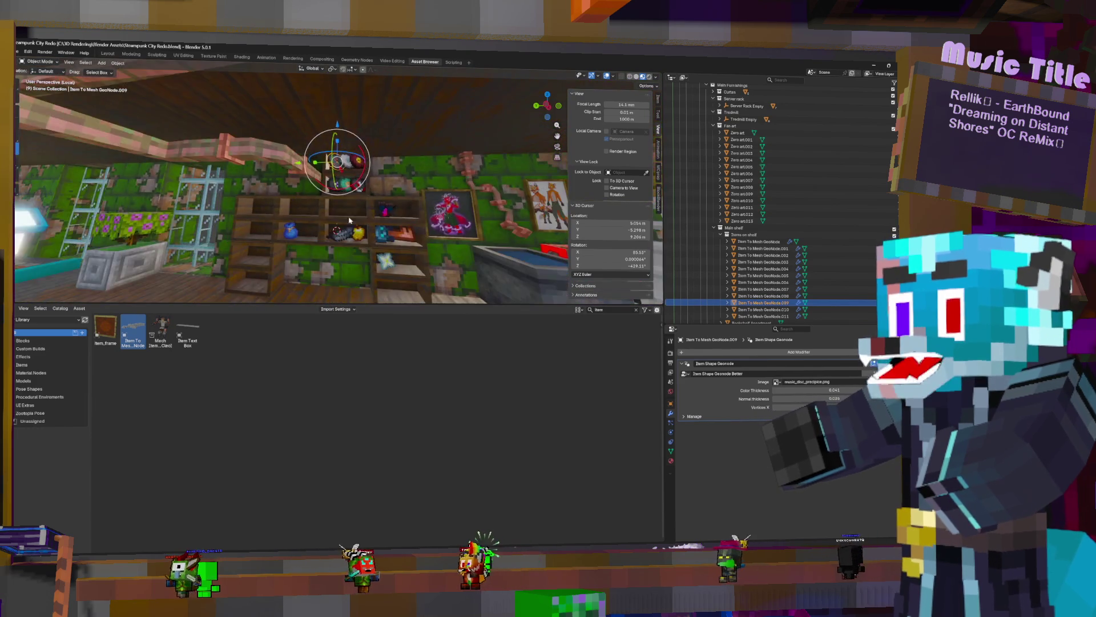
# Select the key item and slide it sideways along Y, then raise it to the shelf height
pyautogui.click(283, 230)
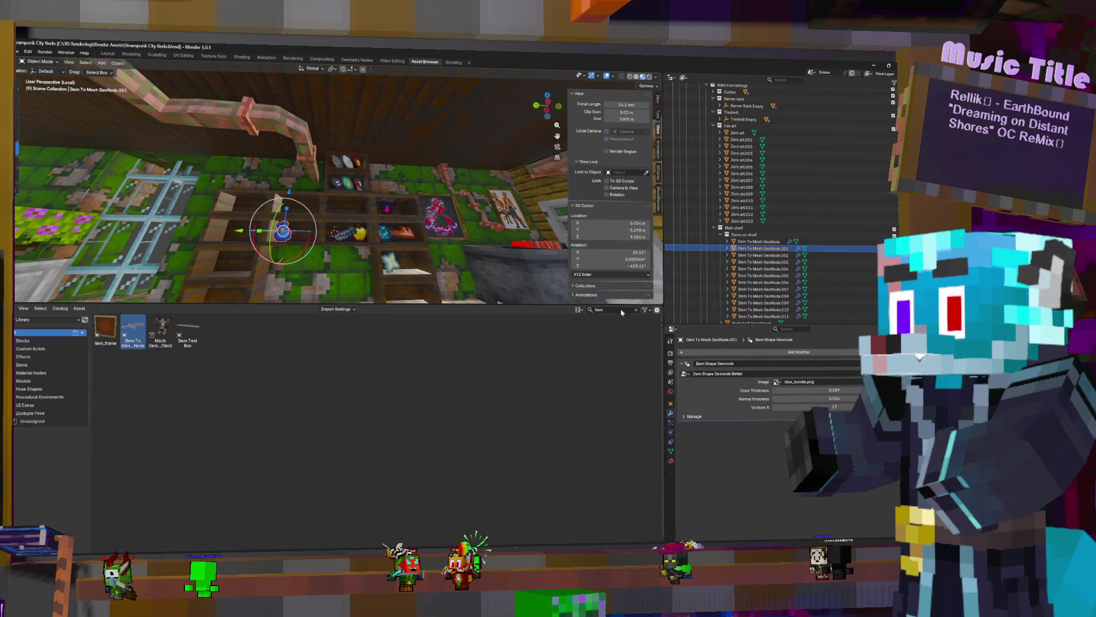
pyautogui.moveTo(488, 251); pyautogui.dragTo(426, 247, button='middle')
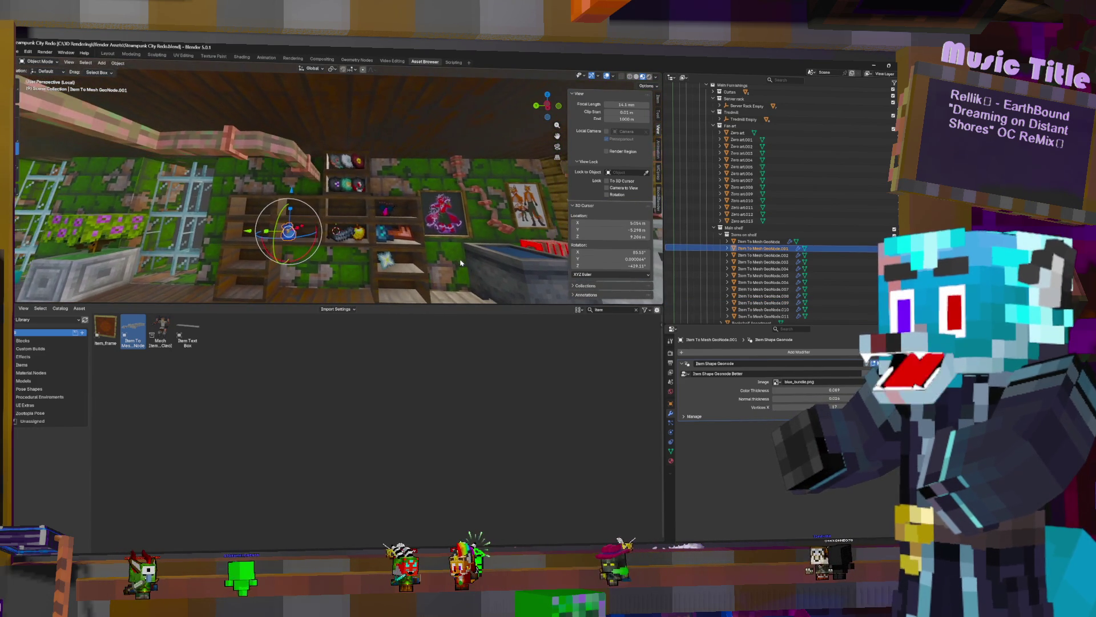
pyautogui.click(397, 235)
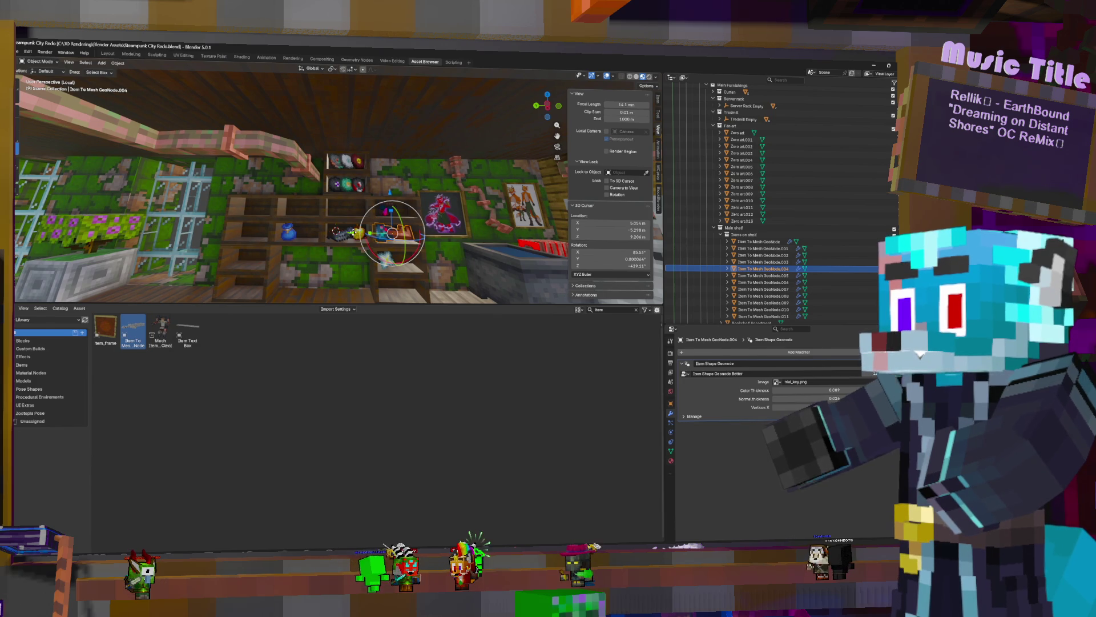
pyautogui.press('g')
pyautogui.press('y')
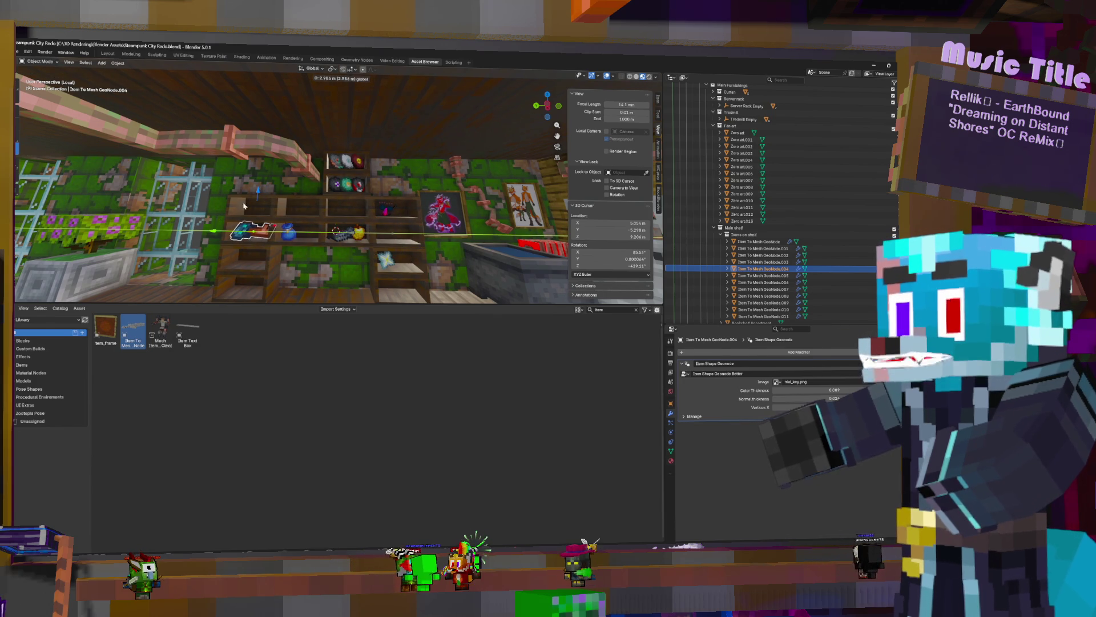
pyautogui.click(233, 212)
pyautogui.press('g')
pyautogui.press('z')
pyautogui.click(256, 163)
# Nudge the key along X and Y into its final spot at the left end of the shelf
pyautogui.press('g')
pyautogui.press('x')
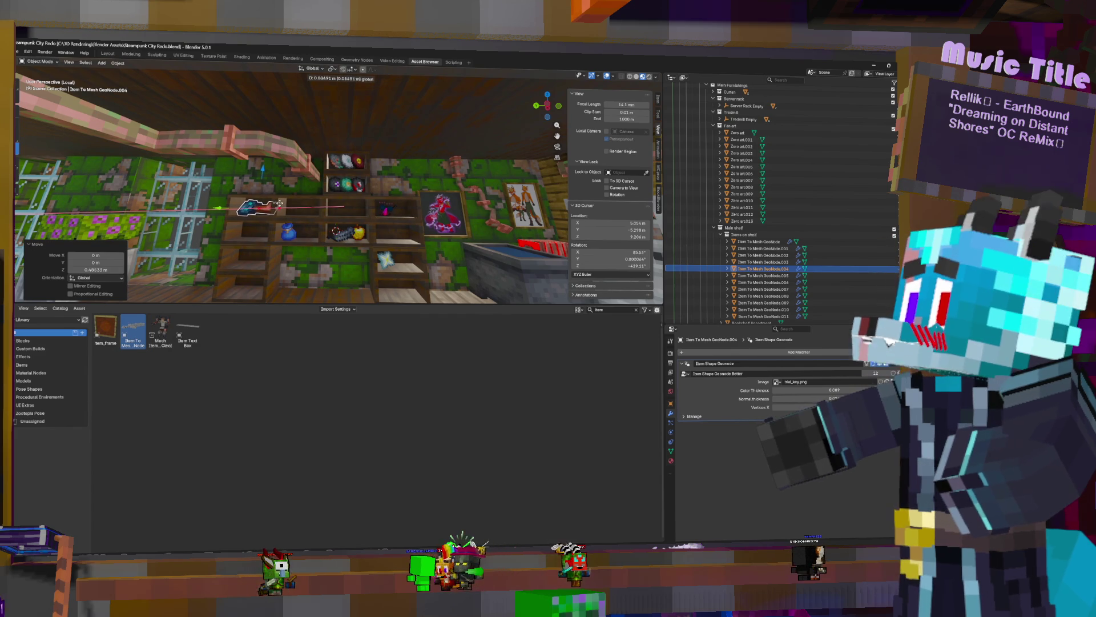
pyautogui.press('g')
pyautogui.press('y')
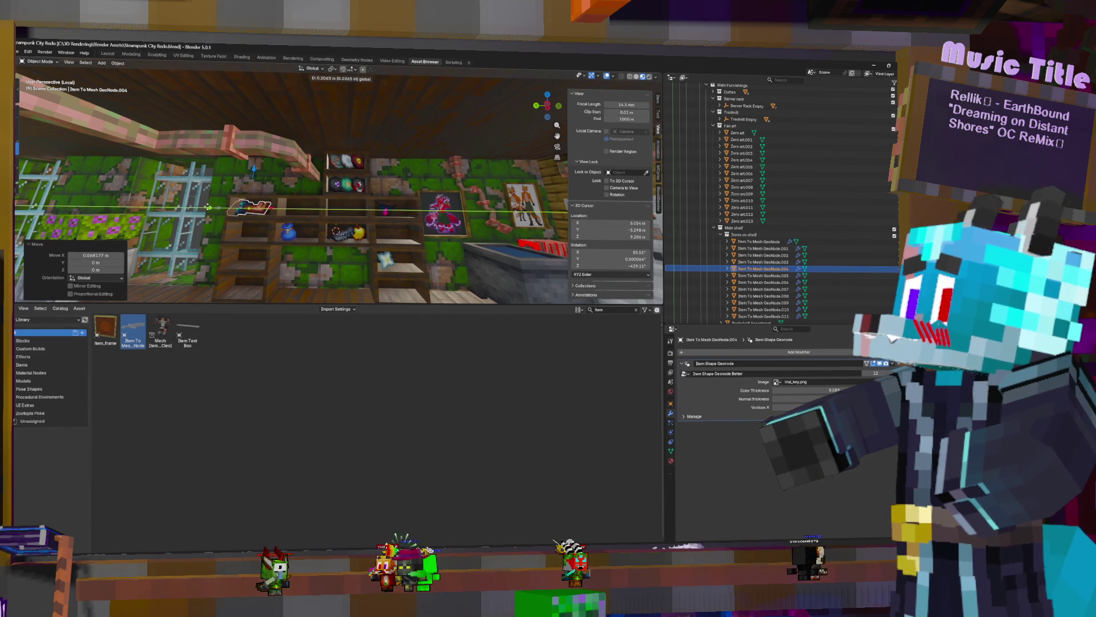
pyautogui.click(215, 208)
pyautogui.moveTo(283, 197); pyautogui.dragTo(312, 197, button='middle')
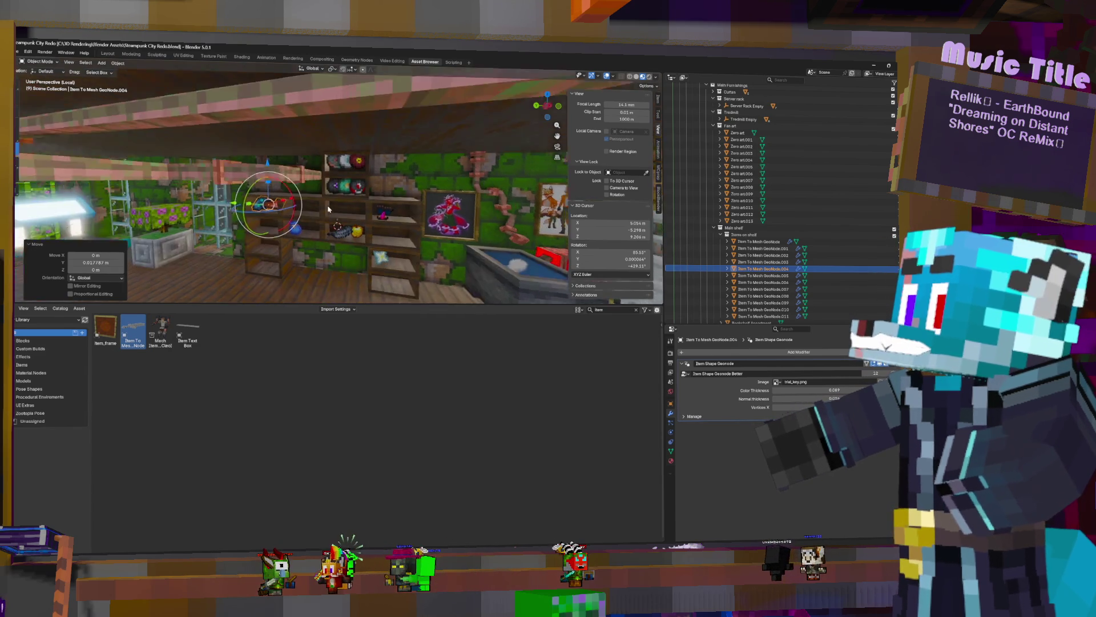
pyautogui.press('g')
pyautogui.press('x')
pyautogui.click(311, 197)
pyautogui.moveTo(311, 198)
pyautogui.mouseDown(button='middle')
pyautogui.moveTo(402, 207)
pyautogui.moveTo(404, 246)
pyautogui.mouseUp(button='middle')
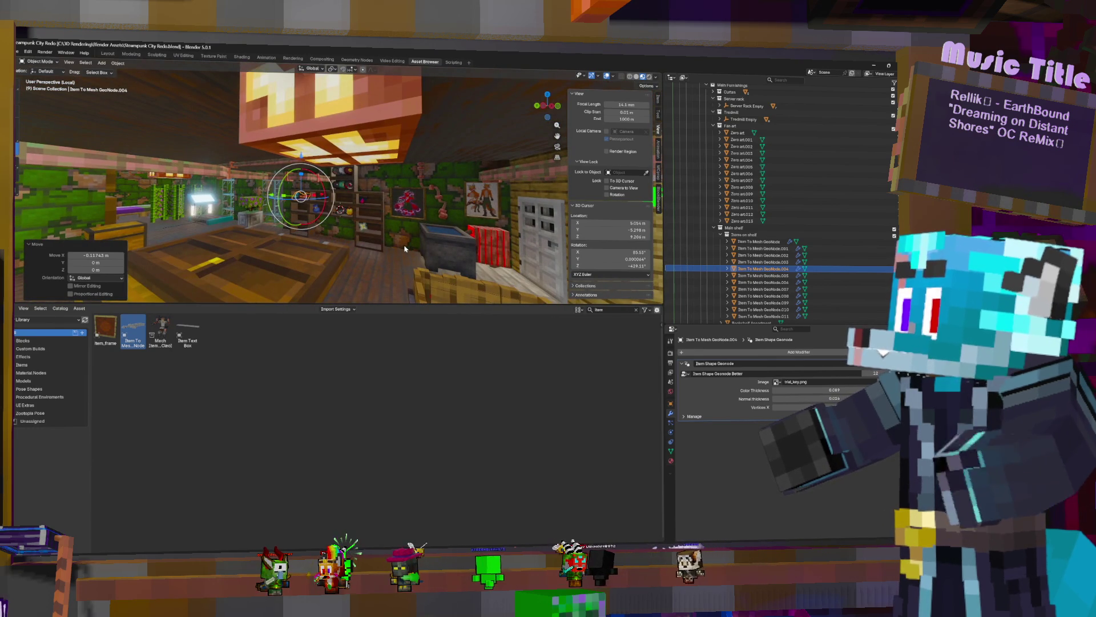
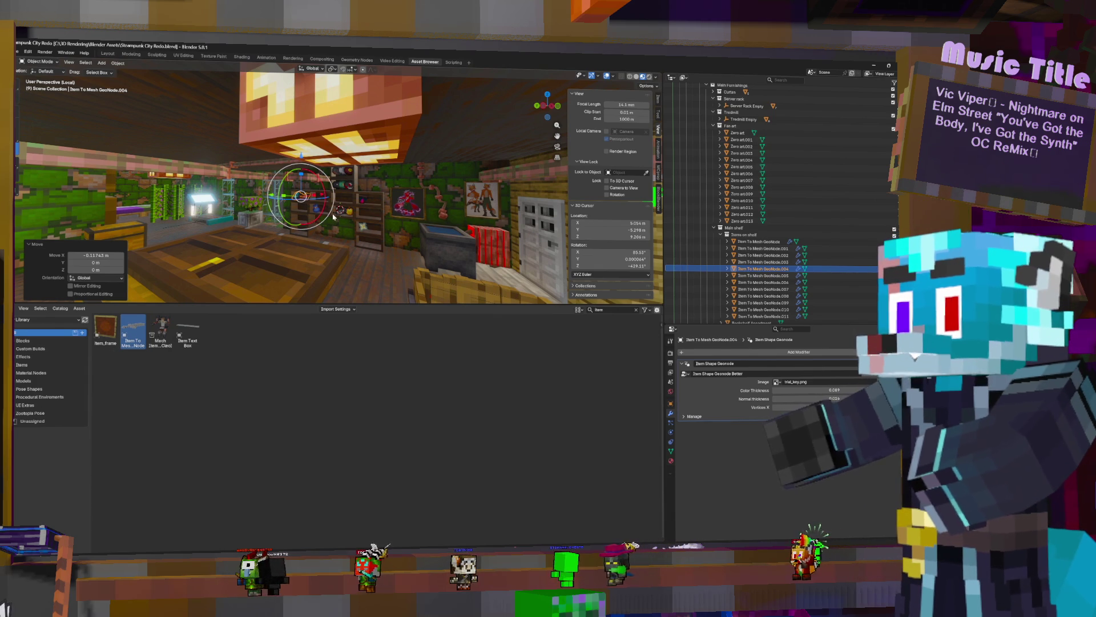
# Duplicate the shelf item, give it the netherite_sword.png image and shrink it to about 0.65
pyautogui.click(363, 227)
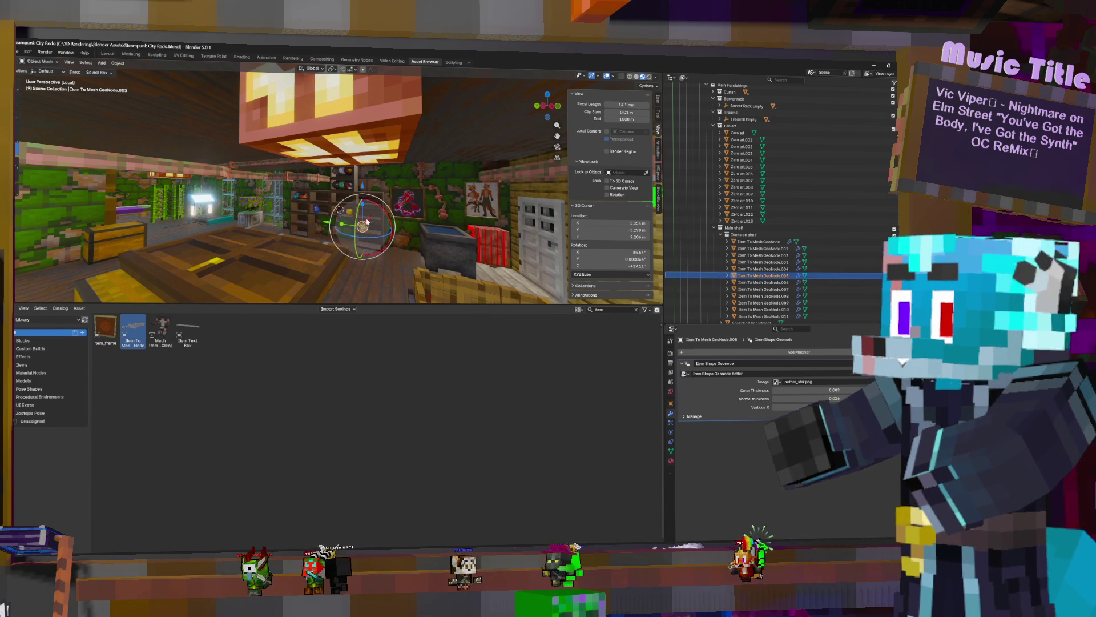
pyautogui.hotkey('shift', 'd')
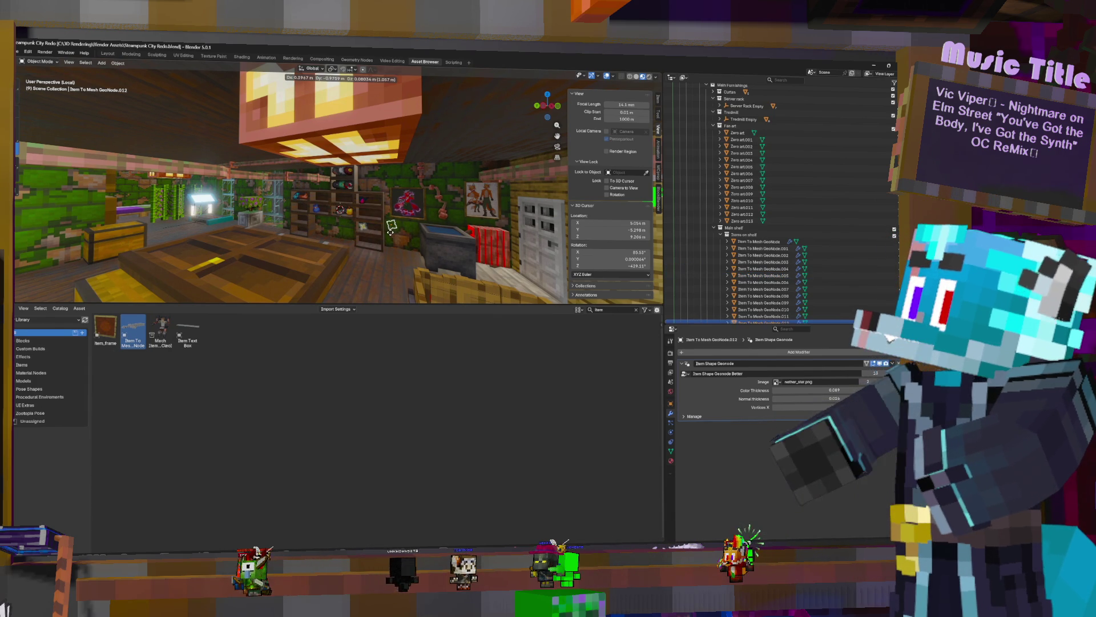
pyautogui.click(775, 381)
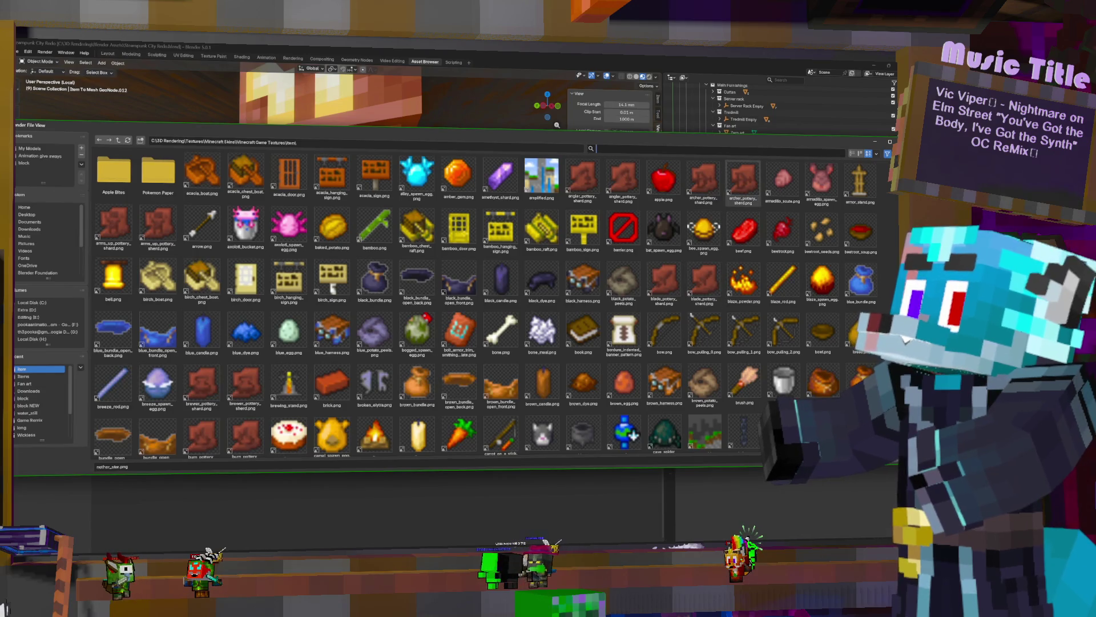
pyautogui.write('neth')
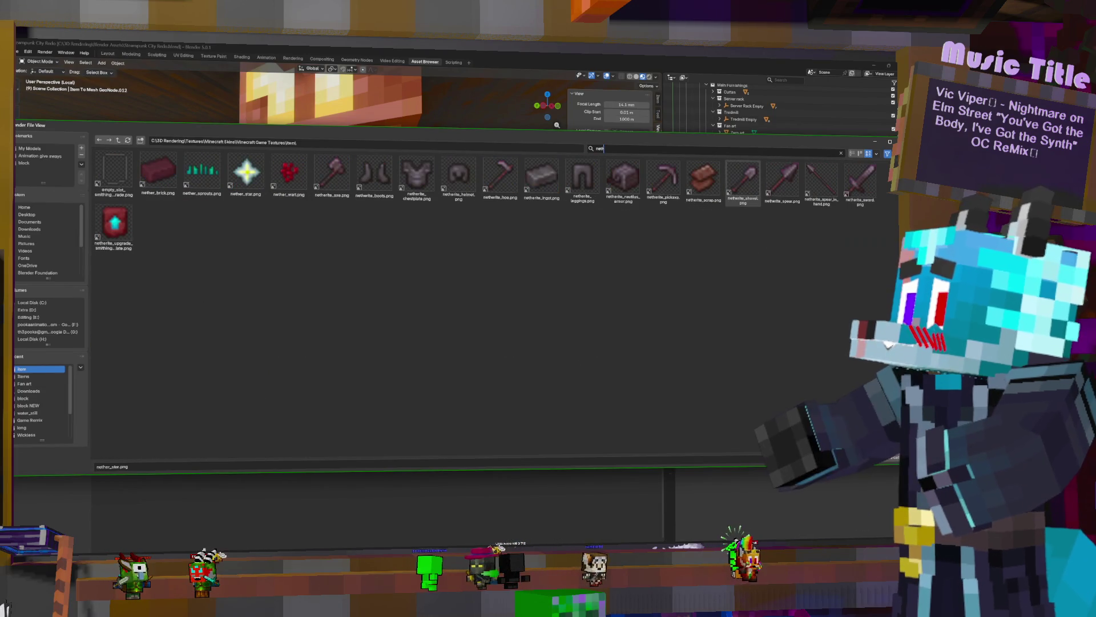
pyautogui.doubleClick(861, 180)
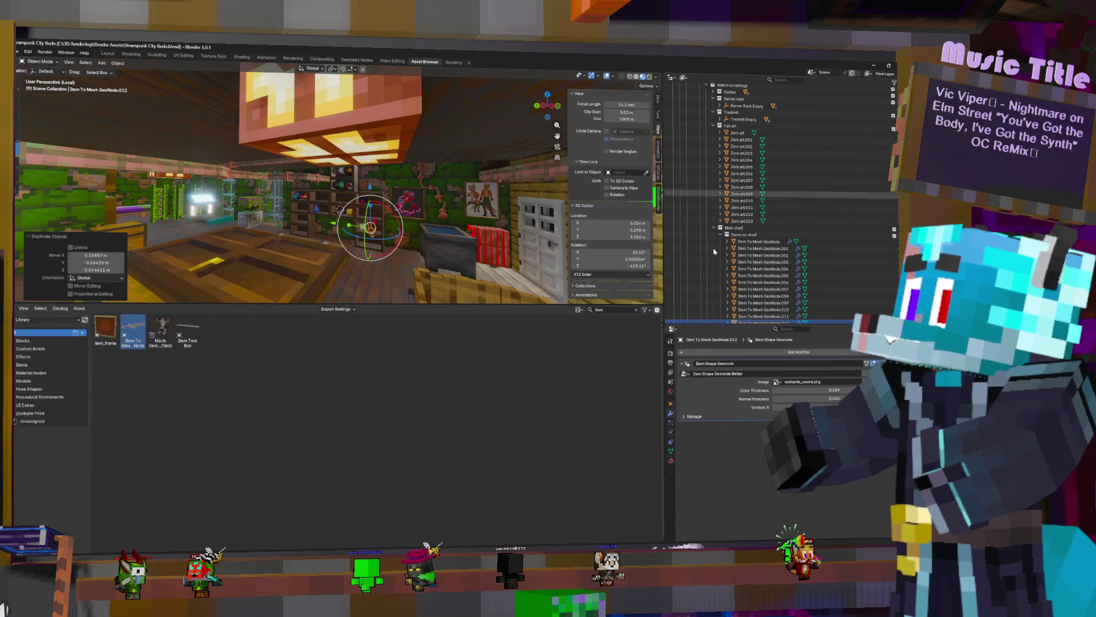
pyautogui.press('KP_Decimal')
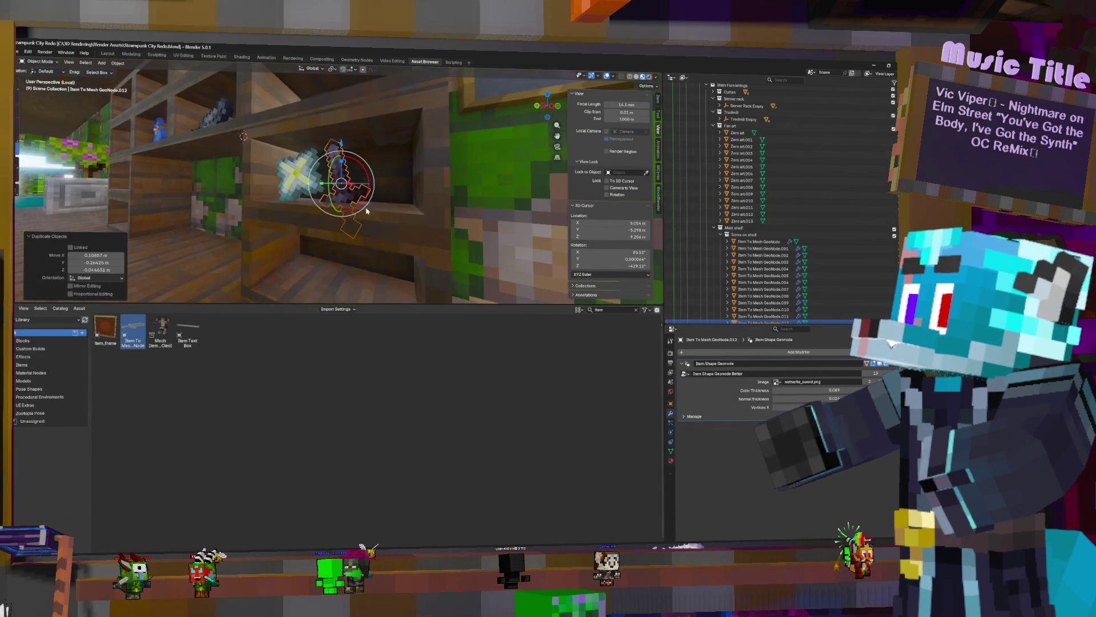
pyautogui.moveTo(459, 230); pyautogui.dragTo(390, 218, button='middle')
pyautogui.press('s')
pyautogui.click(388, 179)
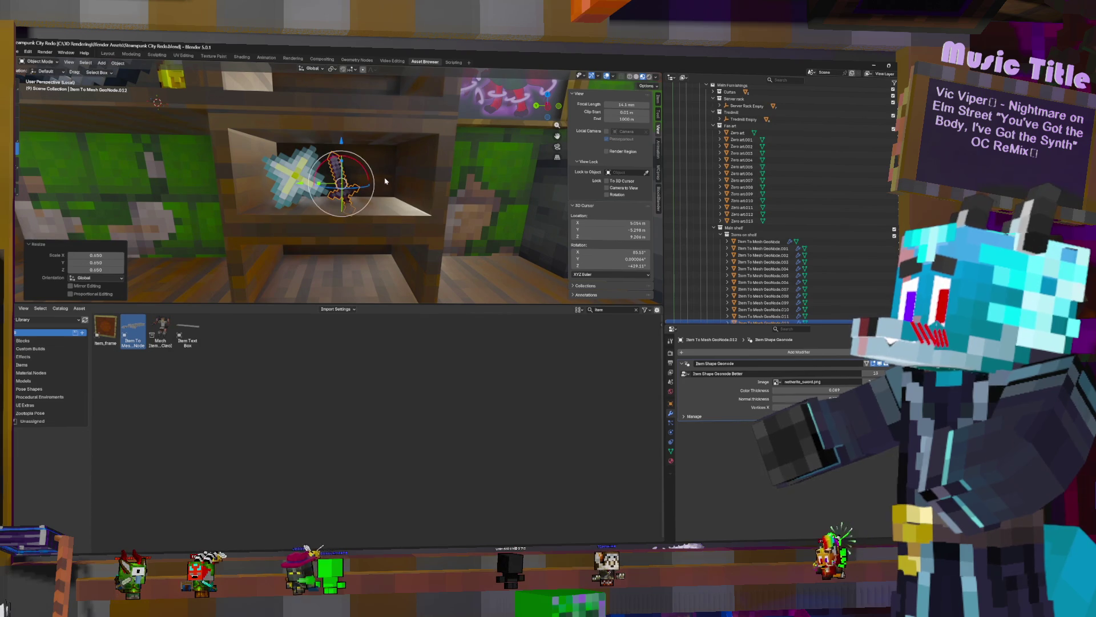
# Shift the sword along Y, clear its rotation to lie flat, then turn it on Z and tilt it freely
pyautogui.press('g')
pyautogui.press('y')
pyautogui.click(357, 149)
pyautogui.hotkey('alt', 'r')
pyautogui.moveTo(393, 189); pyautogui.dragTo(417, 196, button='middle')
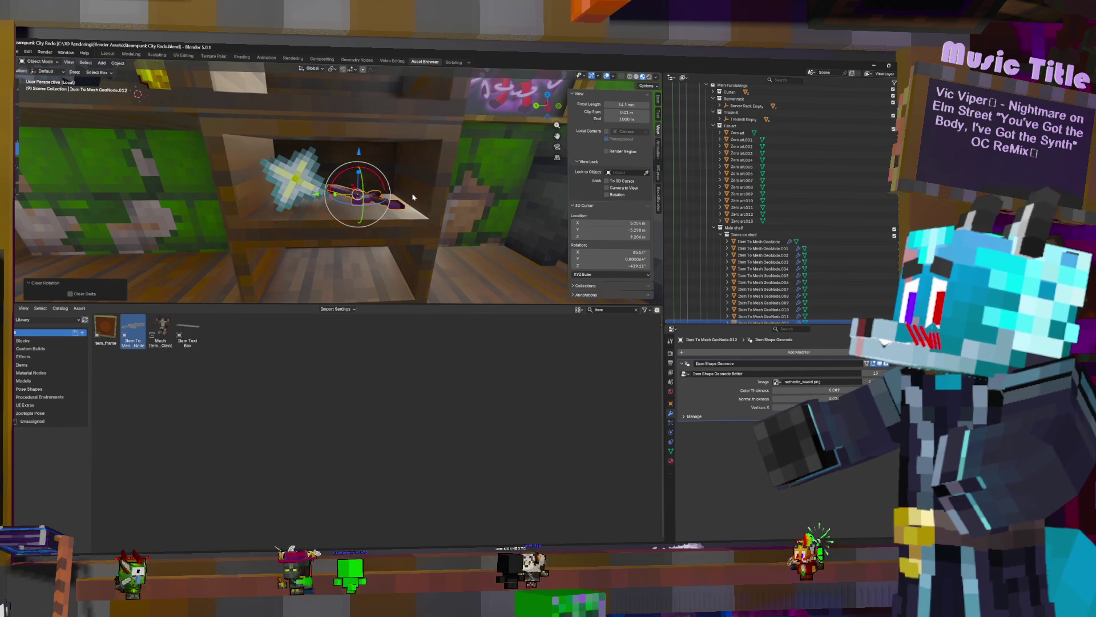
pyautogui.press('r')
pyautogui.press('z')
pyautogui.click(408, 138)
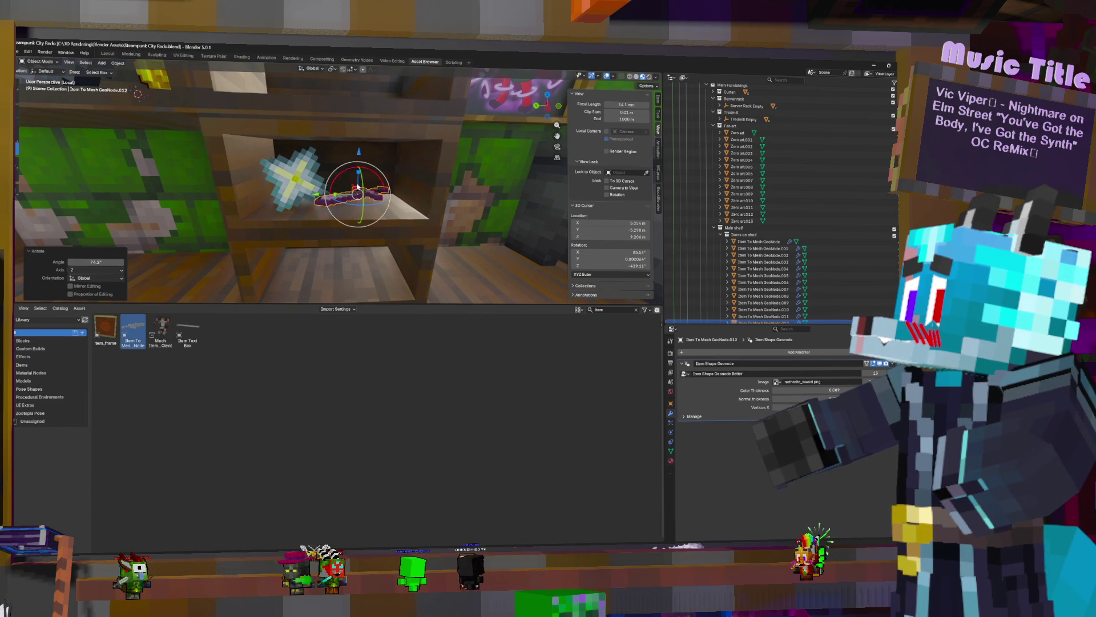
pyautogui.press('r')
pyautogui.press('r')
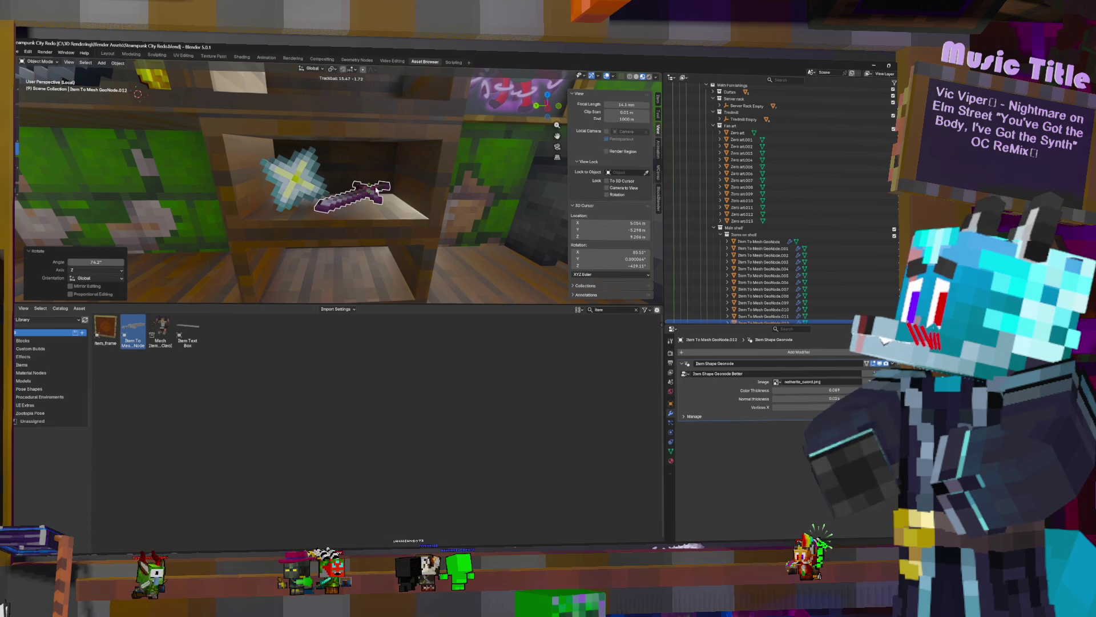
pyautogui.press('Return')
# Settle the sword onto the shelf beside the nether star, keeping its height and nudging it left along Y
pyautogui.press('g')
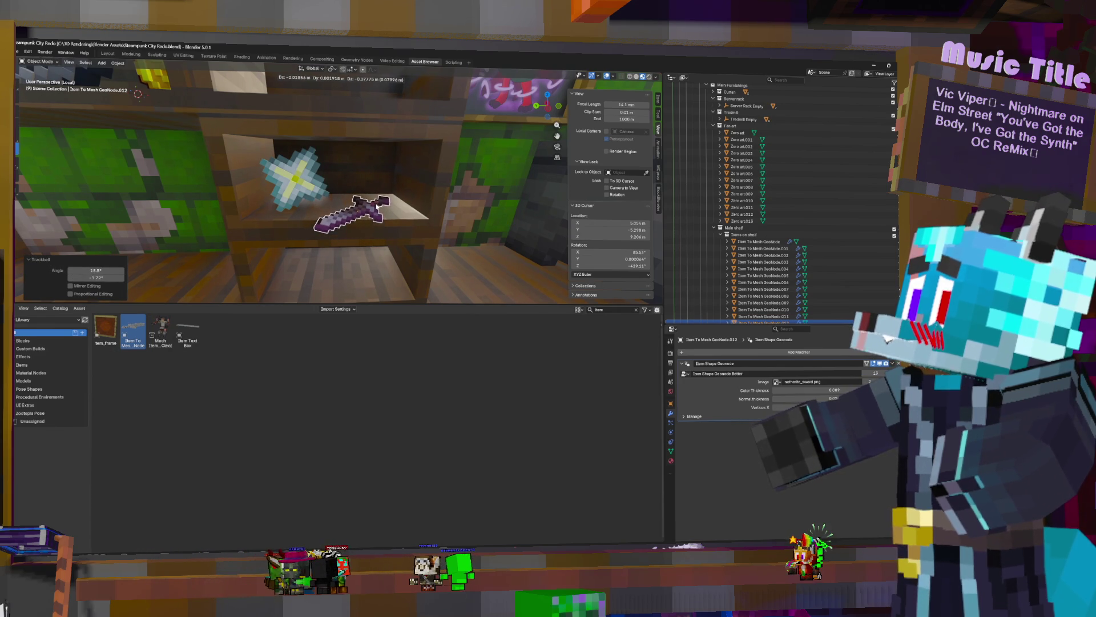
pyautogui.press('Return')
pyautogui.press('g')
pyautogui.hotkey('shift', 'z')
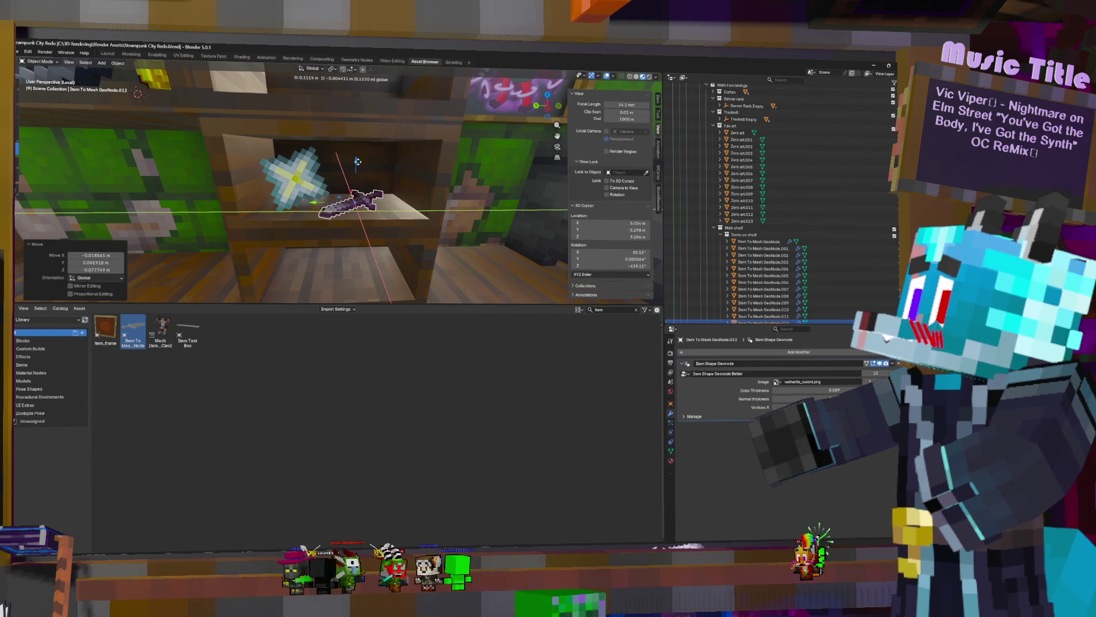
pyautogui.press('Return')
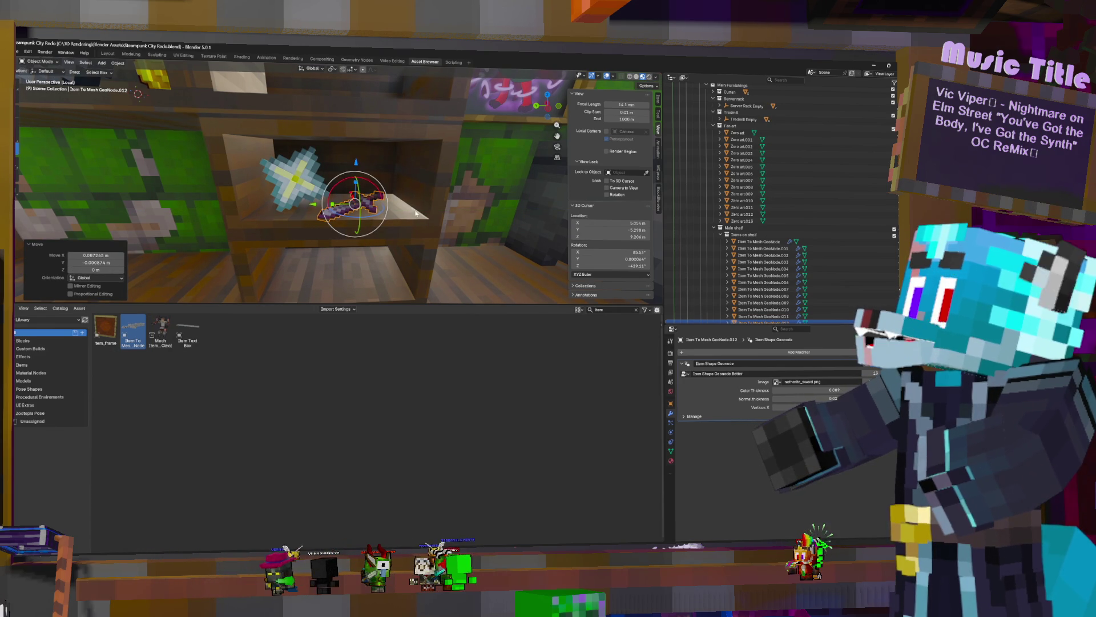
pyautogui.scroll(-2, 417, 213)
pyautogui.scroll(-3, 408, 211)
pyautogui.press('g')
pyautogui.press('y')
pyautogui.press('Return')
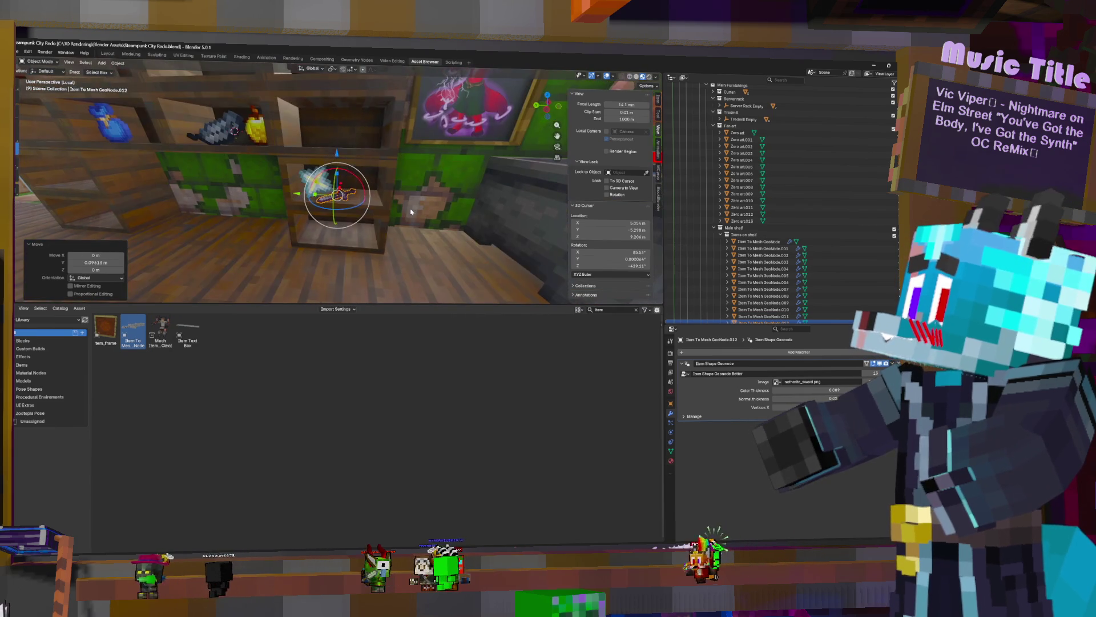
pyautogui.scroll(-3, 409, 209)
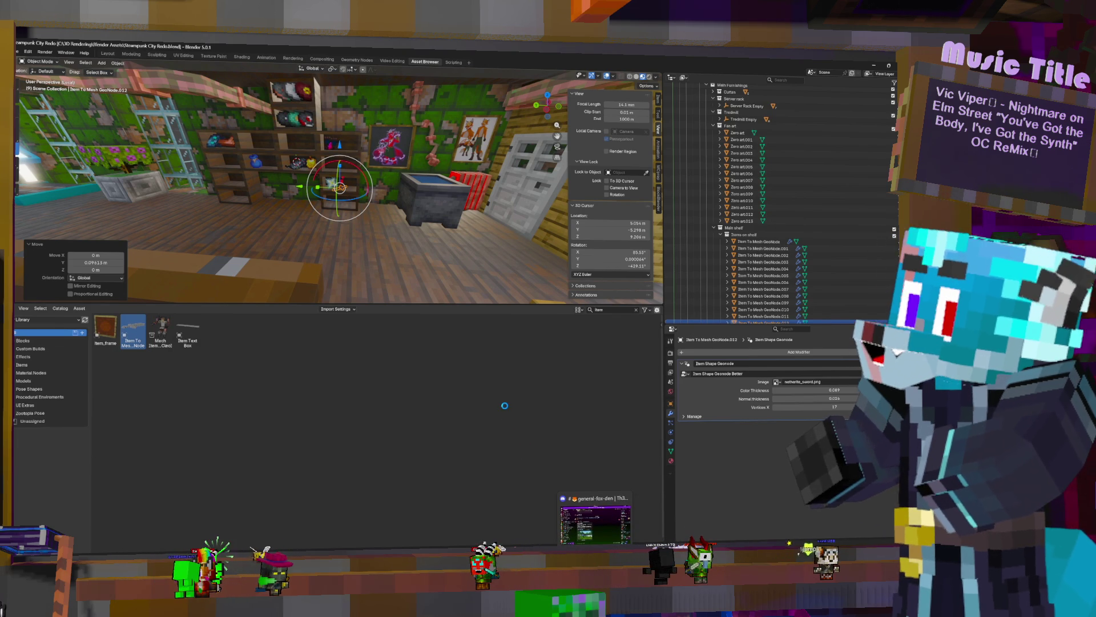
# Reach the Streaming folder via Personal Projects and select the Stream resources key's settings
pyautogui.middleClick(504, 411)
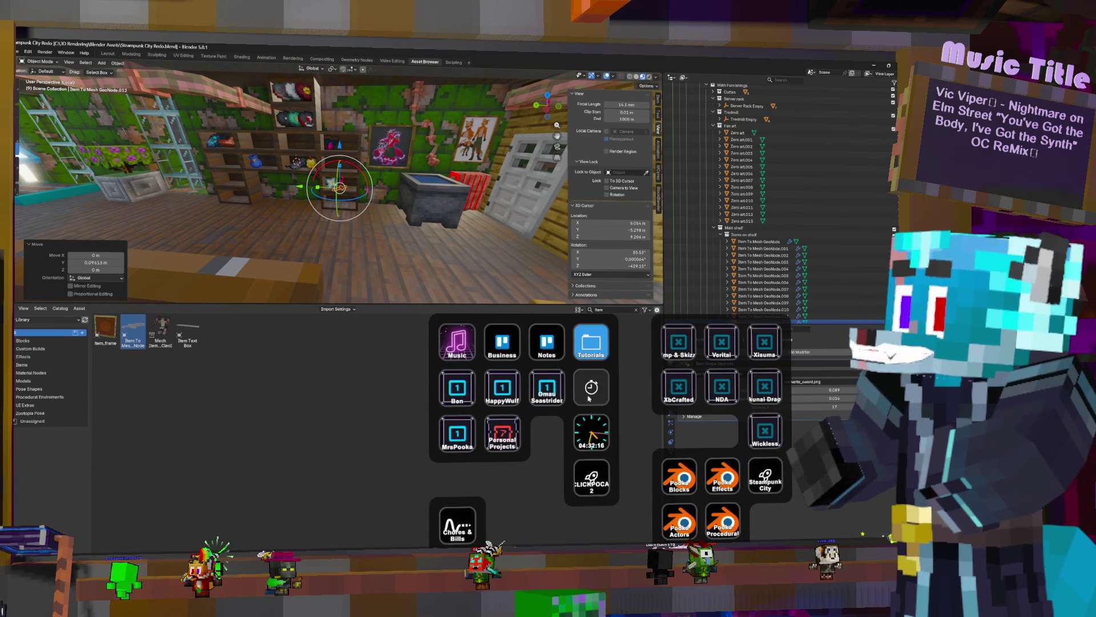
pyautogui.click(504, 438)
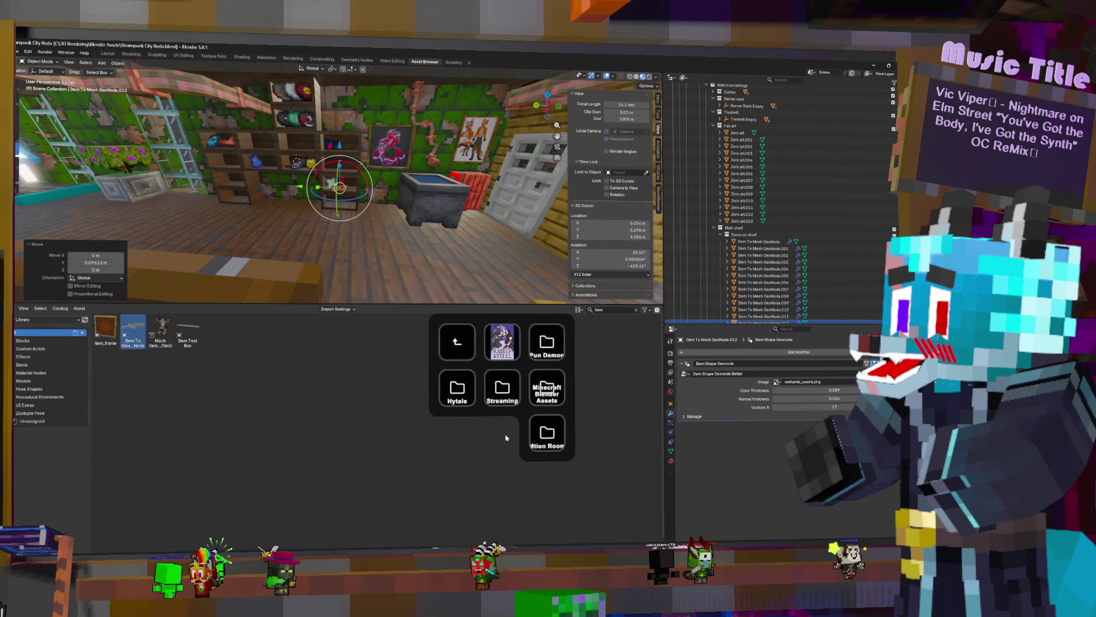
pyautogui.click(512, 394)
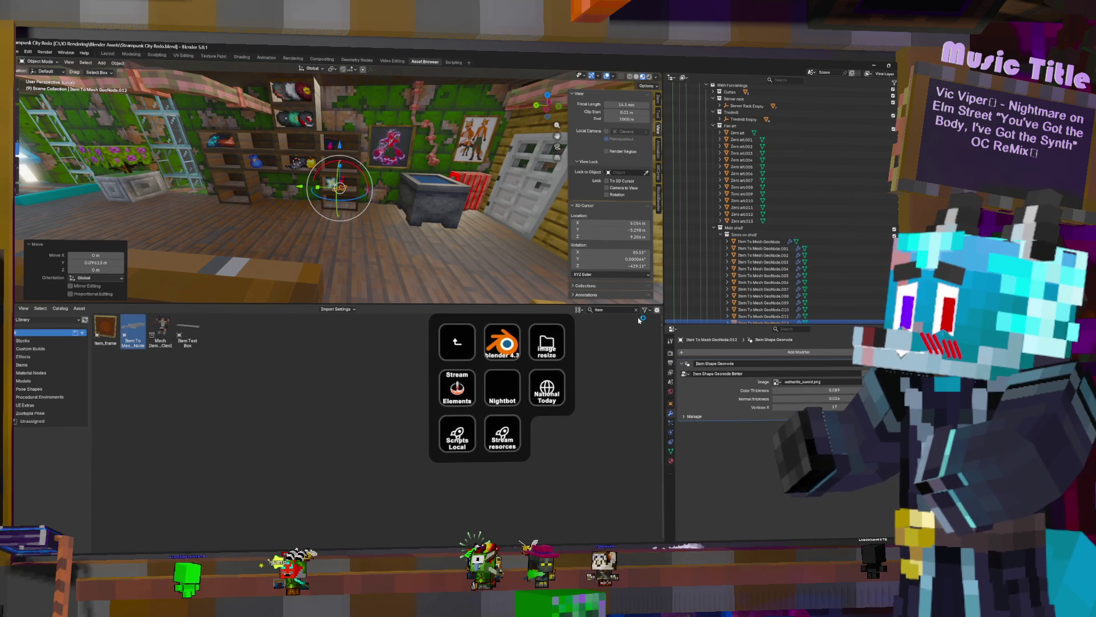
pyautogui.click(644, 178)
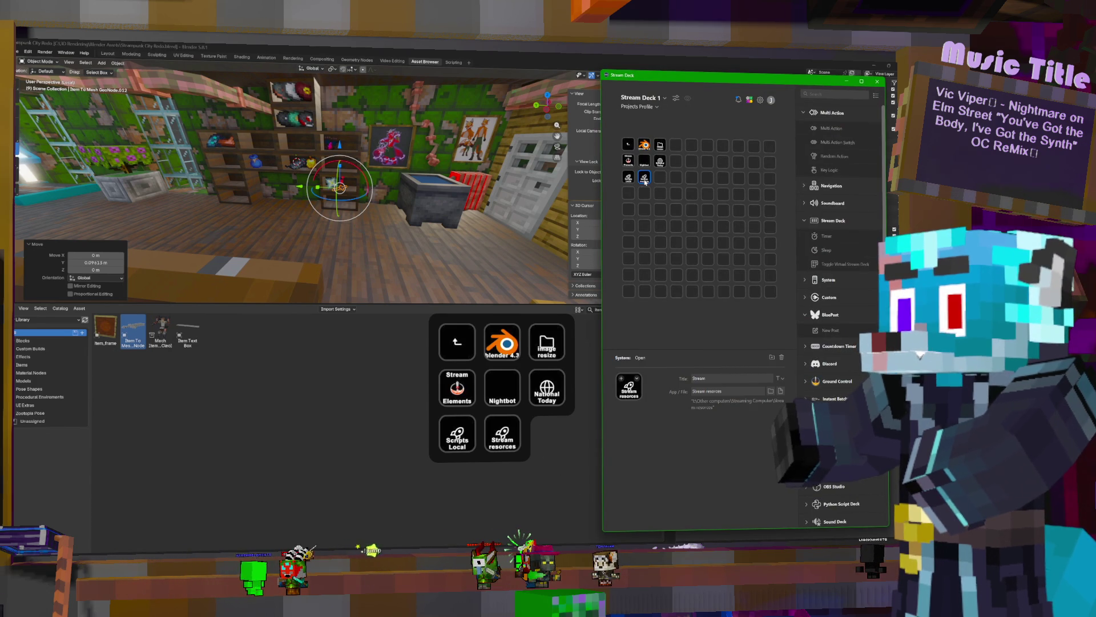
# Point the key at Google Drive > Other computers > Streaming Computer > Stream resources
pyautogui.click(774, 393)
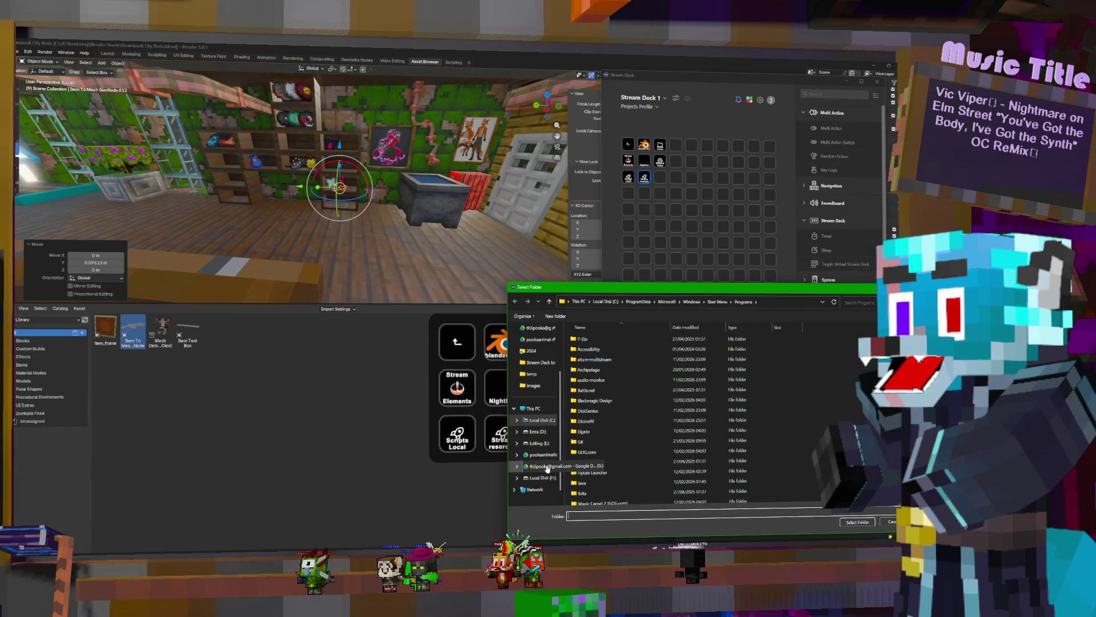
pyautogui.click(548, 468)
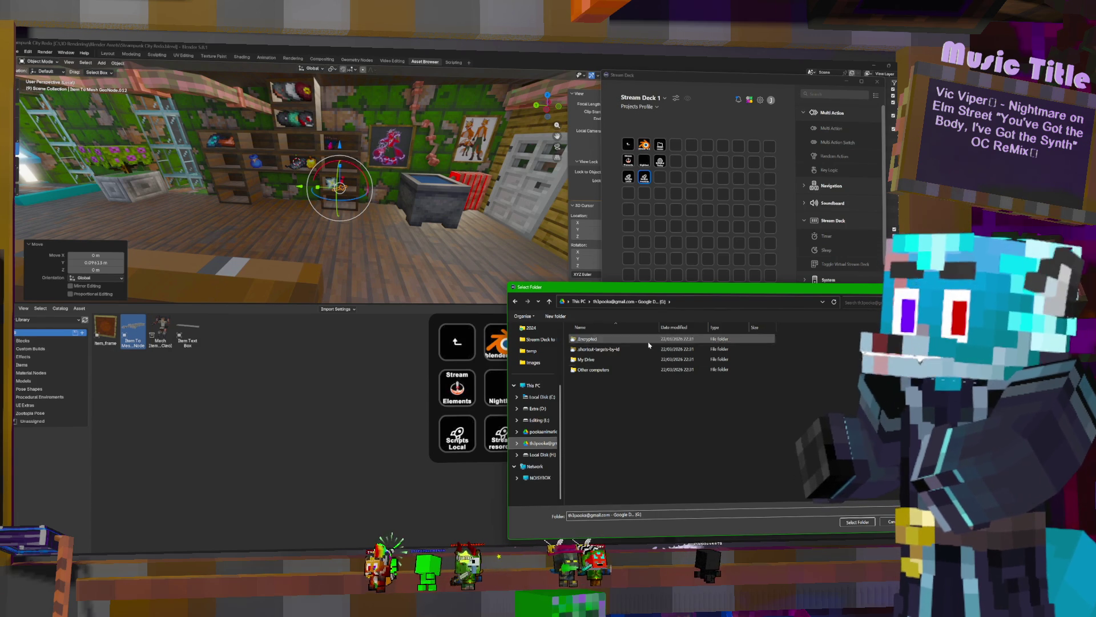
pyautogui.doubleClick(603, 371)
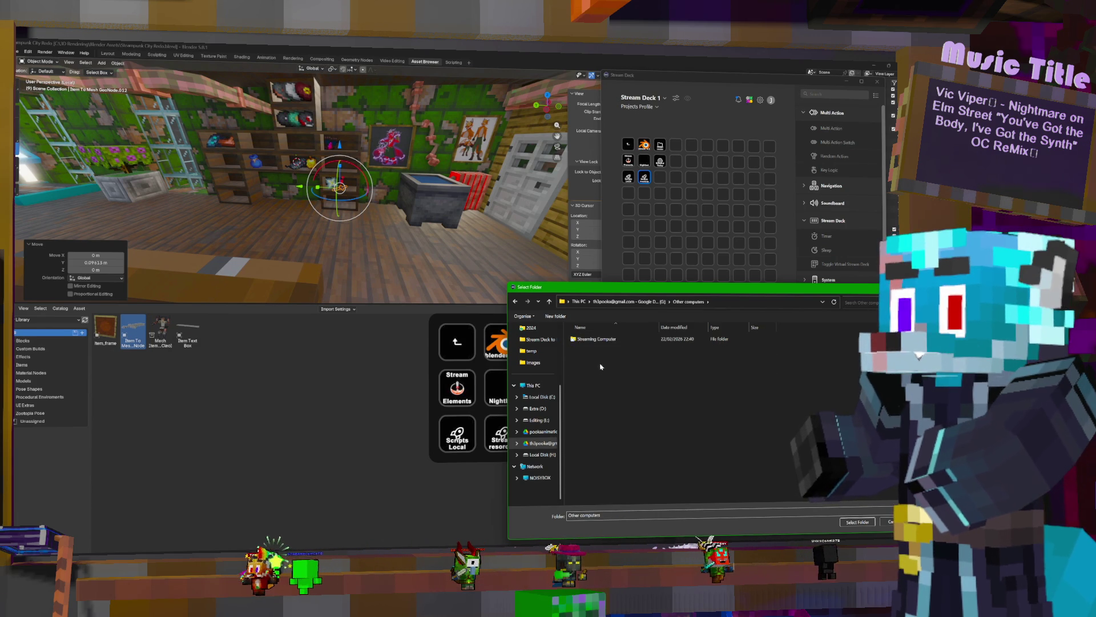
pyautogui.doubleClick(595, 340)
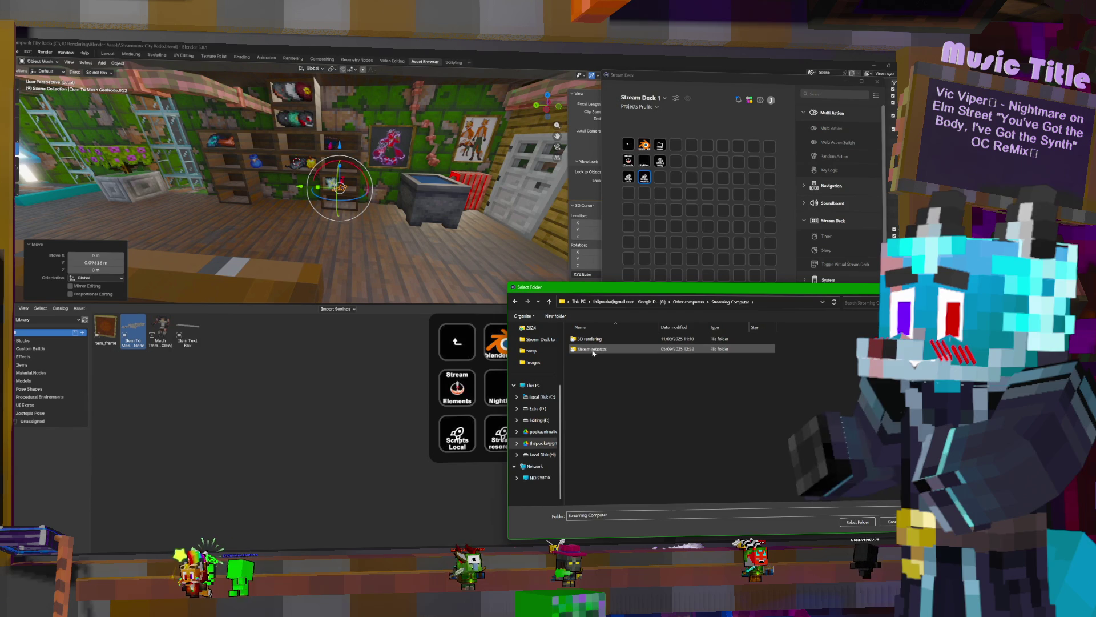
pyautogui.click(591, 349)
pyautogui.click(857, 521)
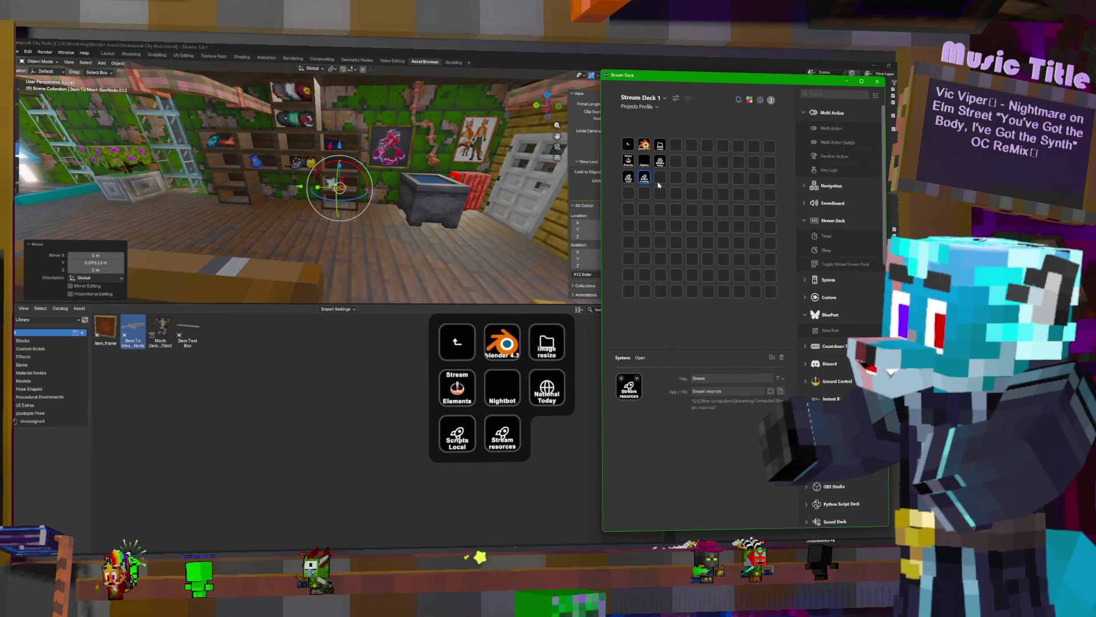
# Paste a new key and point it at C: > 3D Rendering > Projects > personal projects > Stream Assets
pyautogui.hotkey('ctrl', 'v')
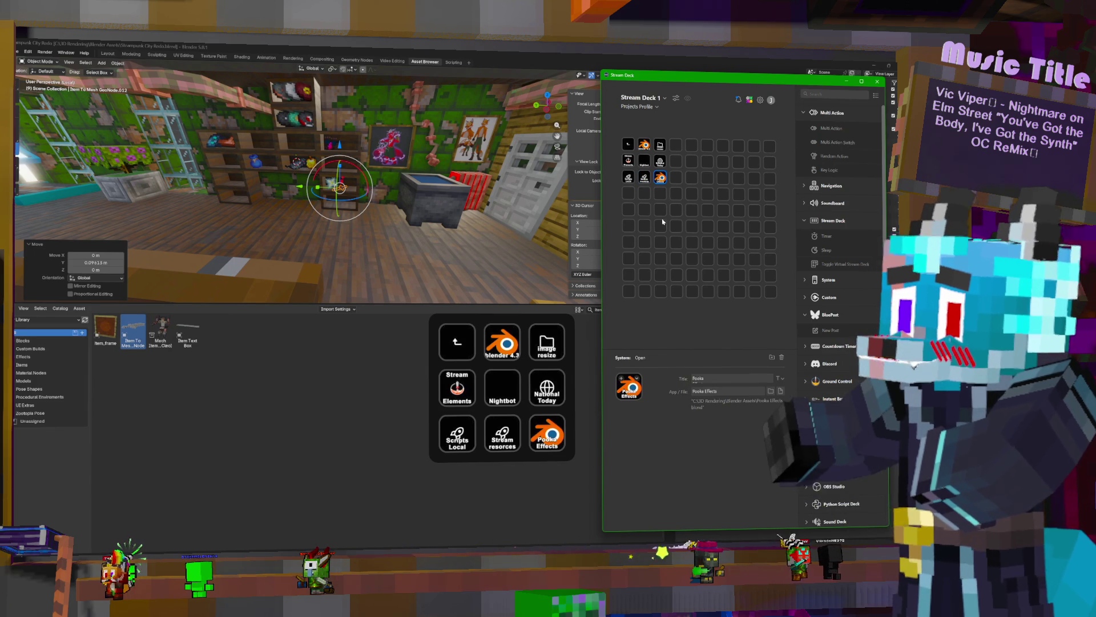
pyautogui.click(770, 391)
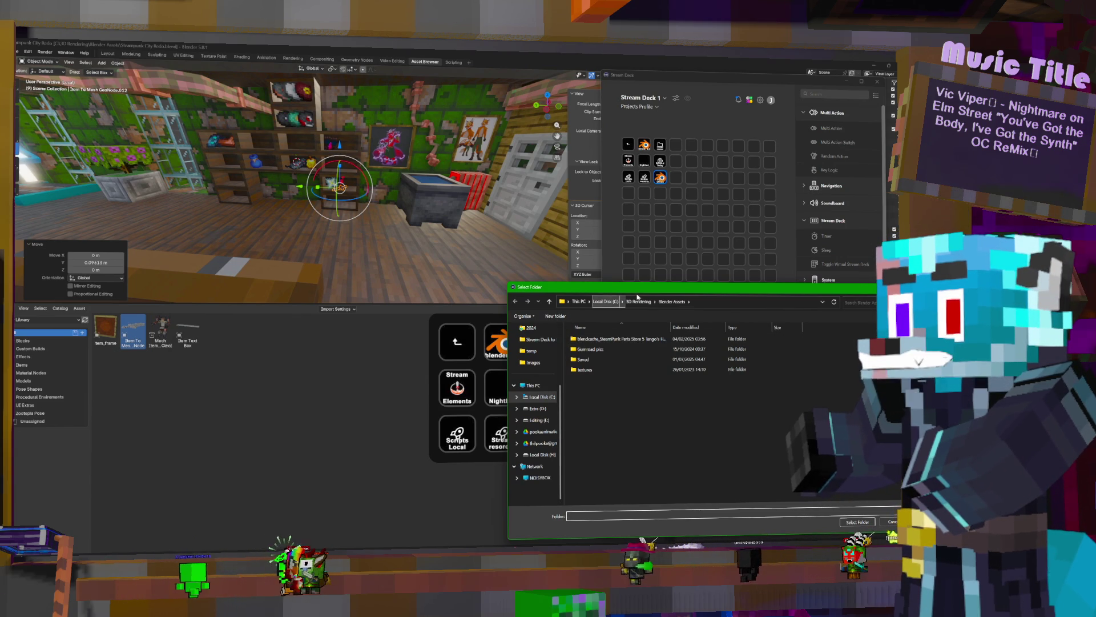
pyautogui.click(606, 301)
pyautogui.doubleClick(590, 339)
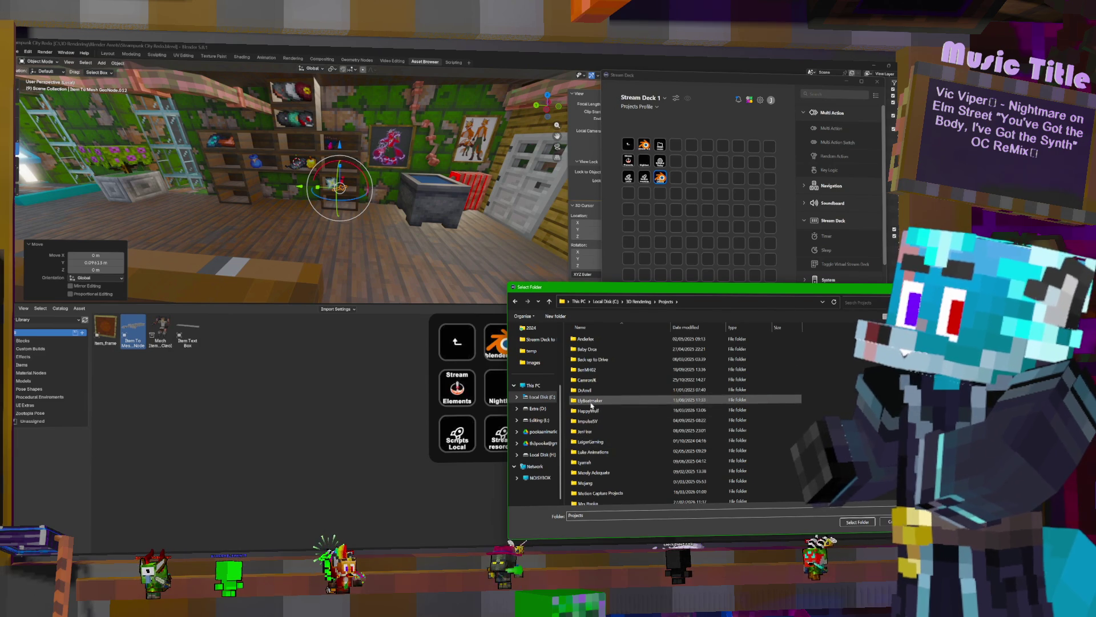
pyautogui.scroll(-3, 588, 461)
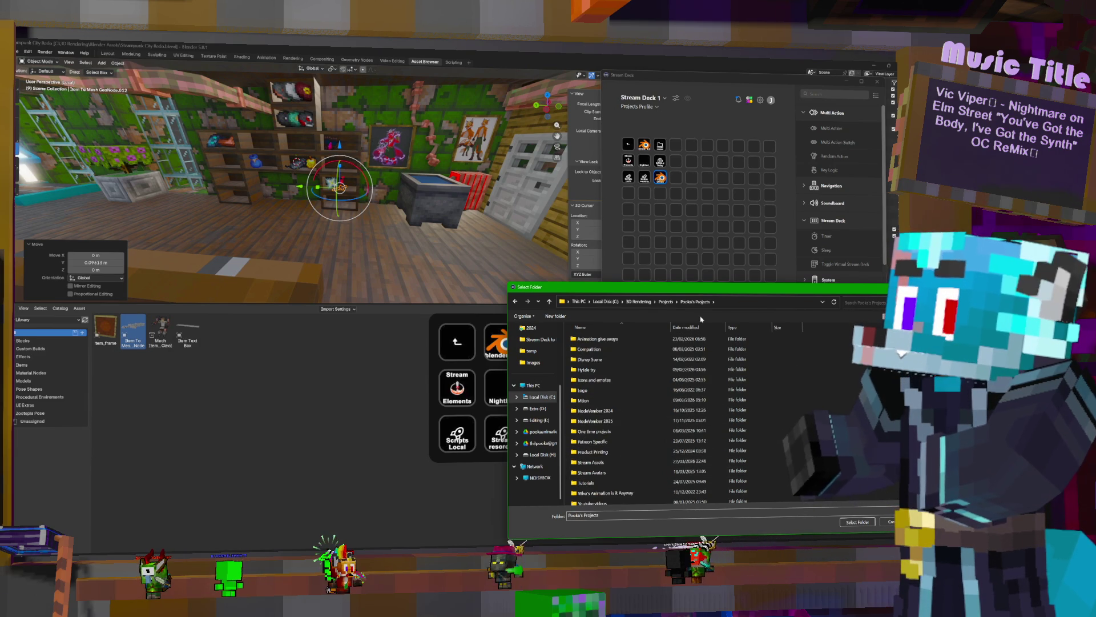
pyautogui.doubleClick(595, 468)
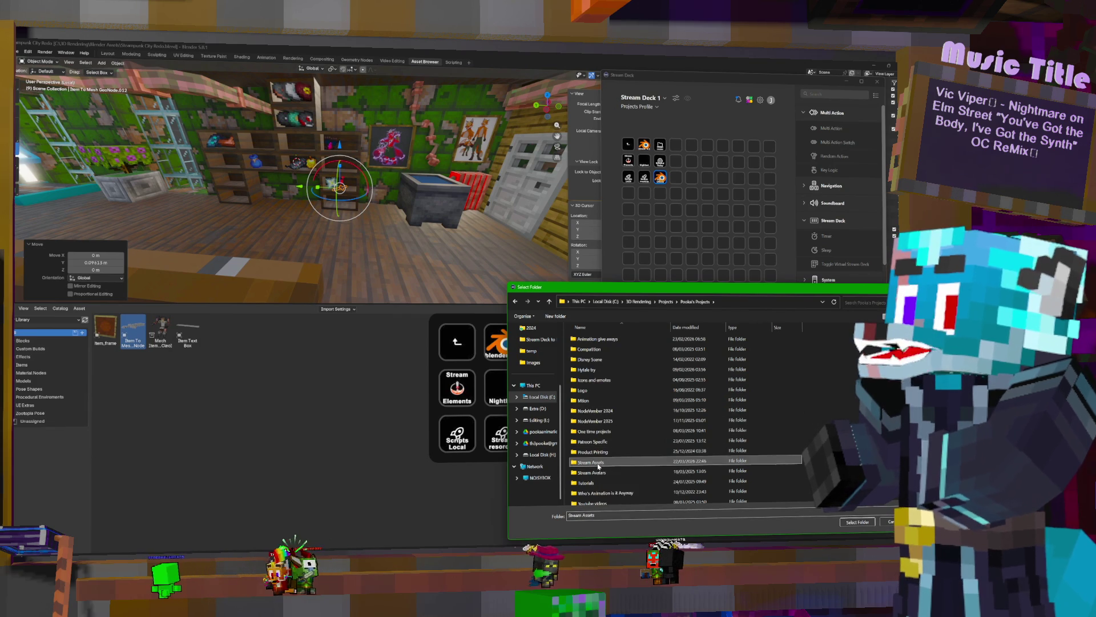
pyautogui.doubleClick(599, 464)
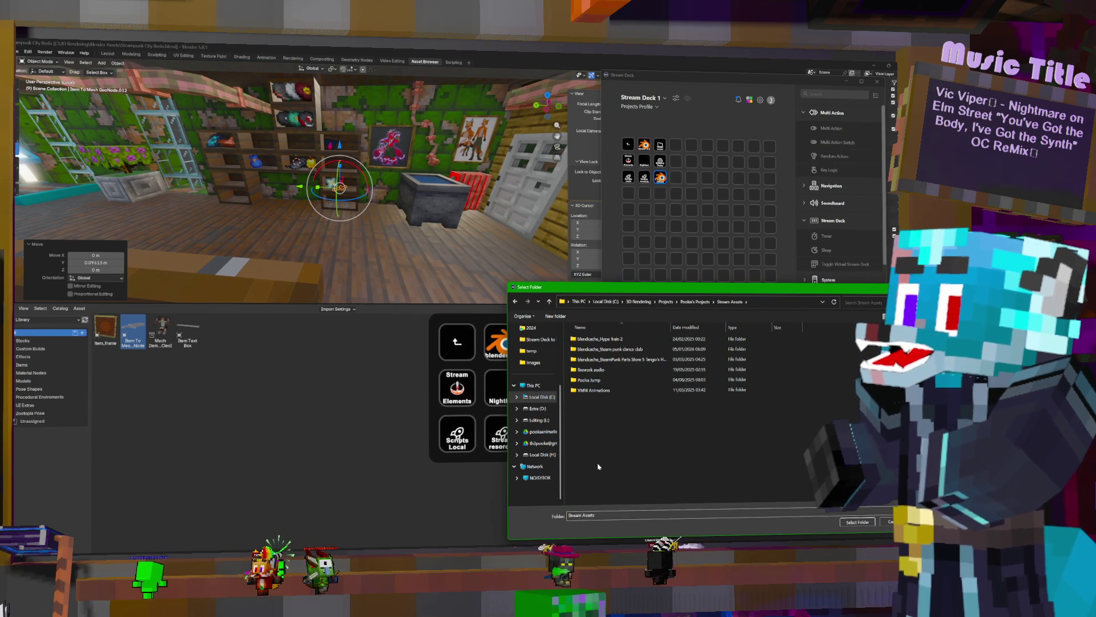
pyautogui.click(856, 522)
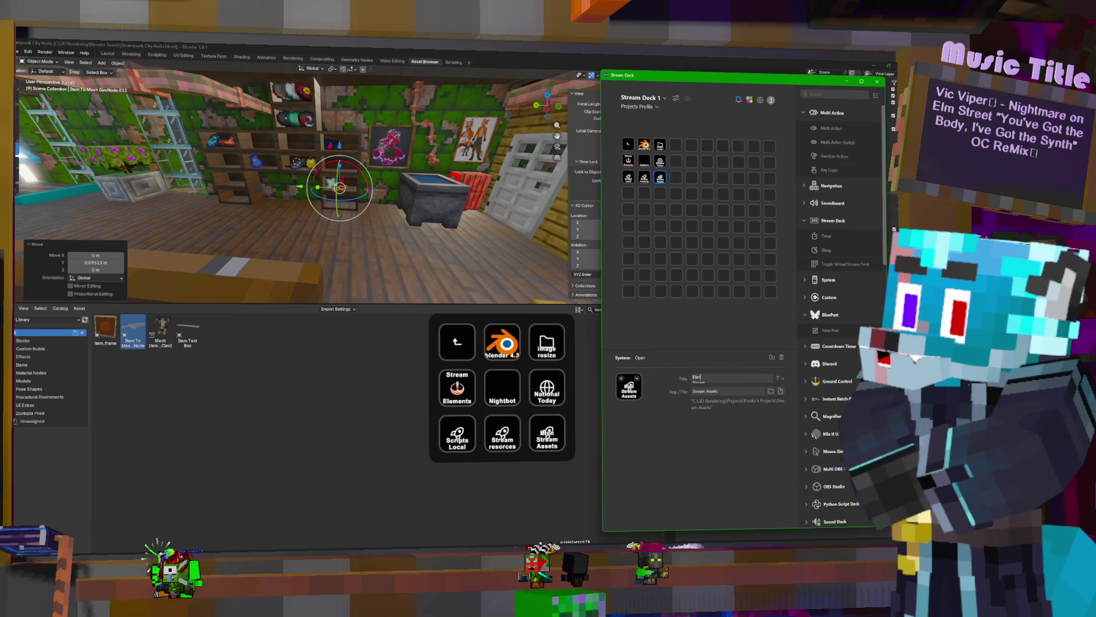
pyautogui.write('Blender')
# Confirm the new key's title, return to Blender and launch a fresh empty Blender window
pyautogui.press('Return')
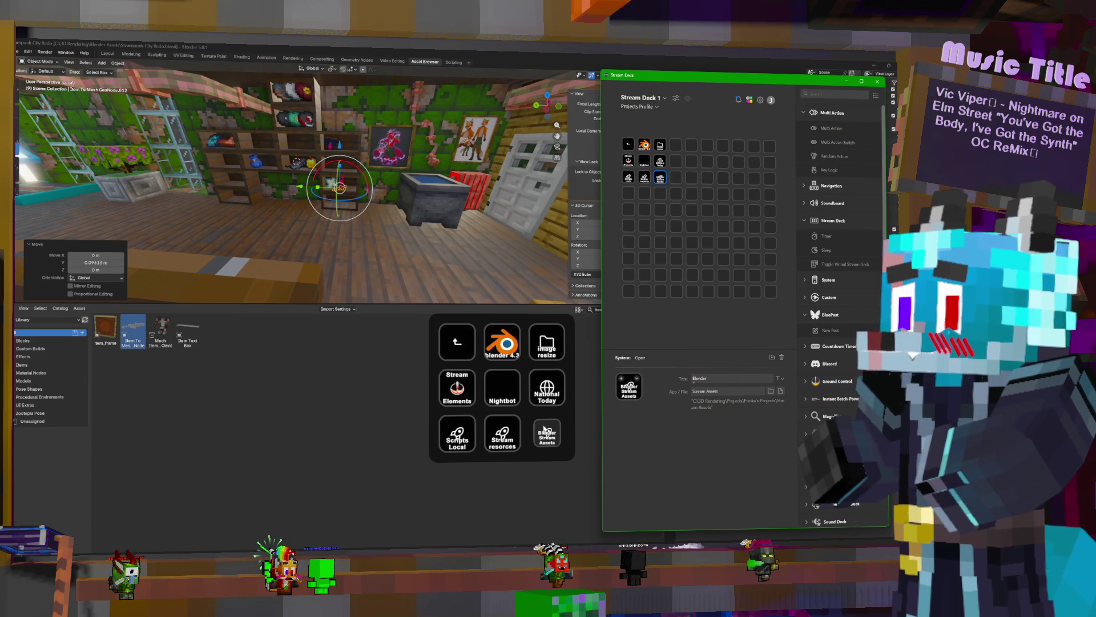
pyautogui.click(583, 382)
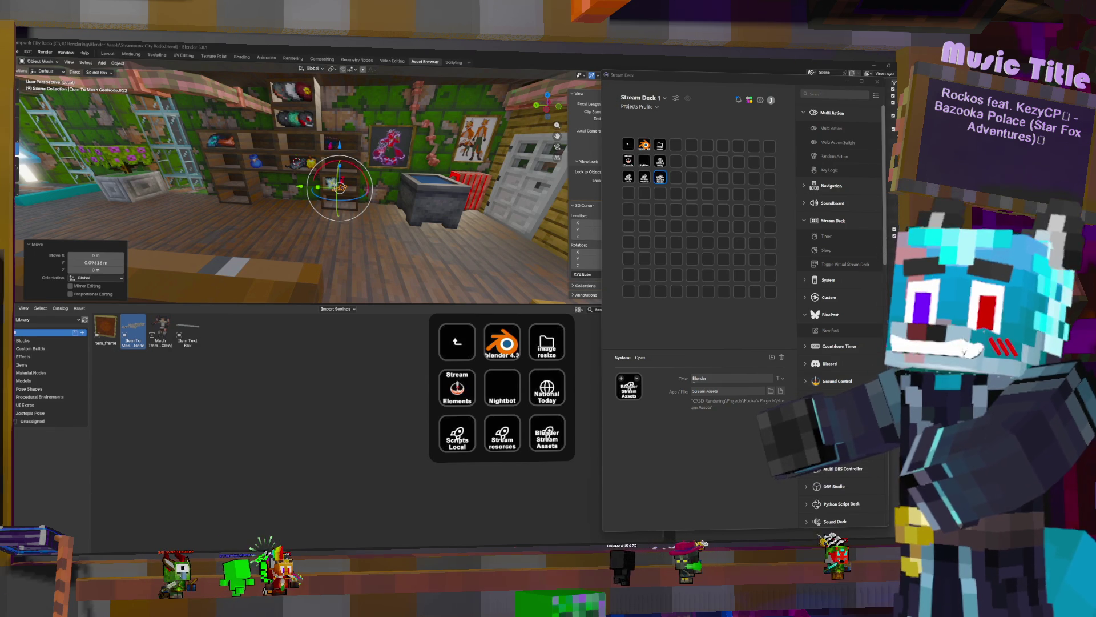
pyautogui.click(511, 330)
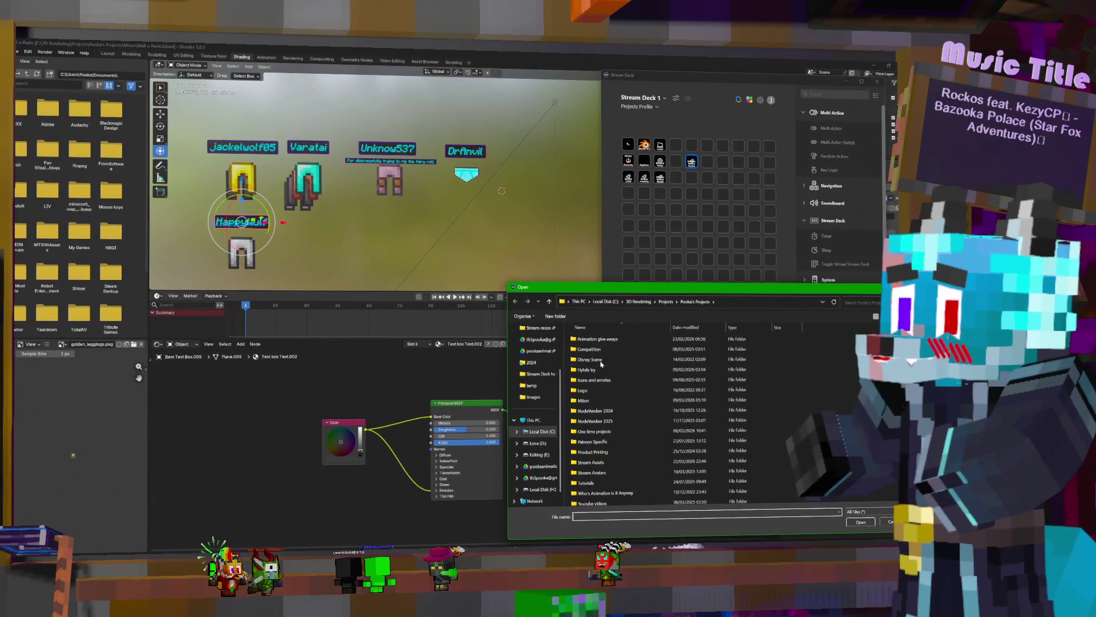
# Choose Projects > Mtion > Wall o Pants.blend as the Blender key's file and close Stream Deck
pyautogui.doubleClick(592, 401)
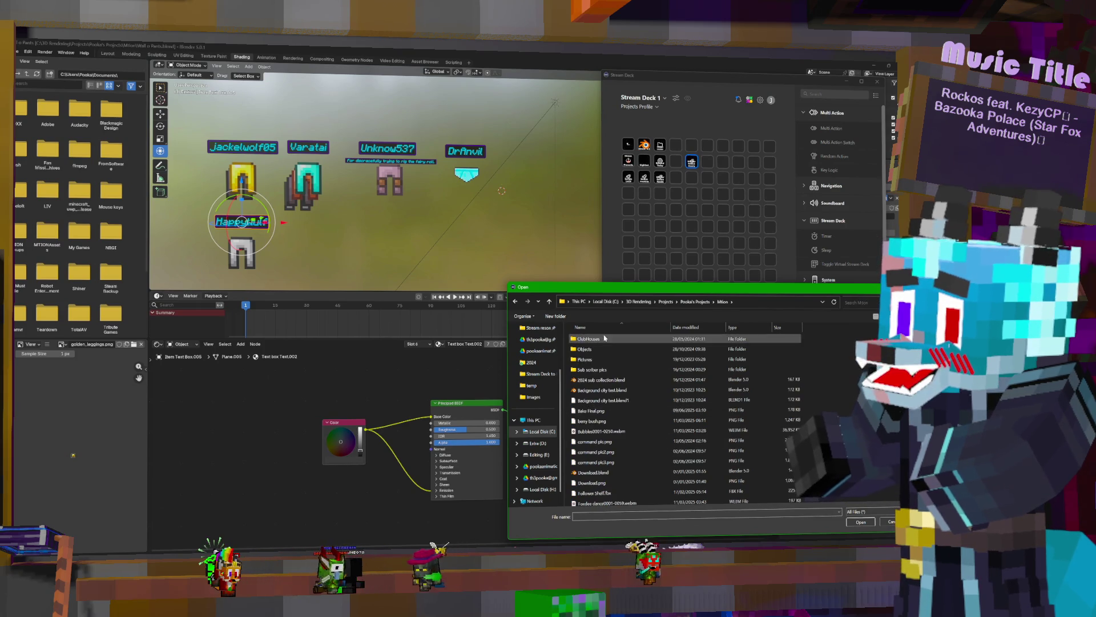
pyautogui.scroll(-5, 609, 437)
pyautogui.scroll(-3, 610, 454)
pyautogui.doubleClick(600, 490)
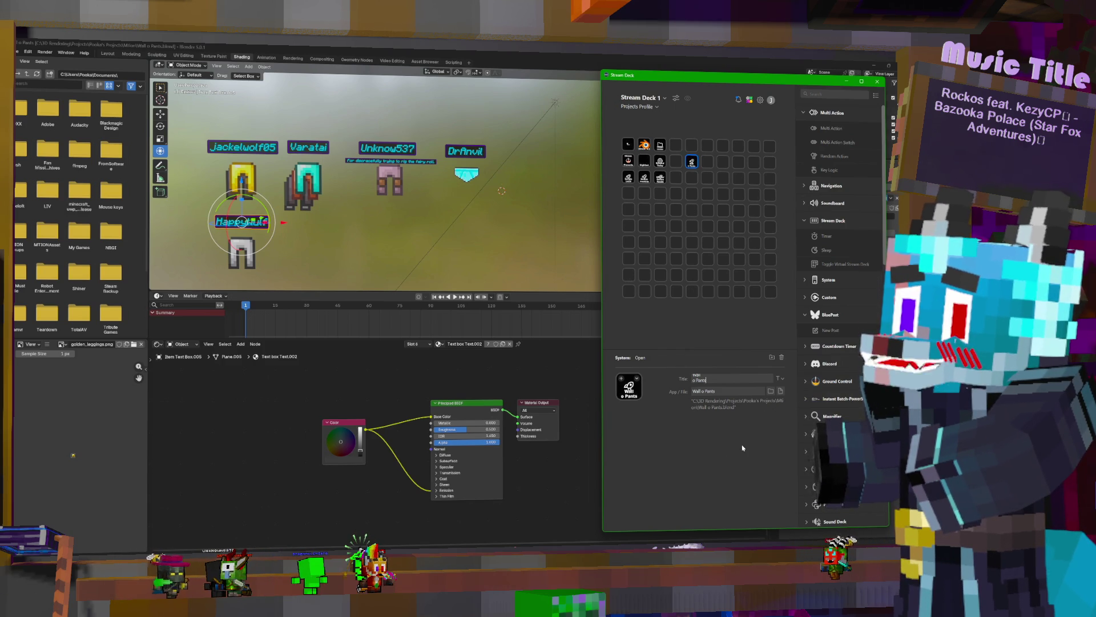
pyautogui.click(875, 83)
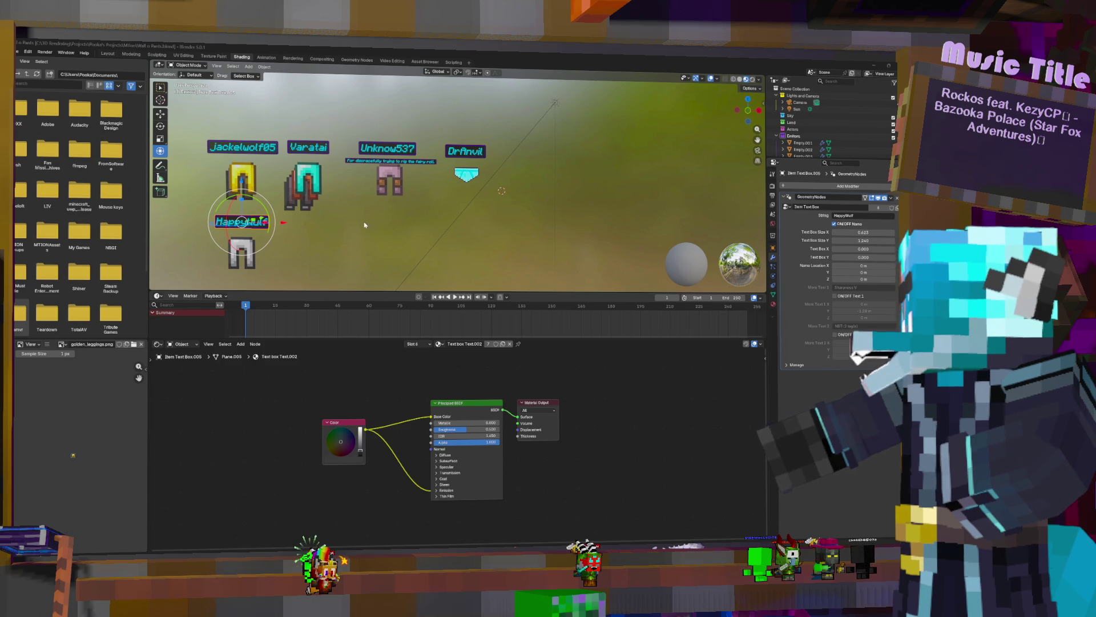
# Duplicate the Unknow537 pants and move the copy along Y and Z into place over the original
pyautogui.click(394, 179)
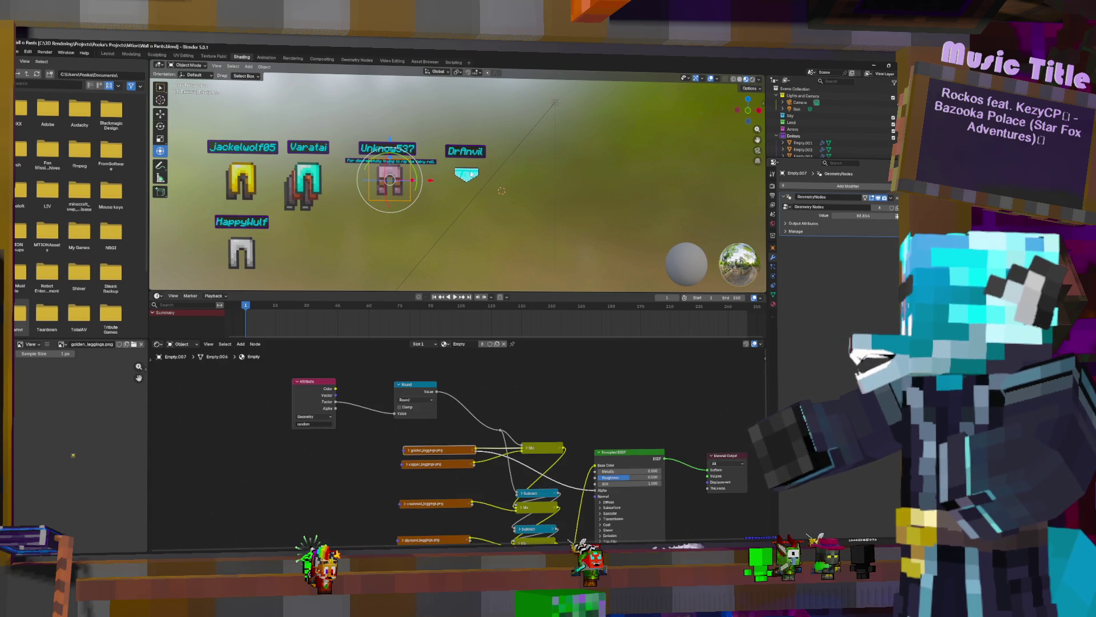
pyautogui.hotkey('shift', 'd')
pyautogui.press('Escape')
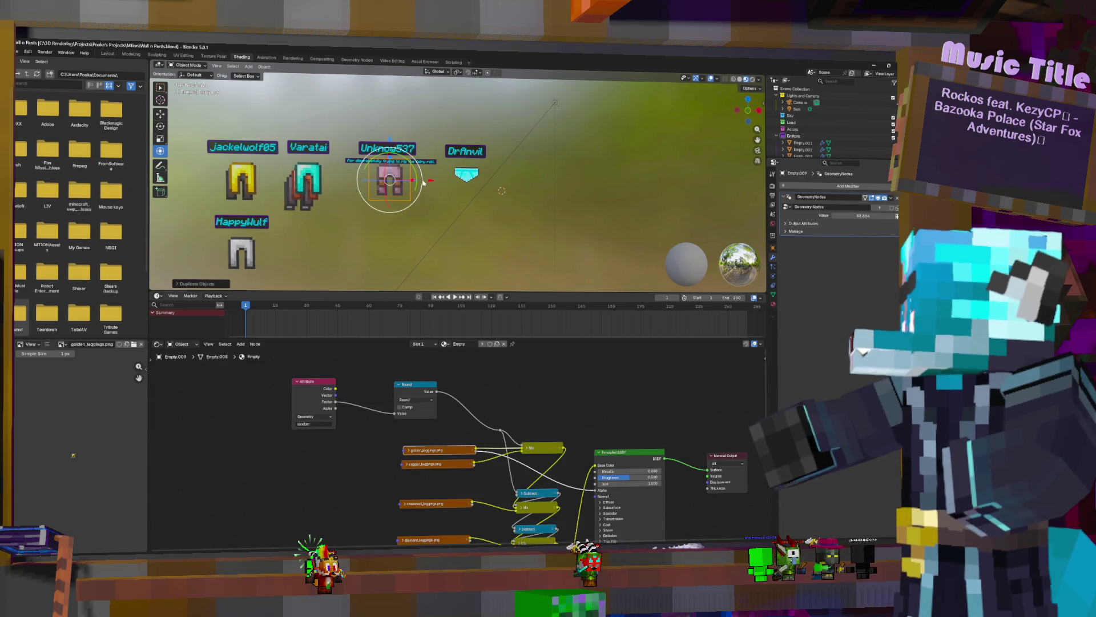
pyautogui.moveTo(390, 178); pyautogui.dragTo(384, 180)
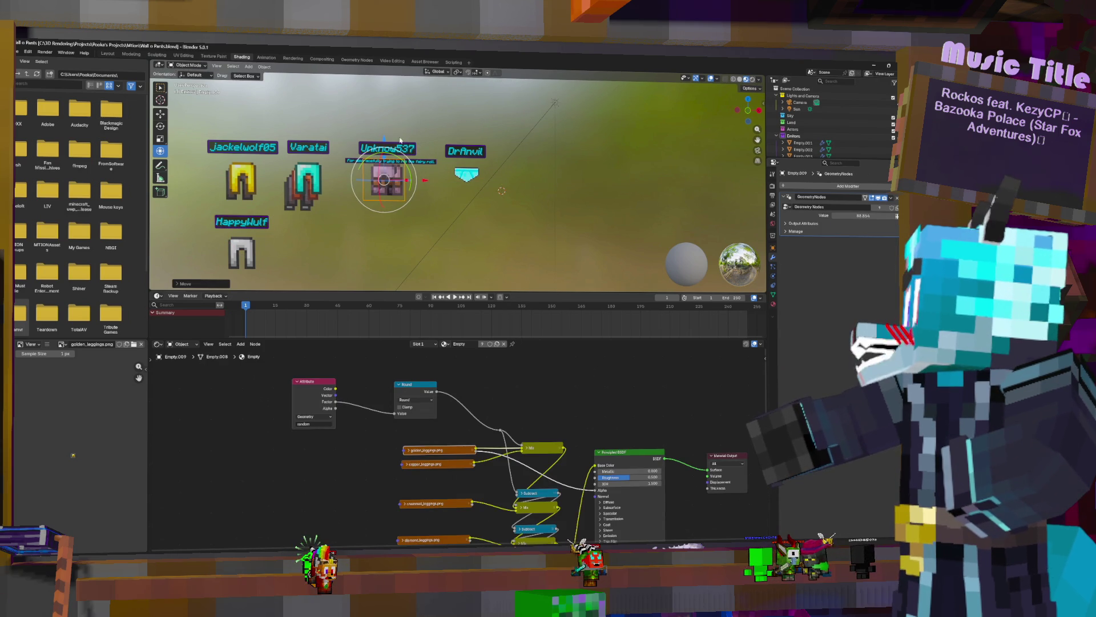
pyautogui.moveTo(383, 139); pyautogui.dragTo(380, 189, button='middle')
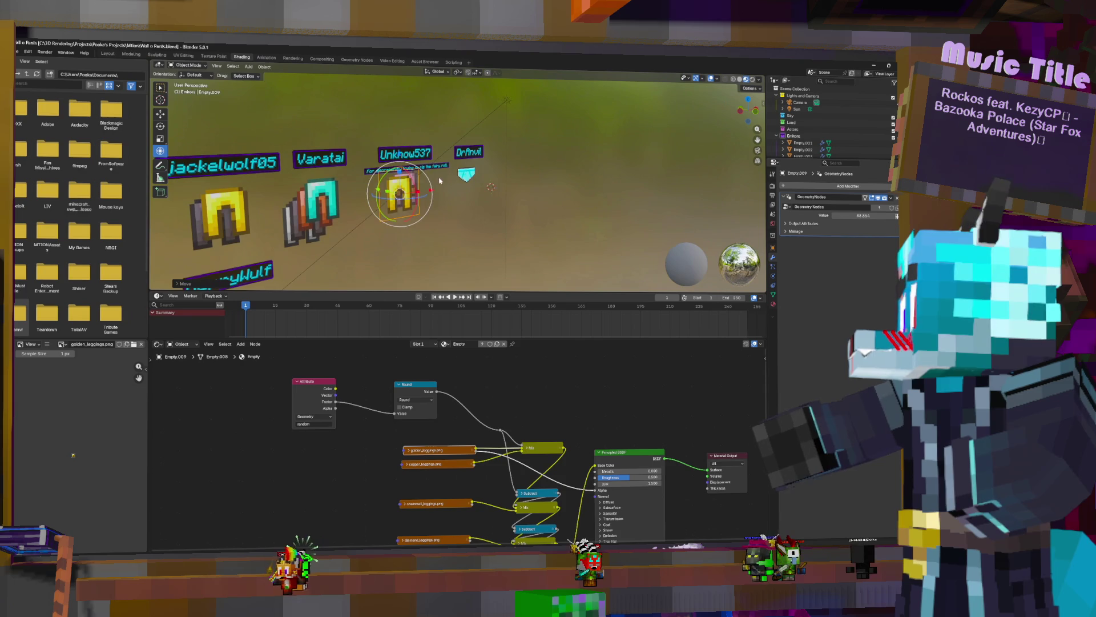
pyautogui.moveTo(381, 189); pyautogui.dragTo(379, 187)
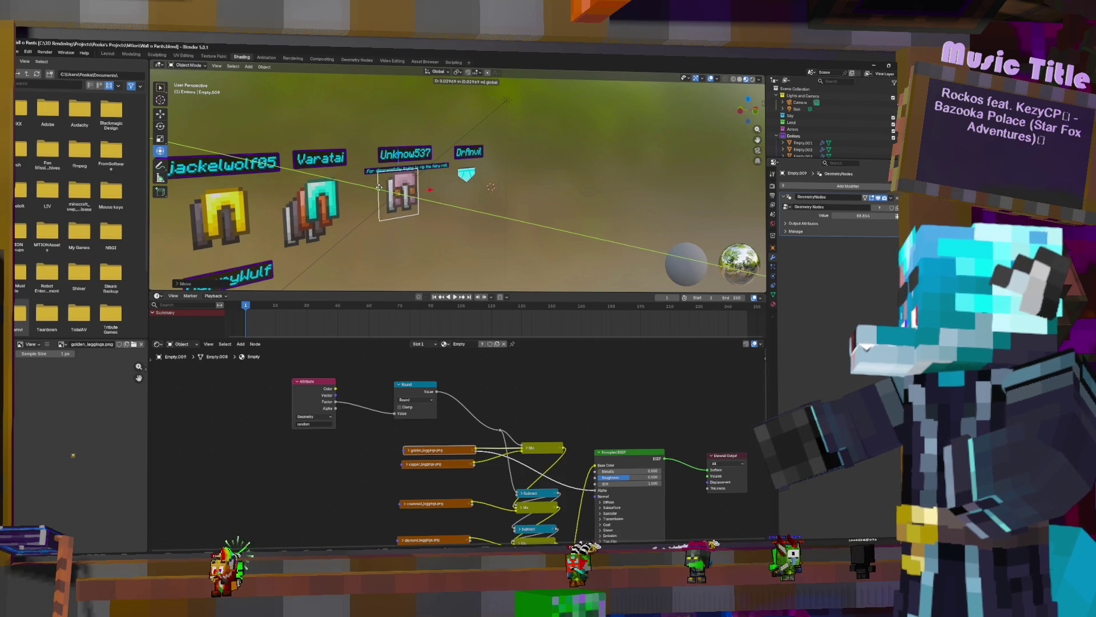
pyautogui.press('z')
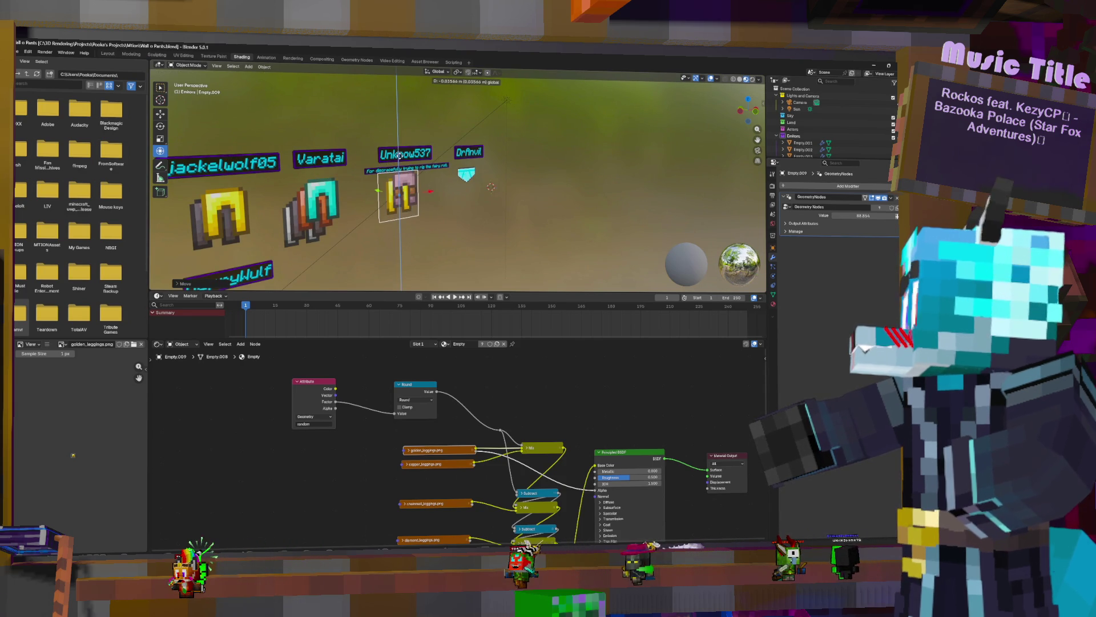
pyautogui.click(398, 154)
# Enter Edit Mode on the copied pants and bring up the File menu
pyautogui.moveTo(398, 154); pyautogui.dragTo(470, 223, button='middle')
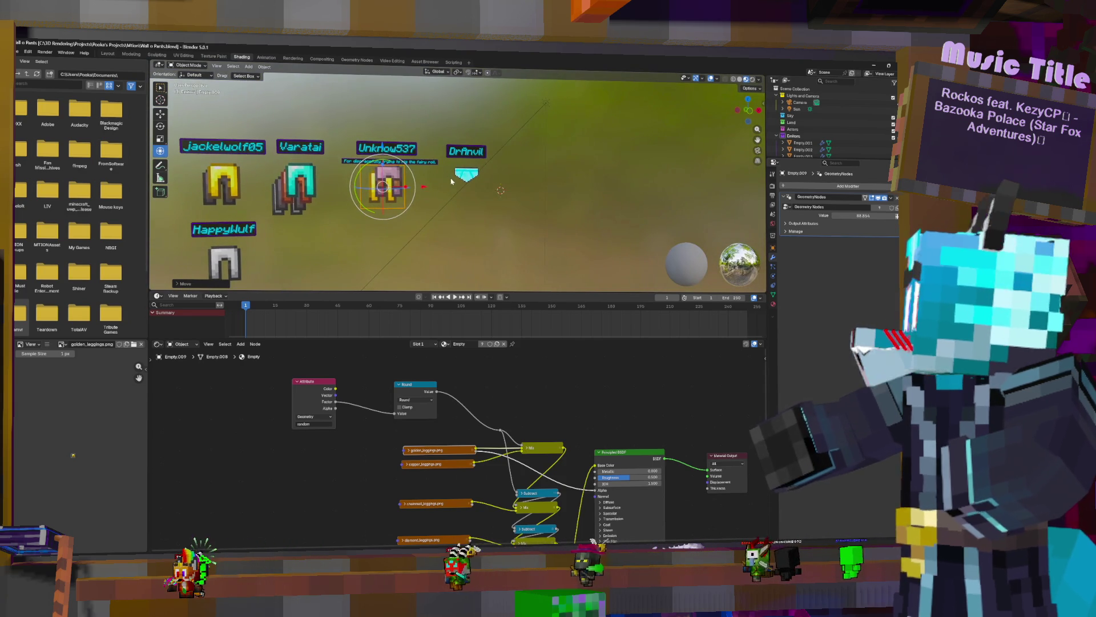
pyautogui.press('Tab')
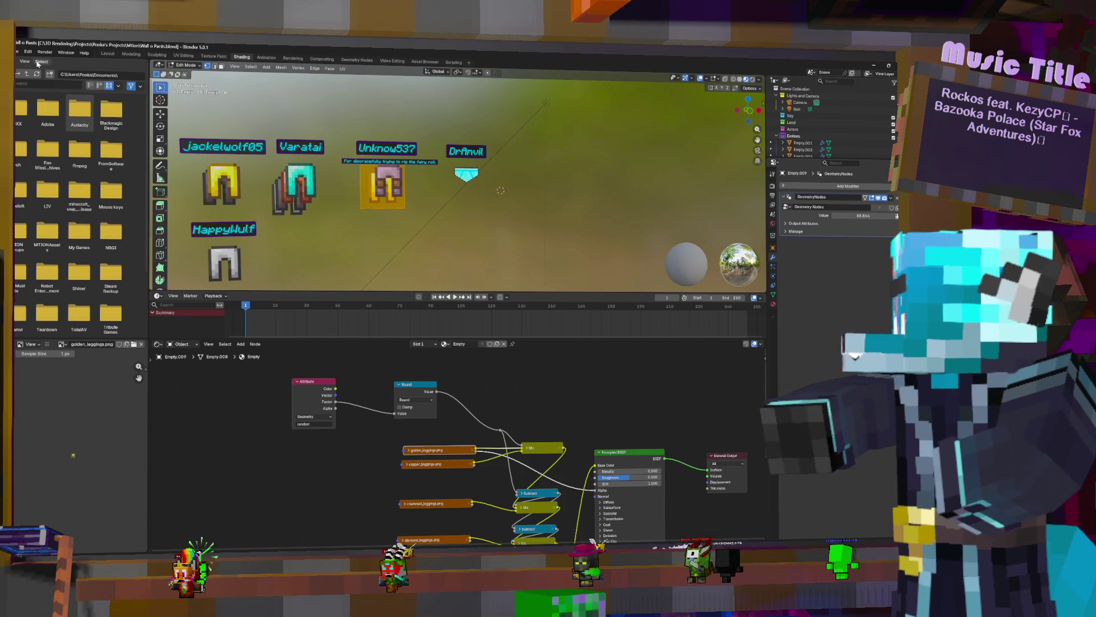
pyautogui.click(19, 52)
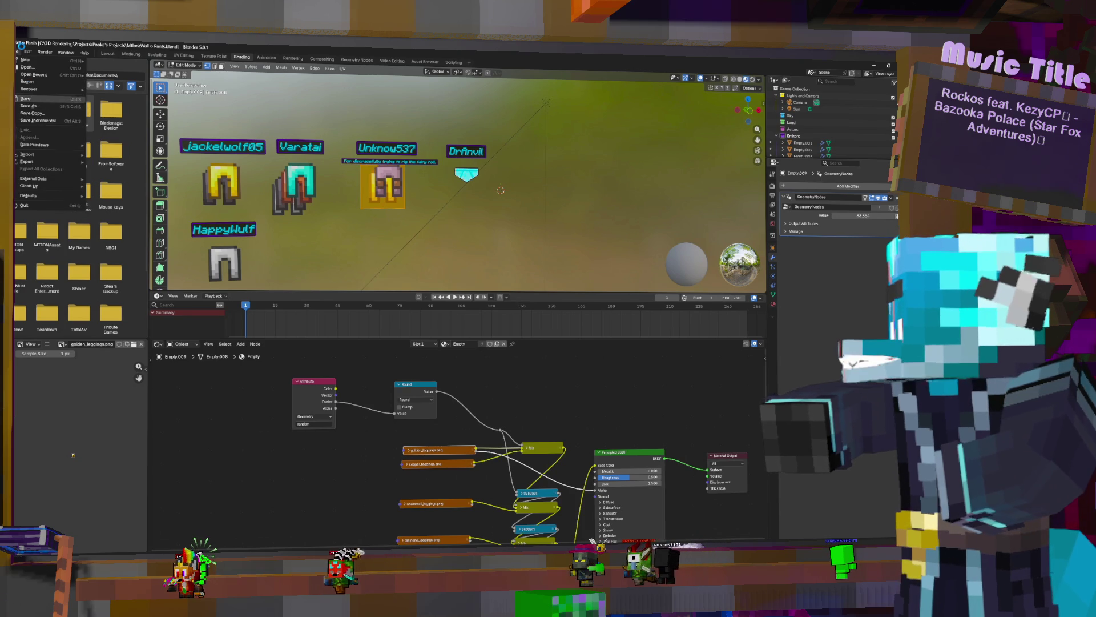
pyautogui.click(19, 53)
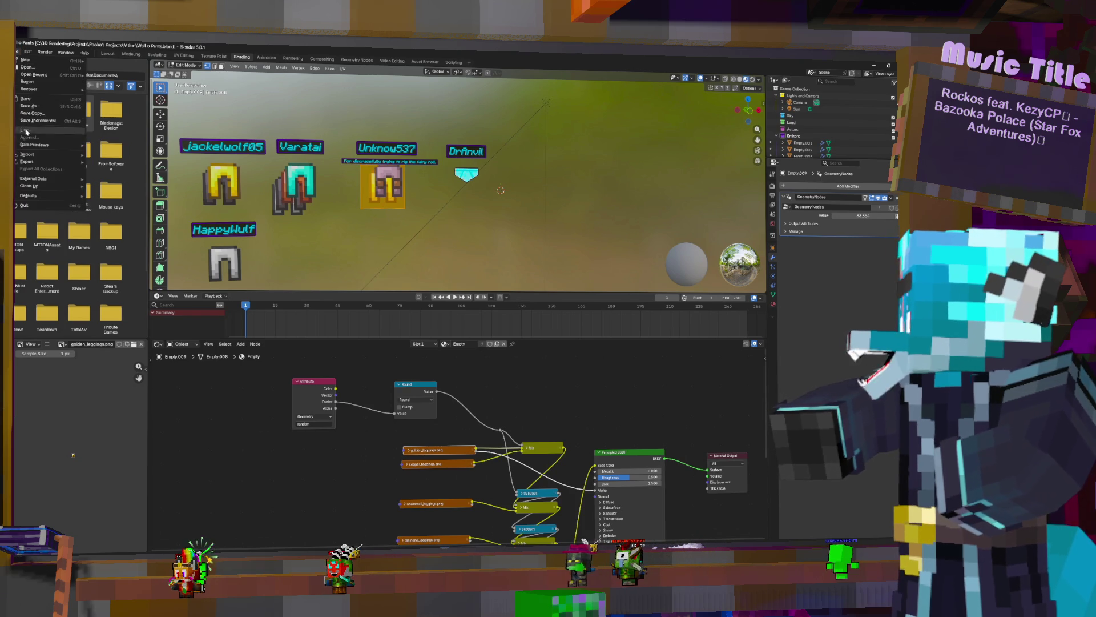
# Render the pants wall scene with Render Image and bring up the render window's Image menu
pyautogui.click(45, 52)
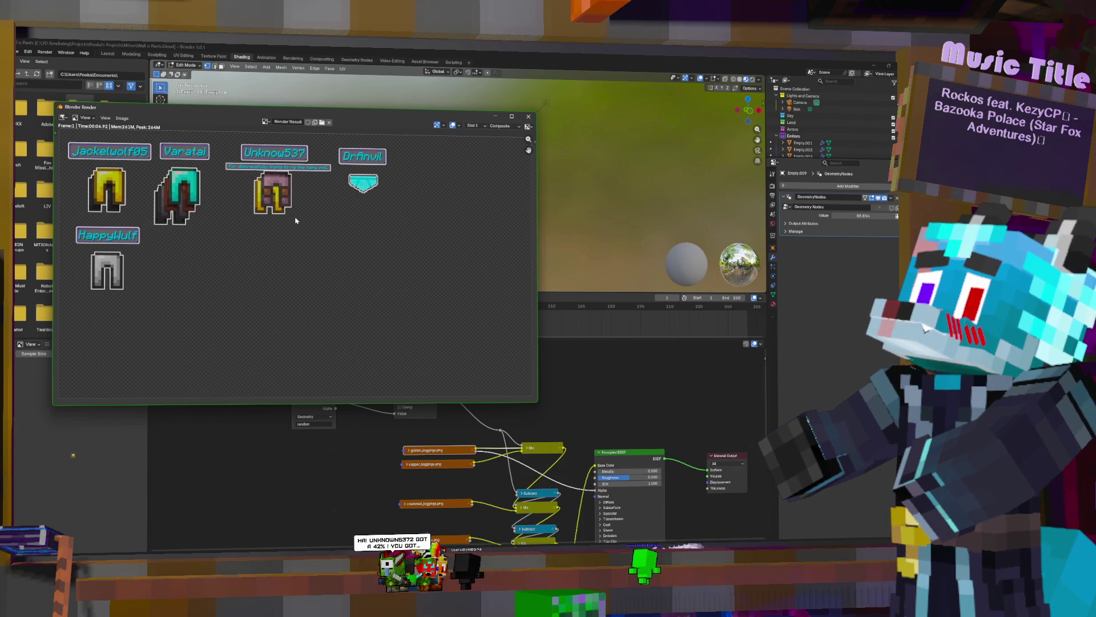
pyautogui.click(121, 119)
# Save the render over Pants Wall.png in Streaming Computer > Stream resources > Images and close the render window
pyautogui.click(129, 185)
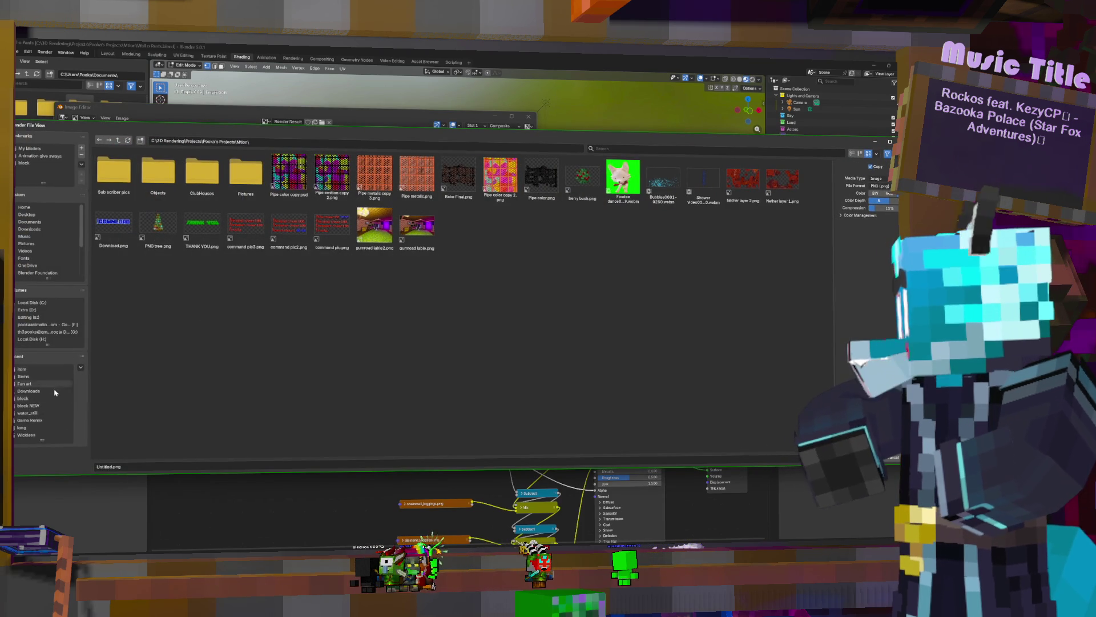
pyautogui.click(47, 332)
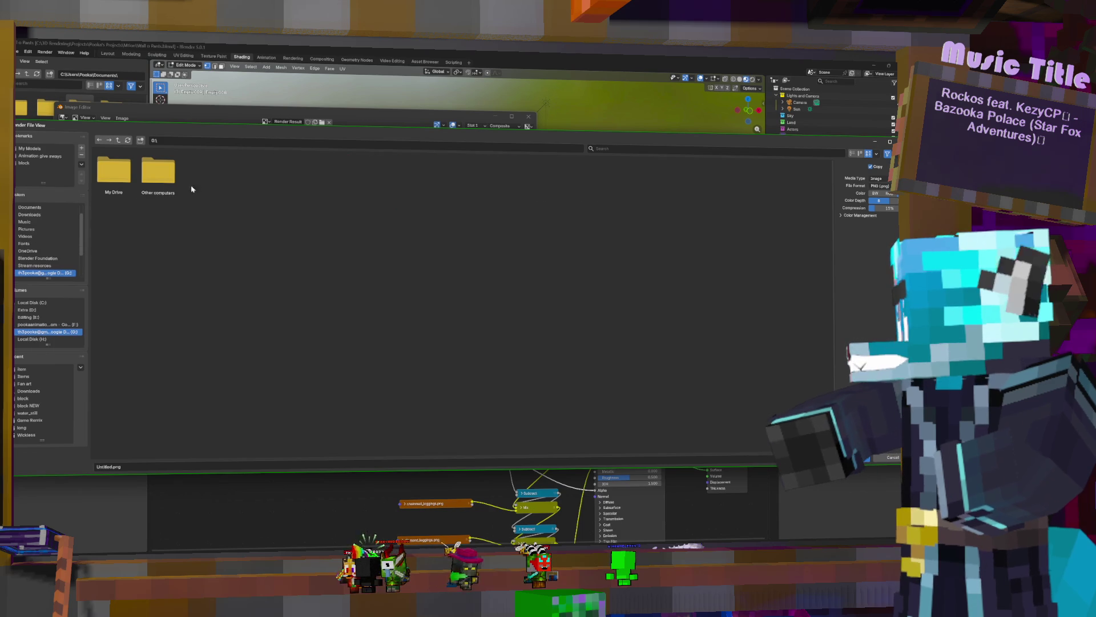
pyautogui.click(157, 174)
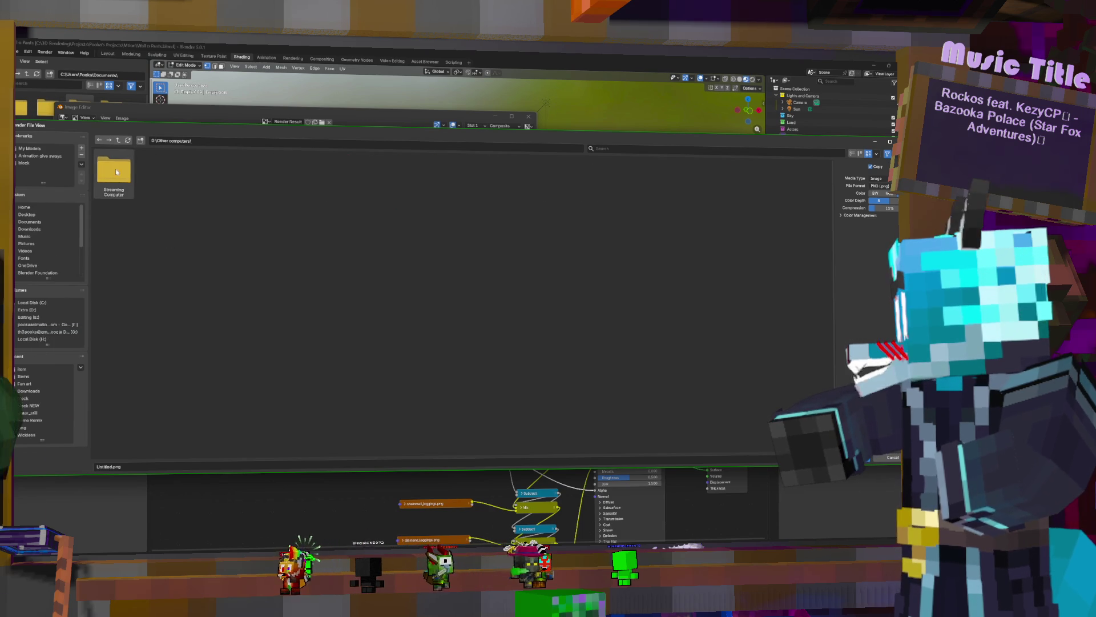
pyautogui.doubleClick(115, 169)
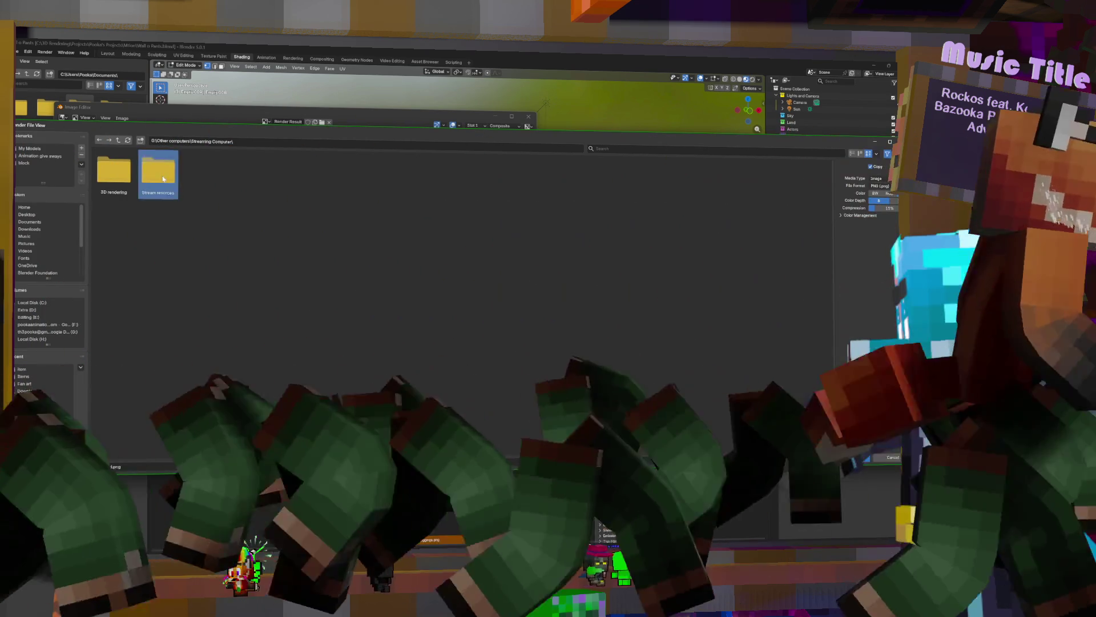
pyautogui.doubleClick(159, 172)
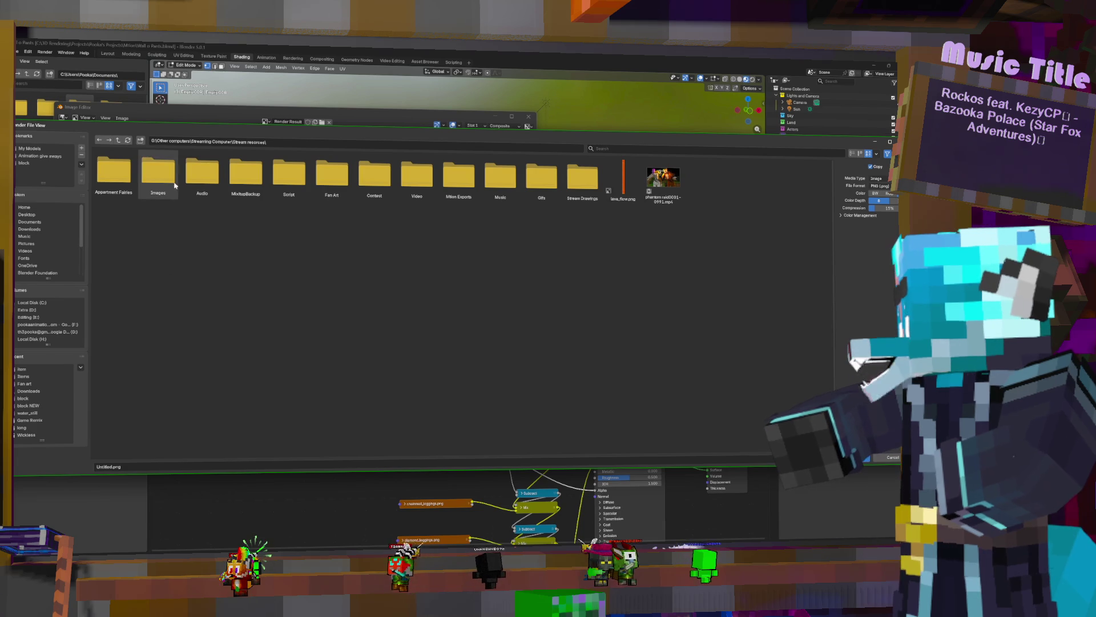
pyautogui.doubleClick(158, 174)
pyautogui.click(113, 176)
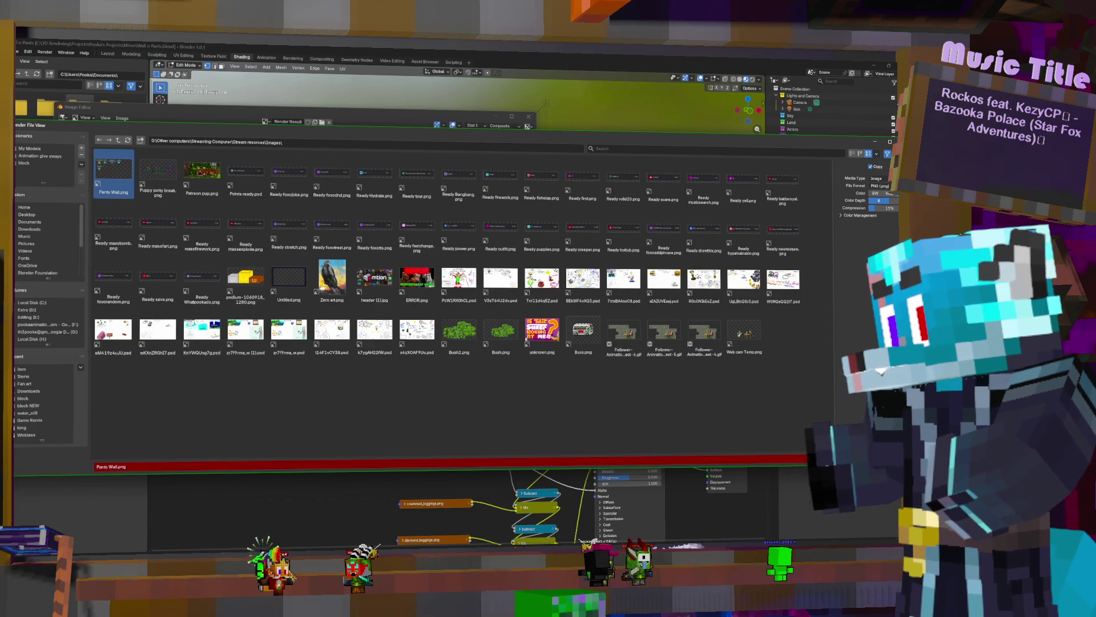
pyautogui.press('Return')
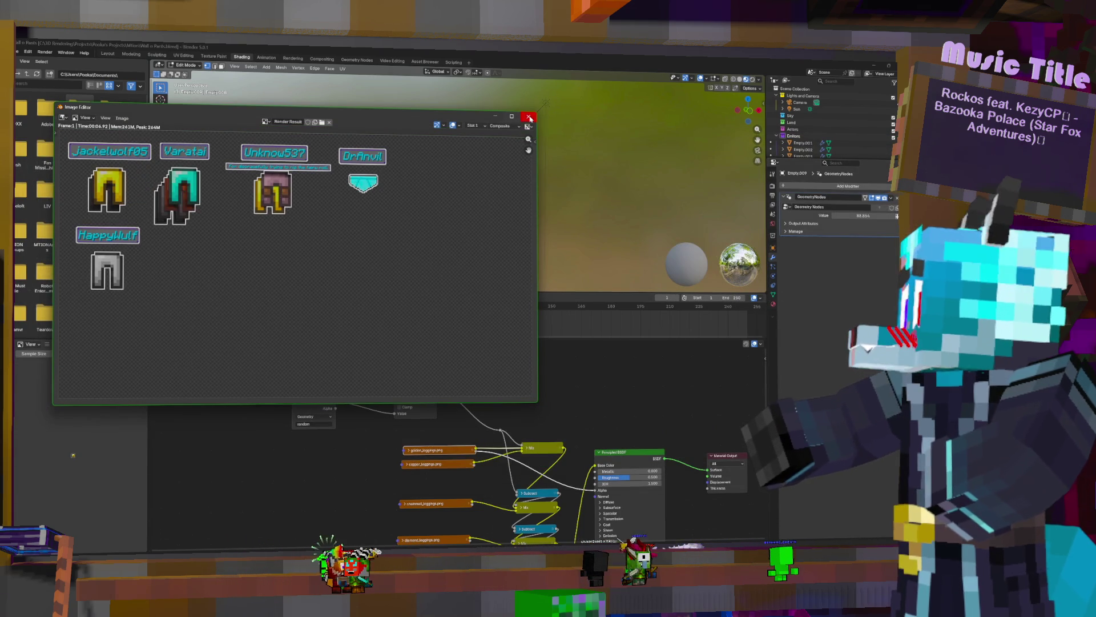
pyautogui.click(529, 118)
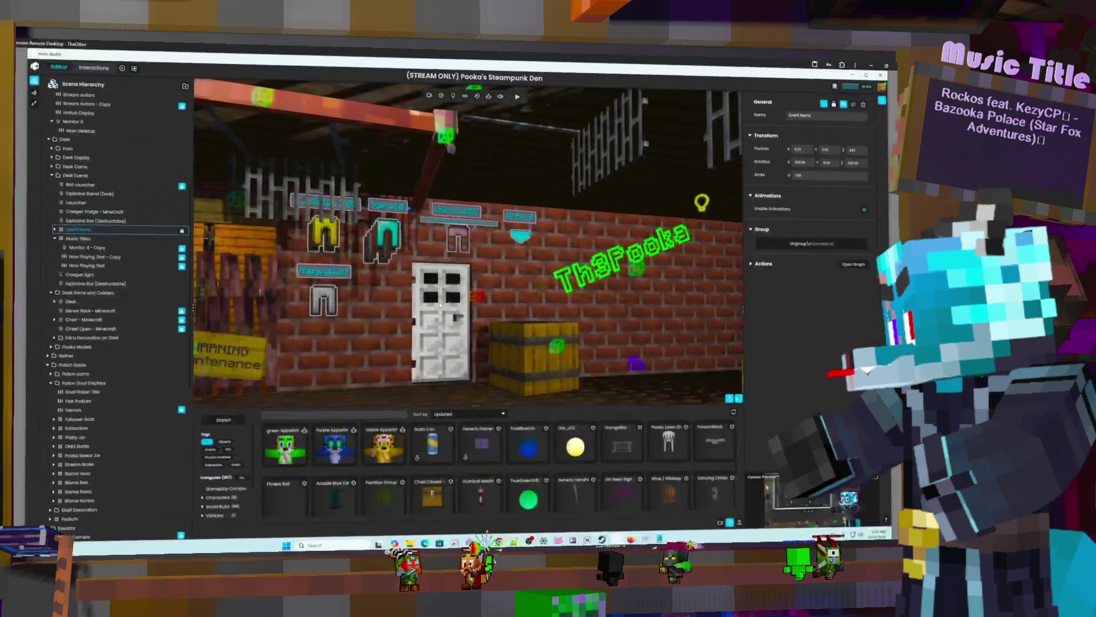
# Load the updated Pants Wall.png onto the wall image display and view the wall at an angle
pyautogui.click(420, 246)
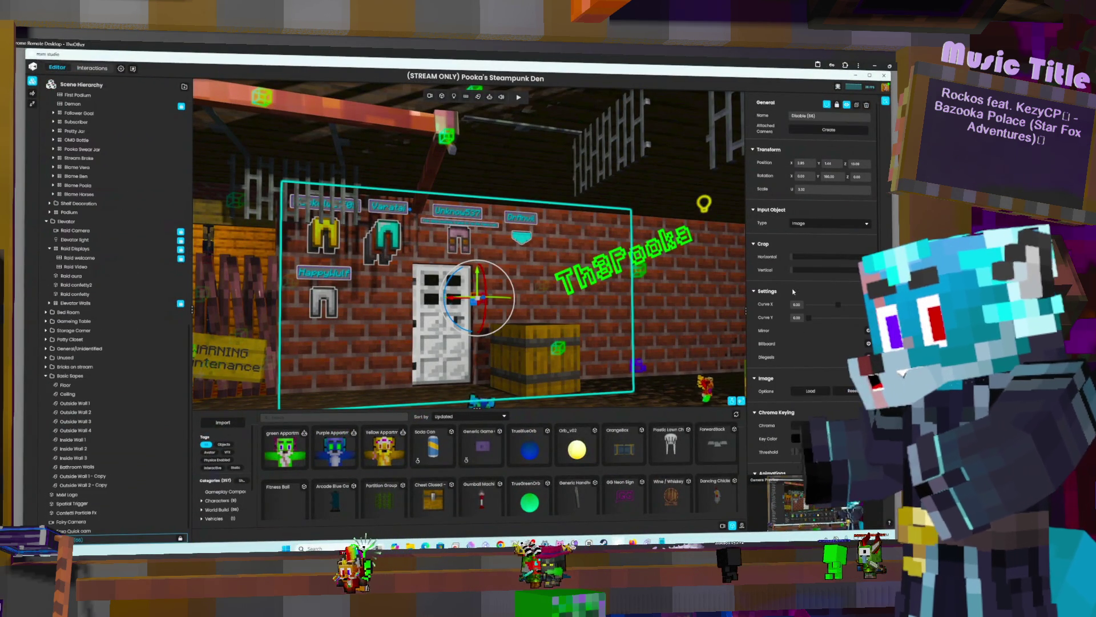
pyautogui.click(811, 390)
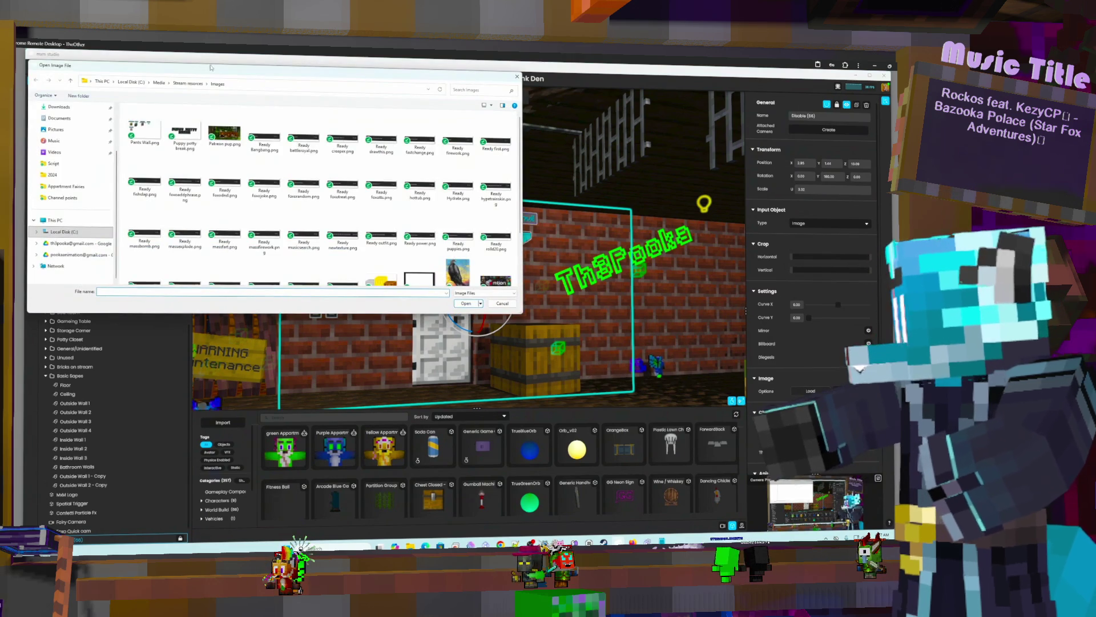
pyautogui.doubleClick(152, 129)
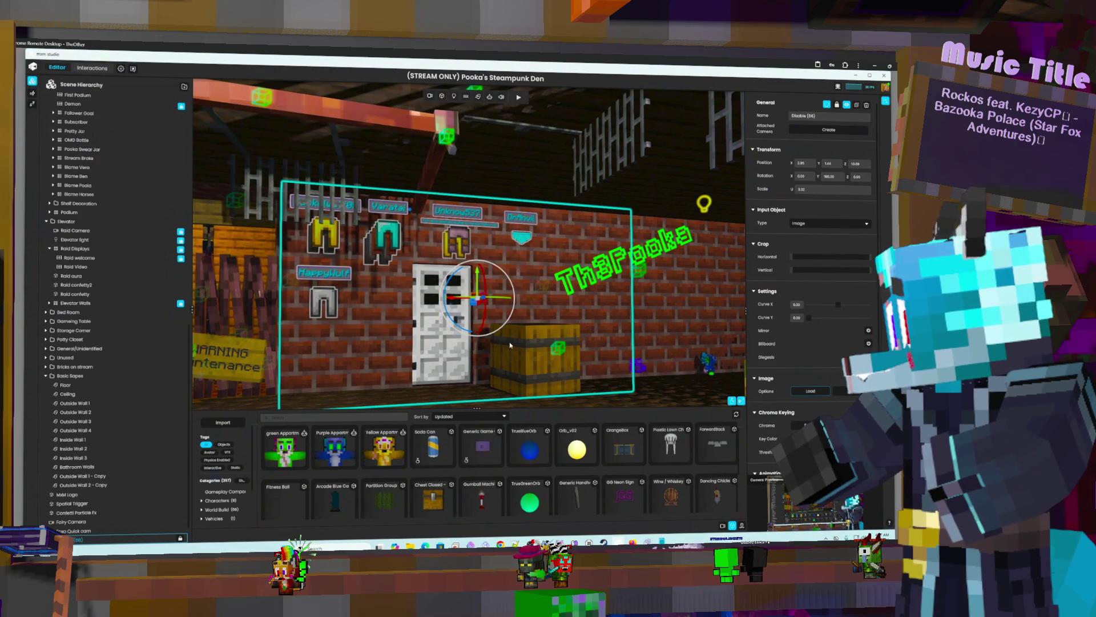
pyautogui.scroll(2, 510, 246)
pyautogui.scroll(2, 507, 239)
pyautogui.scroll(2, 505, 233)
pyautogui.scroll(2, 502, 226)
pyautogui.scroll(2, 502, 225)
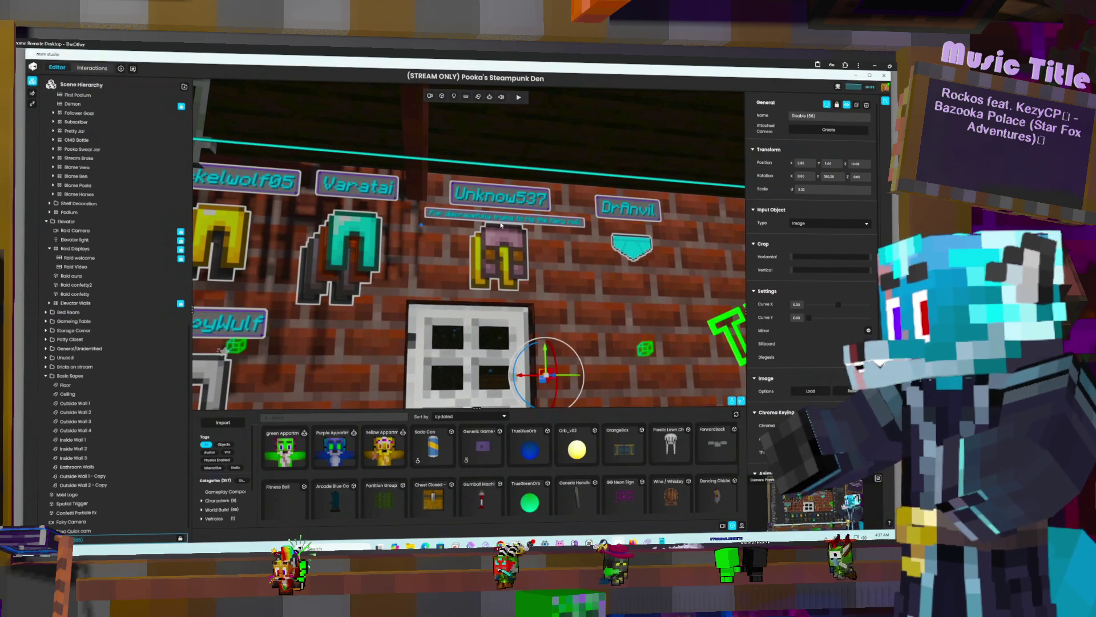
pyautogui.scroll(-2, 501, 228)
pyautogui.scroll(-2, 496, 234)
pyautogui.scroll(-2, 495, 239)
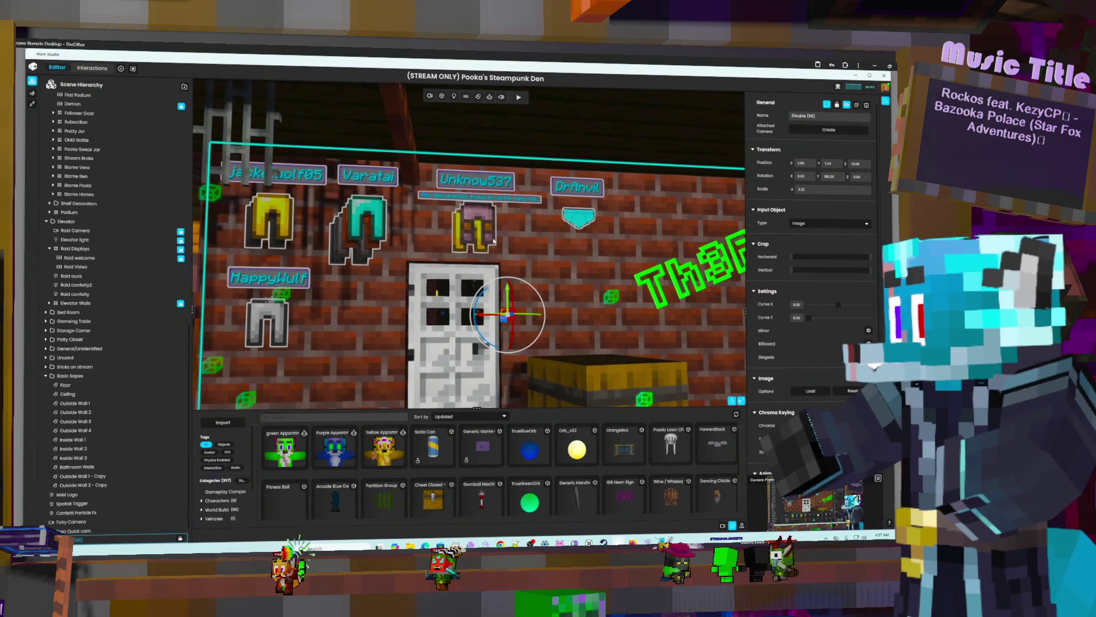
pyautogui.scroll(2, 491, 239)
pyautogui.scroll(2, 489, 238)
pyautogui.scroll(2, 489, 235)
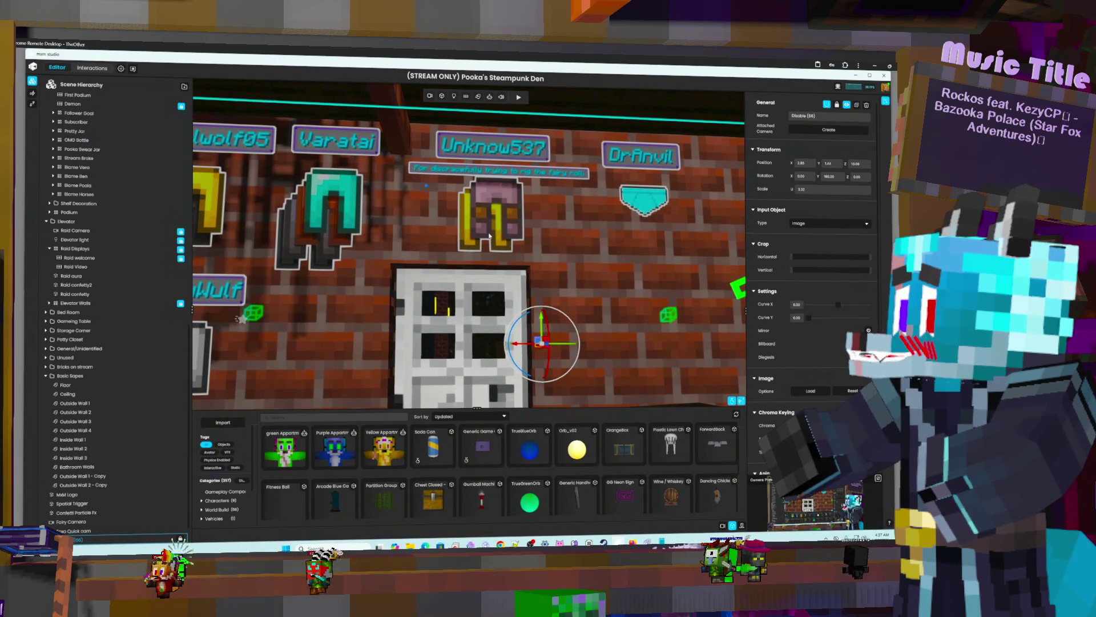
pyautogui.scroll(-2, 489, 236)
pyautogui.scroll(-2, 489, 237)
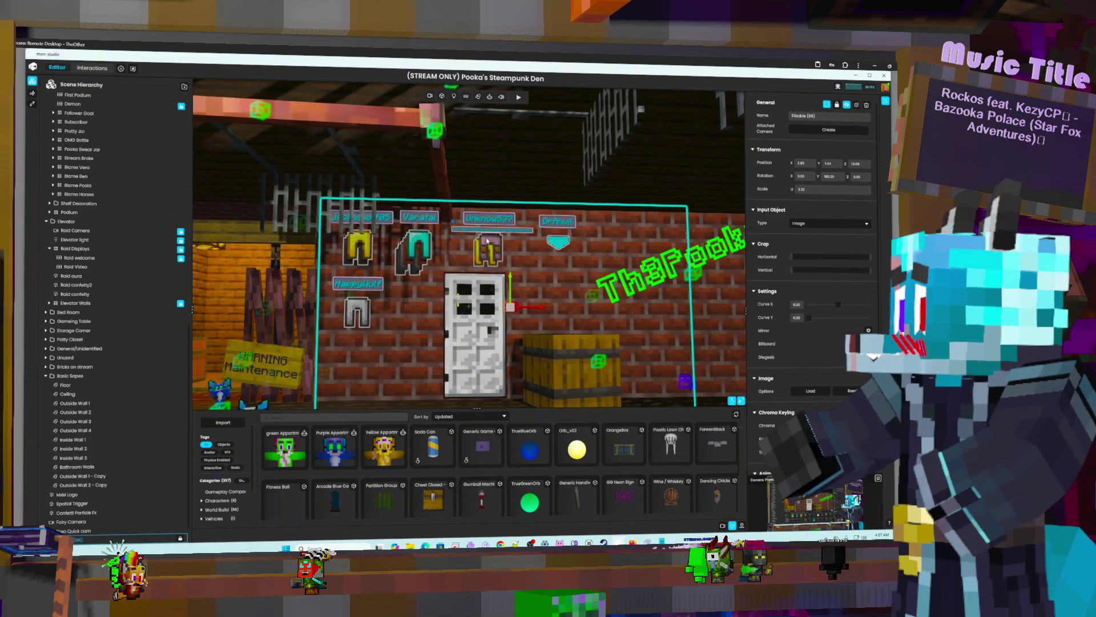
pyautogui.scroll(2, 487, 240)
pyautogui.moveTo(487, 241); pyautogui.dragTo(817, 84, button='middle')
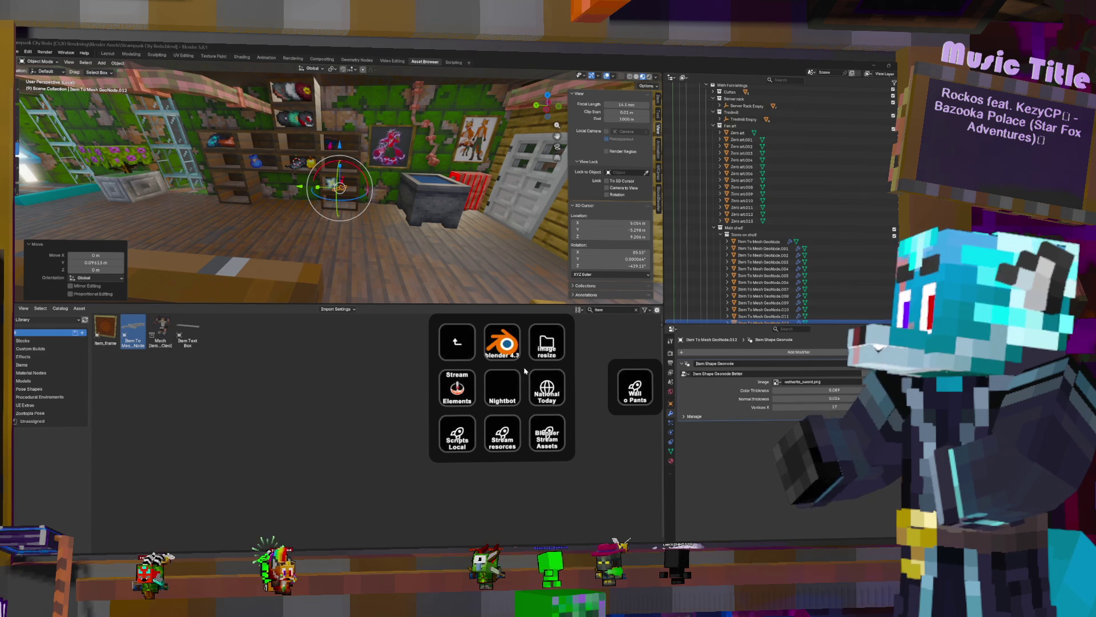
# Dismiss the floating launcher panel and turn the view toward the glowing nether portal
pyautogui.click(614, 364)
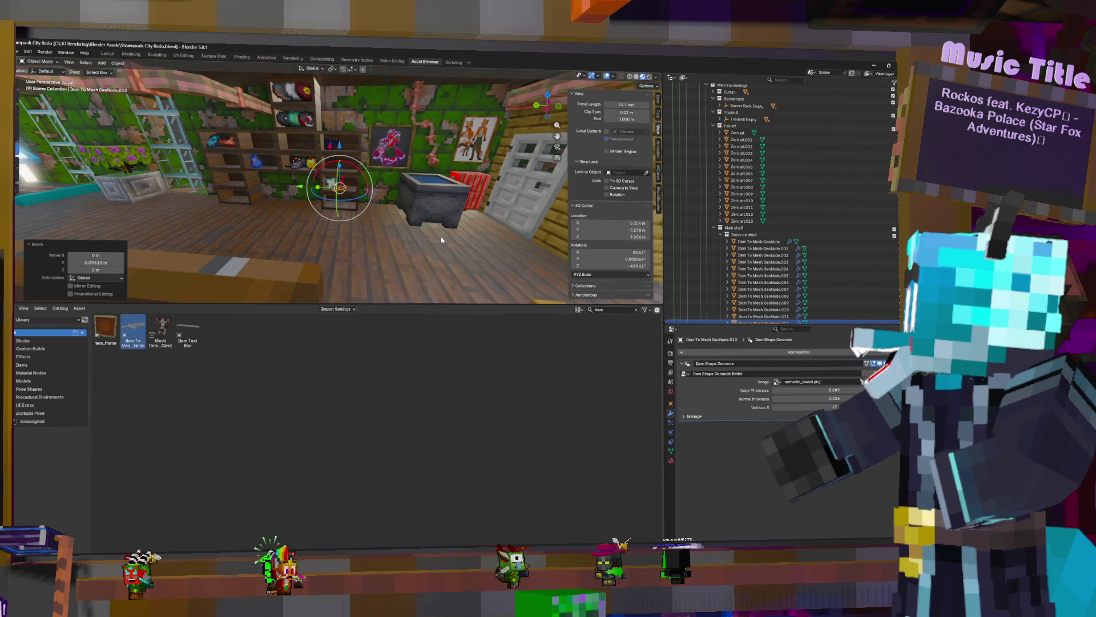
pyautogui.moveTo(338, 188)
pyautogui.mouseDown(button='middle')
pyautogui.moveTo(283, 171)
pyautogui.moveTo(283, 128)
pyautogui.moveTo(299, 197)
pyautogui.moveTo(334, 181)
pyautogui.moveTo(362, 201)
pyautogui.mouseUp(button='middle')
# Select five faces of the nether portal mesh in Edit Mode, then look toward the wall left of it
pyautogui.click(324, 183)
pyautogui.press('Tab')
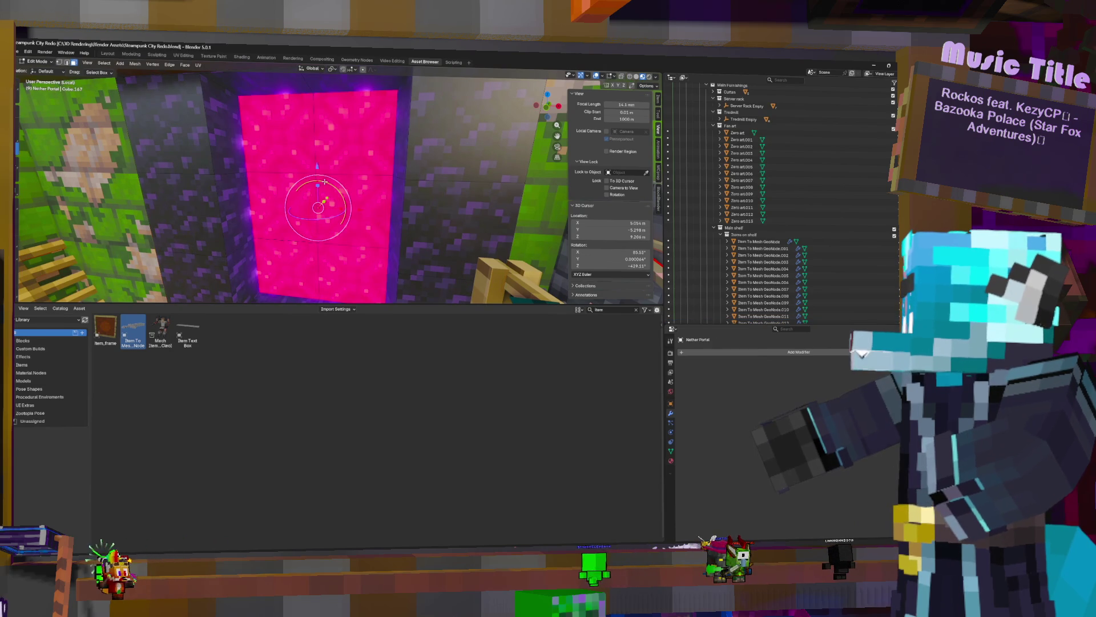
pyautogui.click(360, 210)
pyautogui.keyDown('shift'); pyautogui.click(278, 211); pyautogui.keyUp('shift')
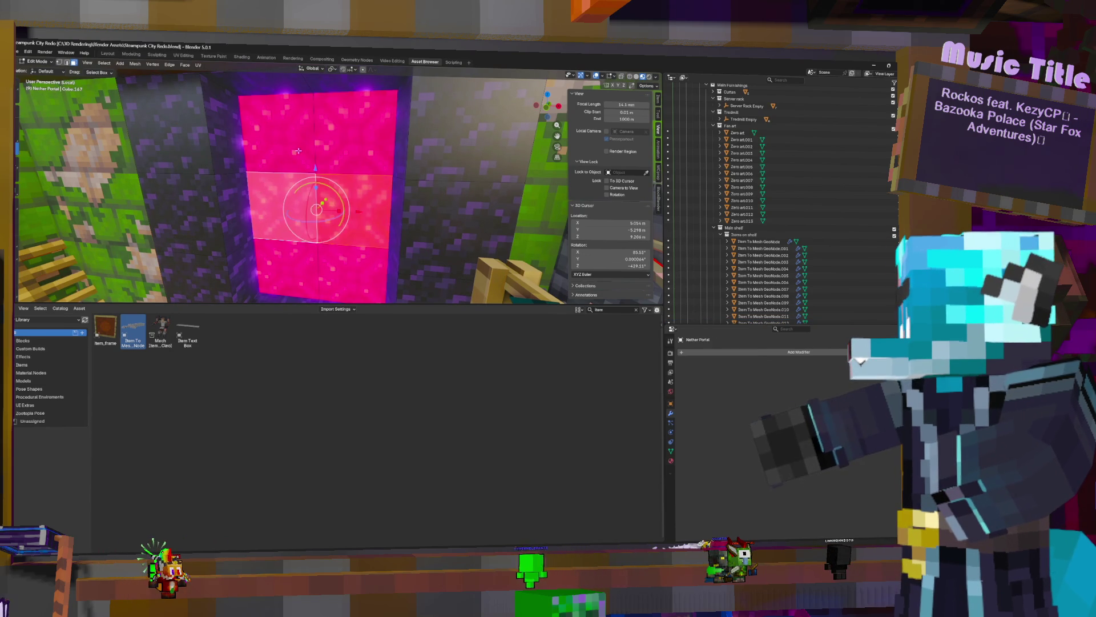
pyautogui.keyDown('shift'); pyautogui.click(279, 133); pyautogui.keyUp('shift')
pyautogui.keyDown('shift'); pyautogui.click(356, 134); pyautogui.keyUp('shift')
pyautogui.keyDown('shift'); pyautogui.click(343, 274); pyautogui.keyUp('shift')
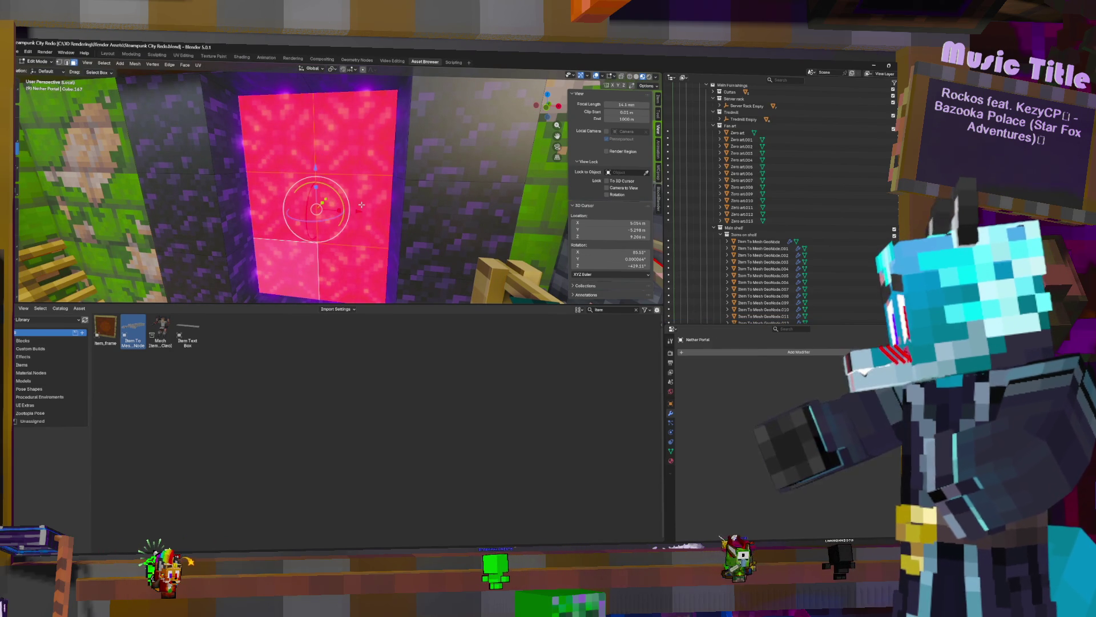
pyautogui.moveTo(315, 278)
pyautogui.mouseDown(button='middle')
pyautogui.moveTo(178, 178)
pyautogui.moveTo(132, 179)
pyautogui.mouseUp(button='middle')
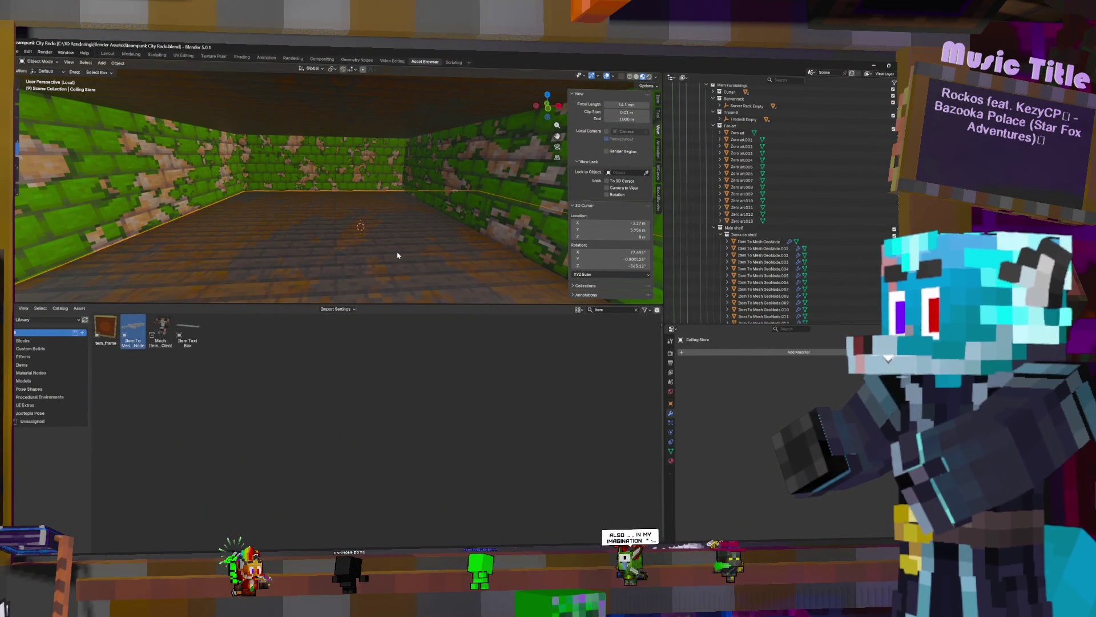
# Collapse the Main shelf, Server rack, Treadmill and Fan art groups in the Outliner
pyautogui.click(717, 228)
pyautogui.scroll(3, 716, 215)
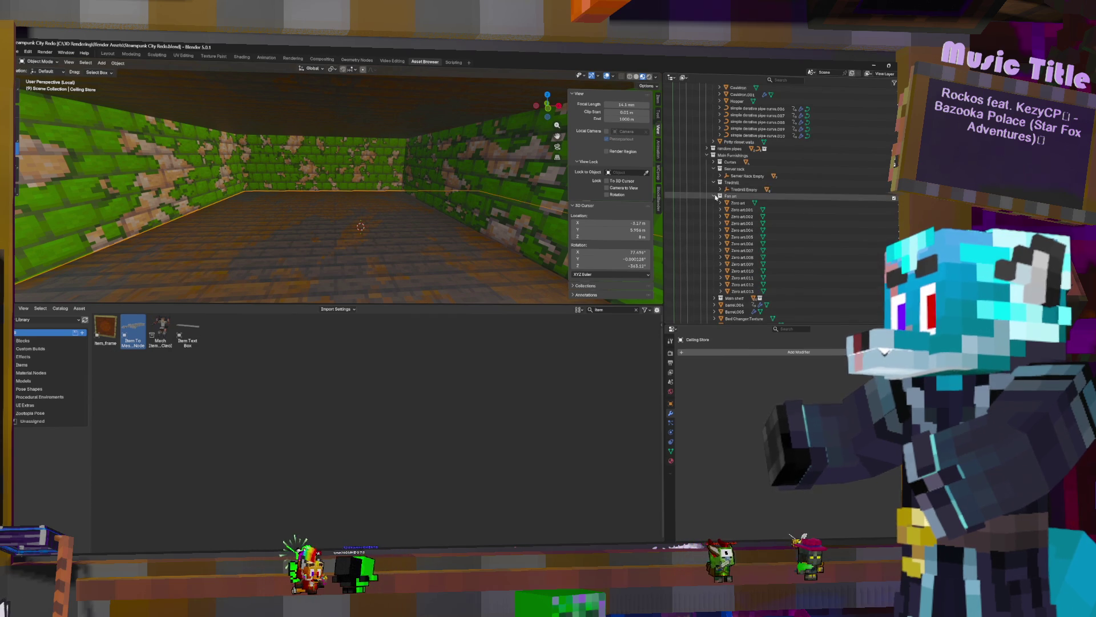
pyautogui.moveTo(715, 168); pyautogui.dragTo(718, 196)
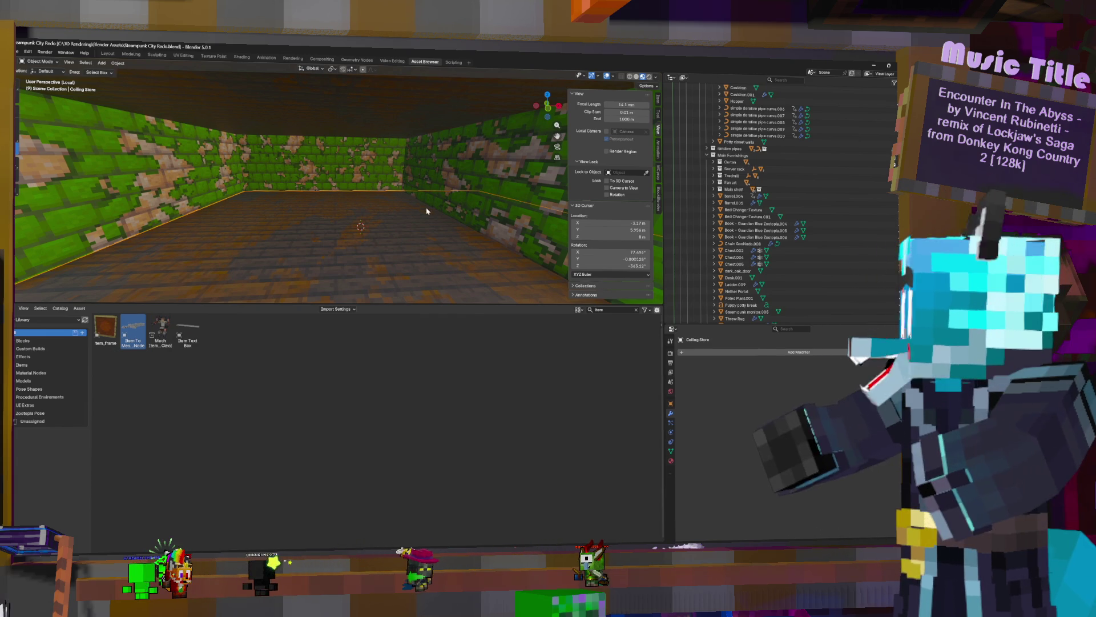
# Create a new collection named Nether inside Main Furnishings and face the doors and portal
pyautogui.rightClick(739, 159)
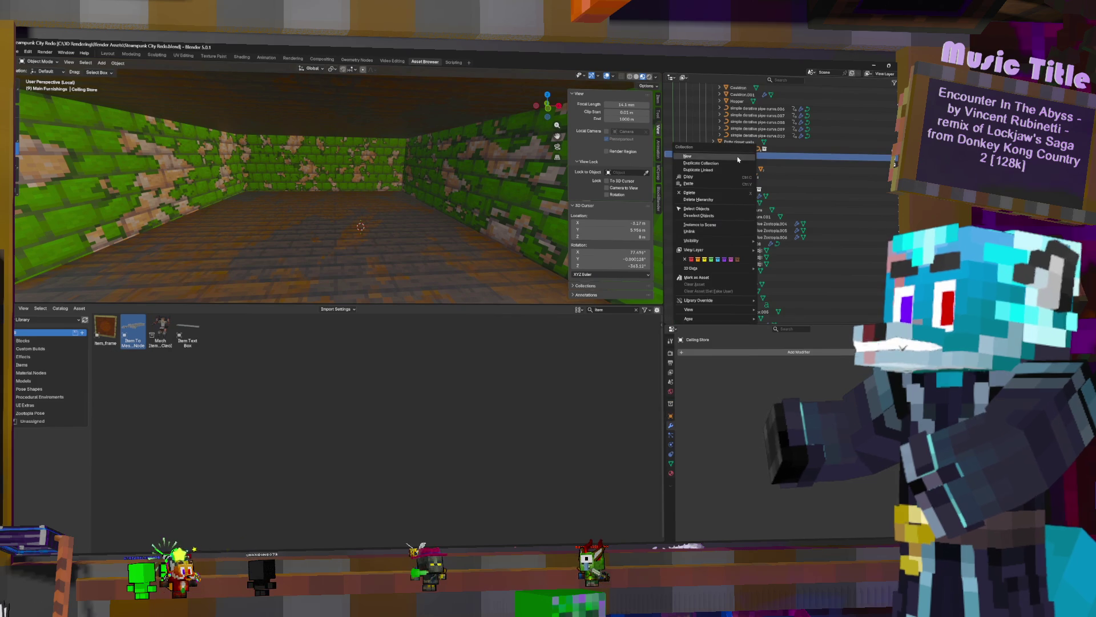
pyautogui.click(720, 158)
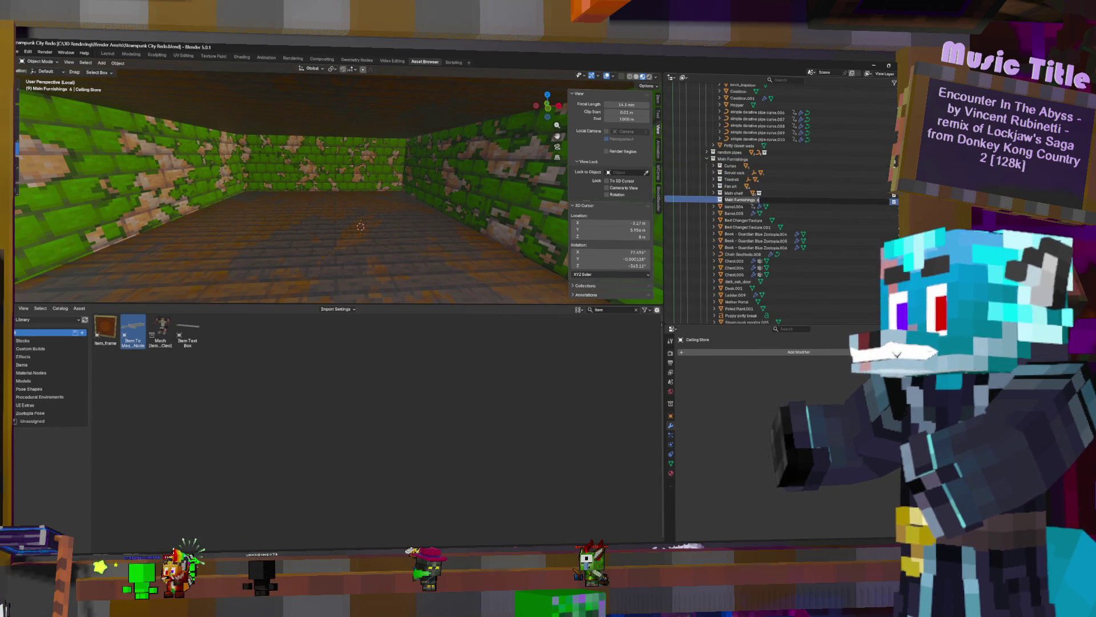
pyautogui.write('Nether')
pyautogui.press('Return')
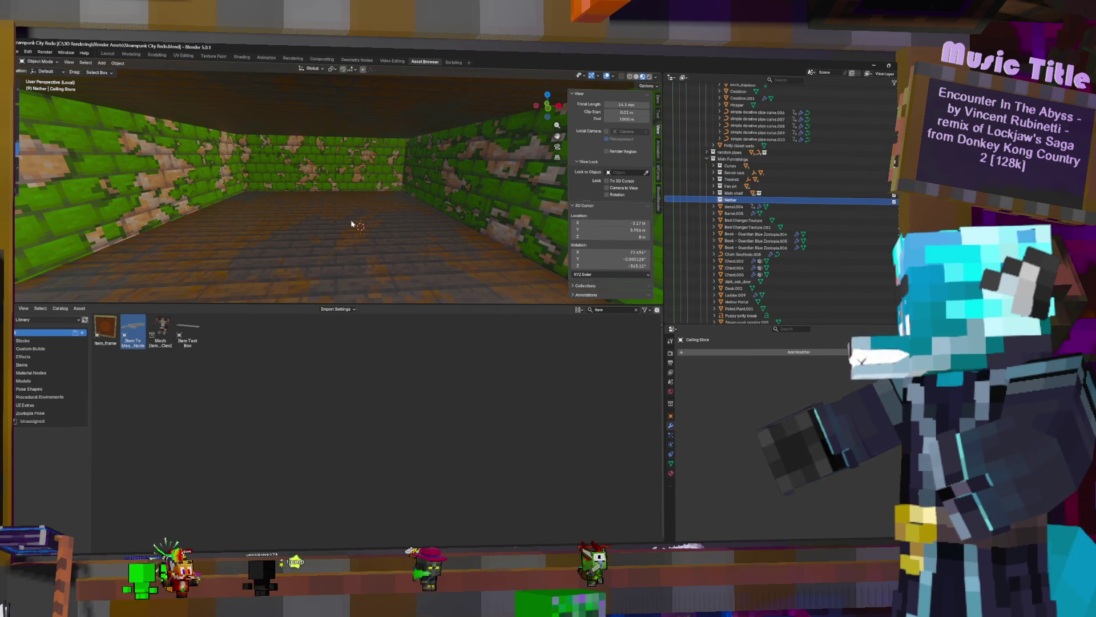
pyautogui.moveTo(351, 224)
pyautogui.mouseDown(button='middle')
pyautogui.moveTo(411, 214)
pyautogui.moveTo(364, 208)
pyautogui.mouseUp(button='middle')
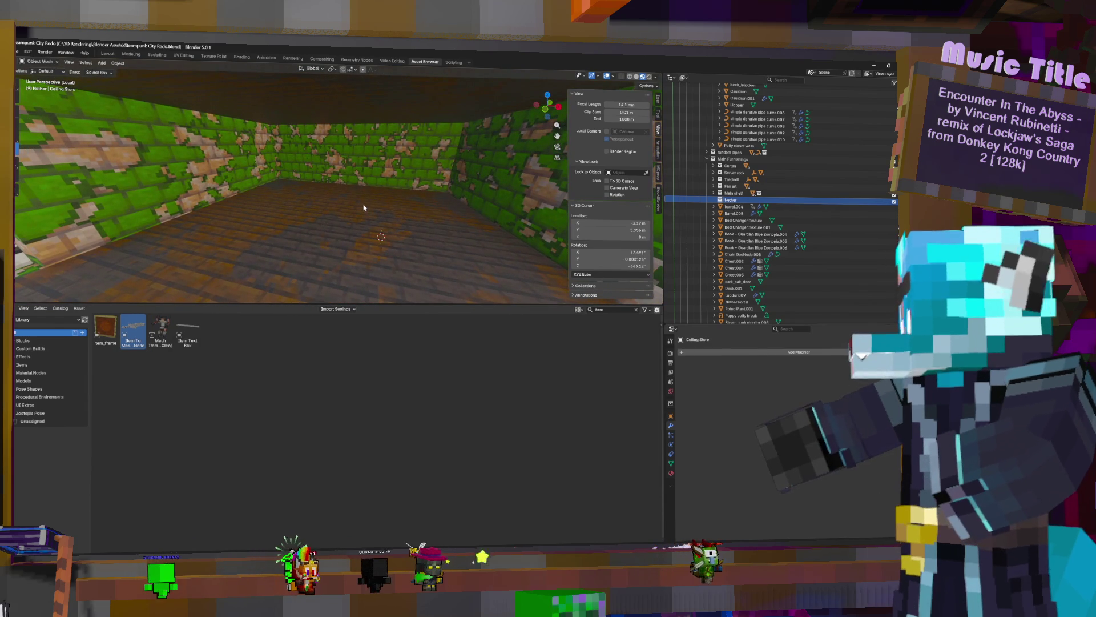
pyautogui.hotkey('shift', 'a')
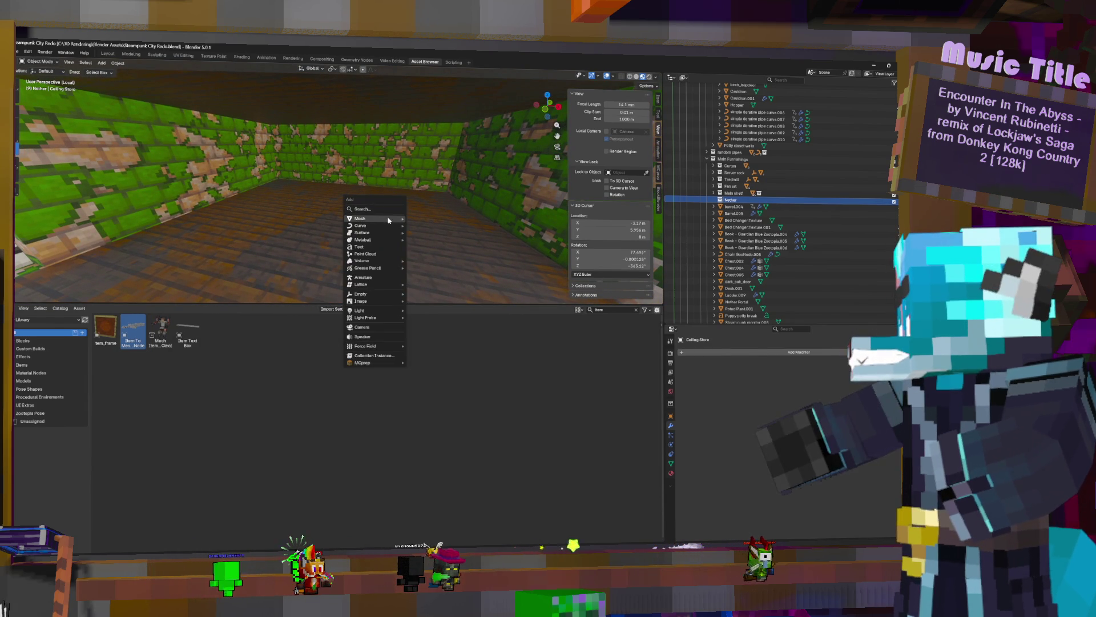
pyautogui.moveTo(360, 218)
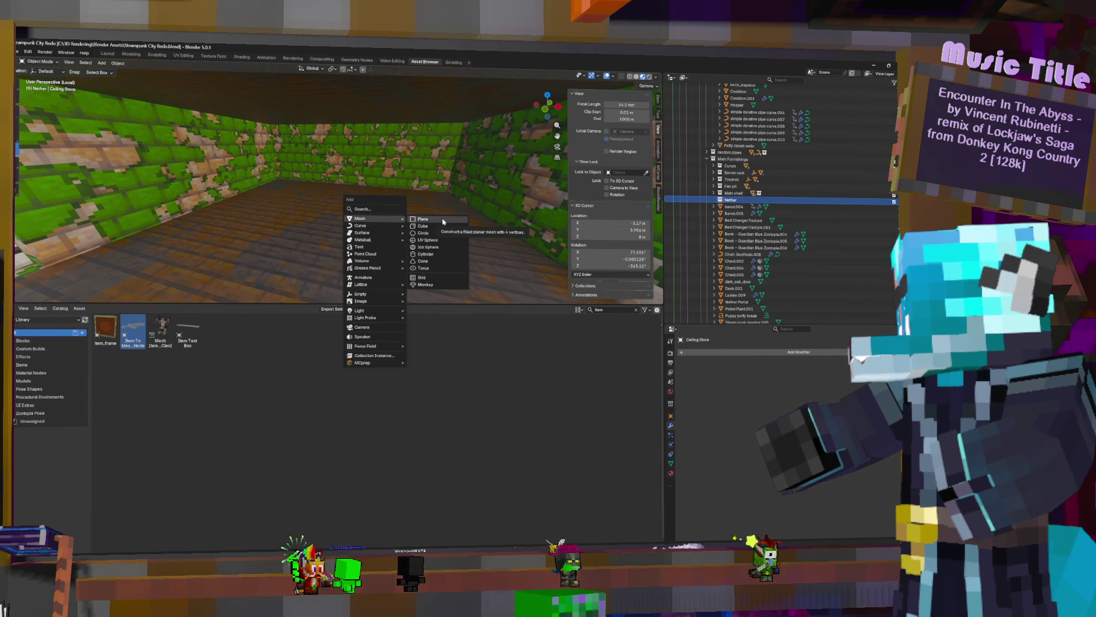
# Delete the white double doors, including oak_door.014, from the wall beside the nether portal
pyautogui.press('Escape')
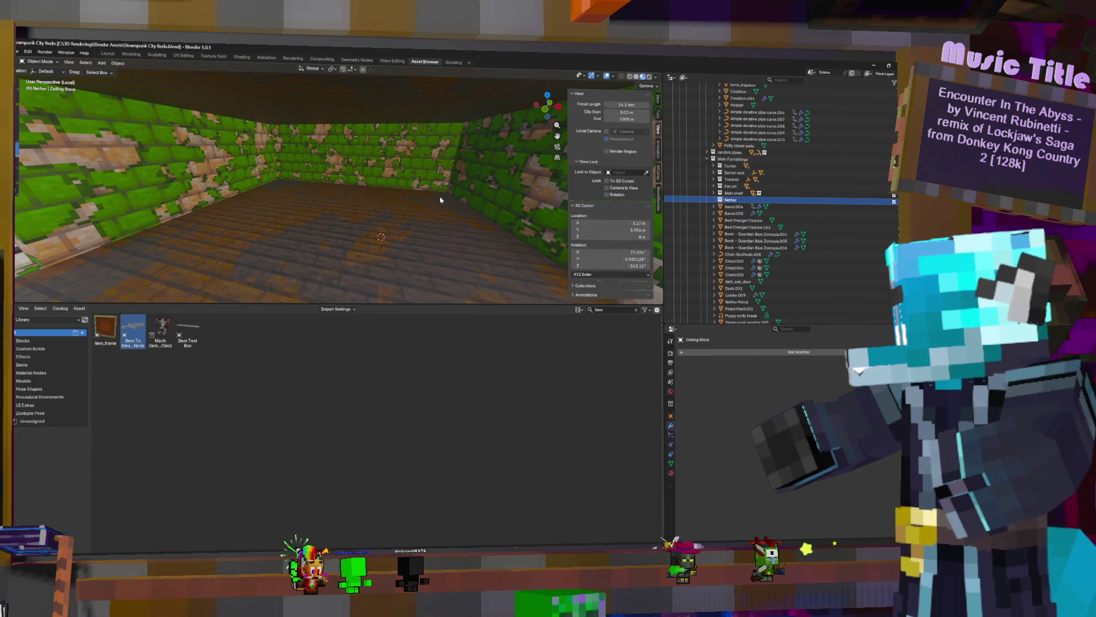
pyautogui.press('w')
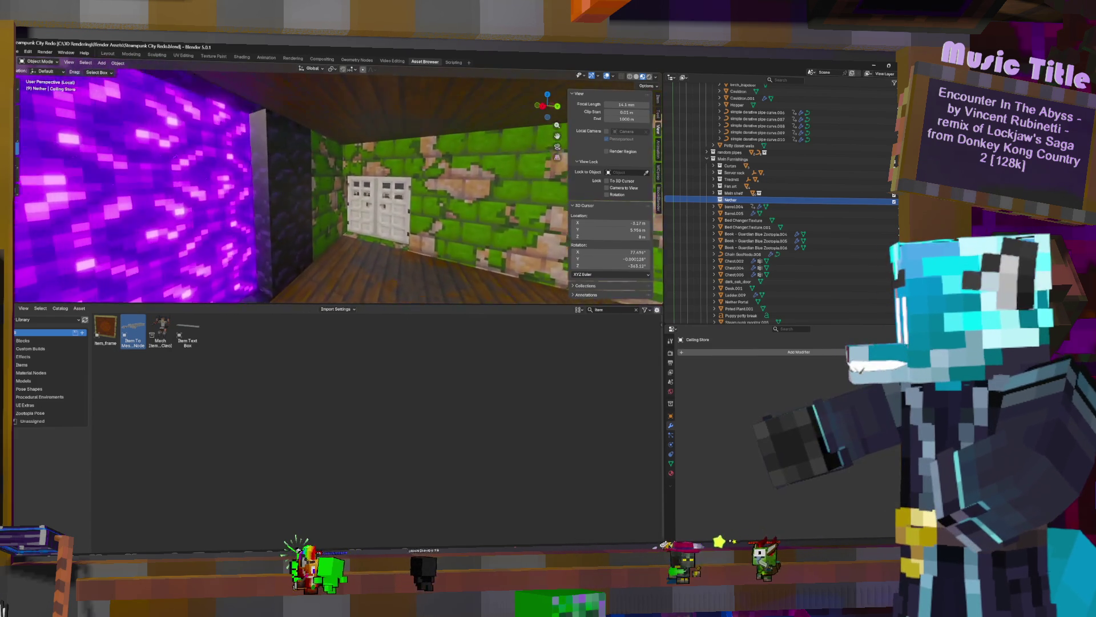
pyautogui.press('s')
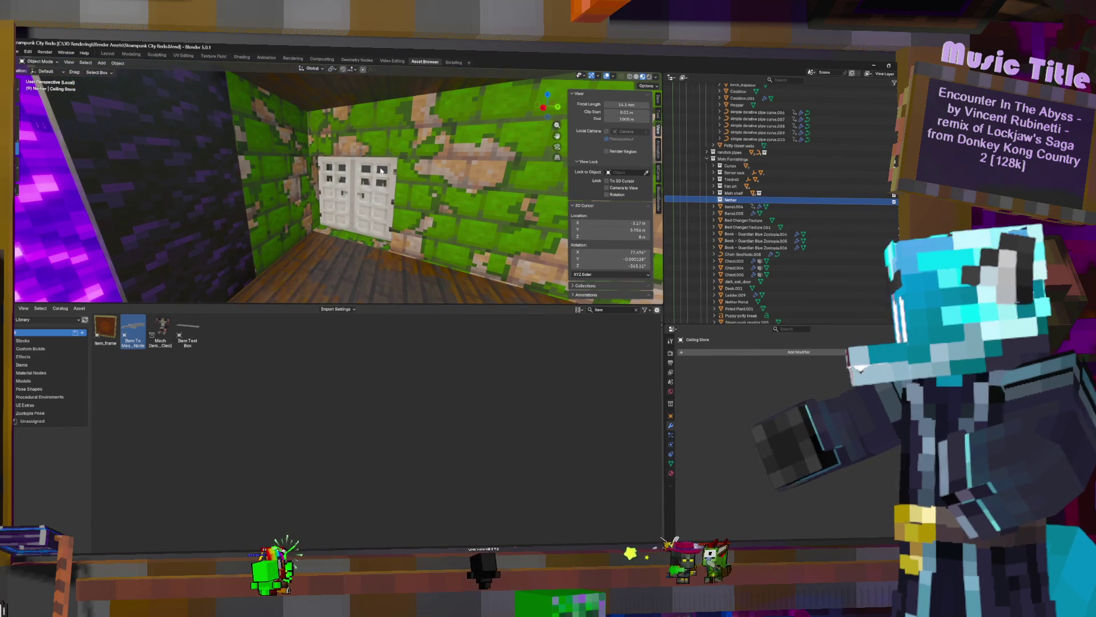
pyautogui.click(390, 245)
pyautogui.scroll(-10, 753, 211)
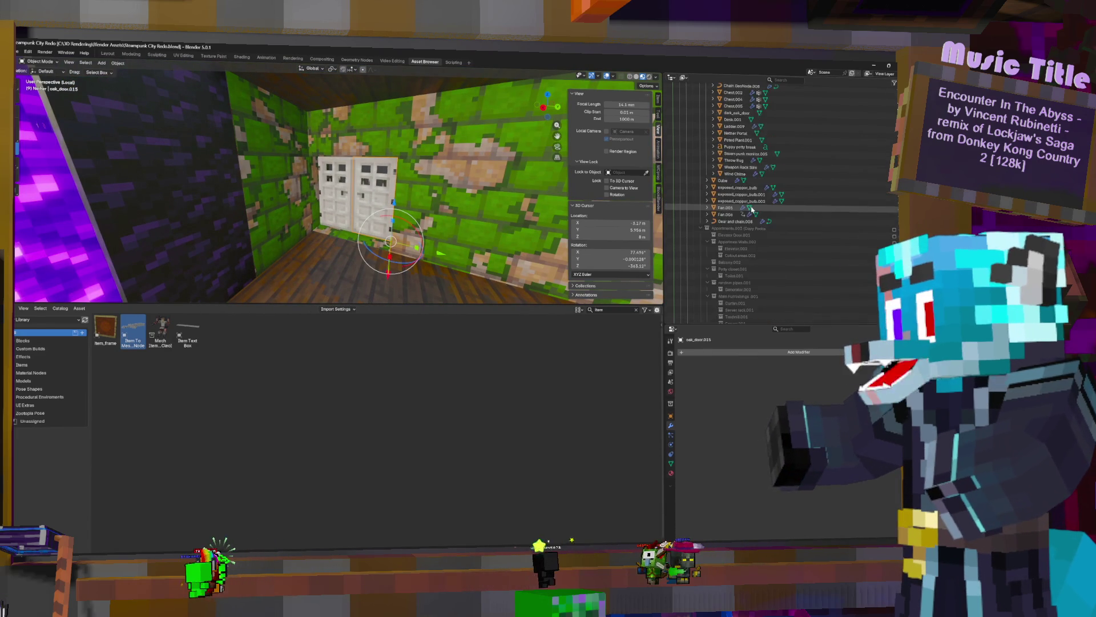
pyautogui.scroll(3, 753, 211)
pyautogui.scroll(3, 753, 211)
pyautogui.scroll(3, 752, 208)
pyautogui.scroll(2, 750, 205)
pyautogui.press('KP_Decimal')
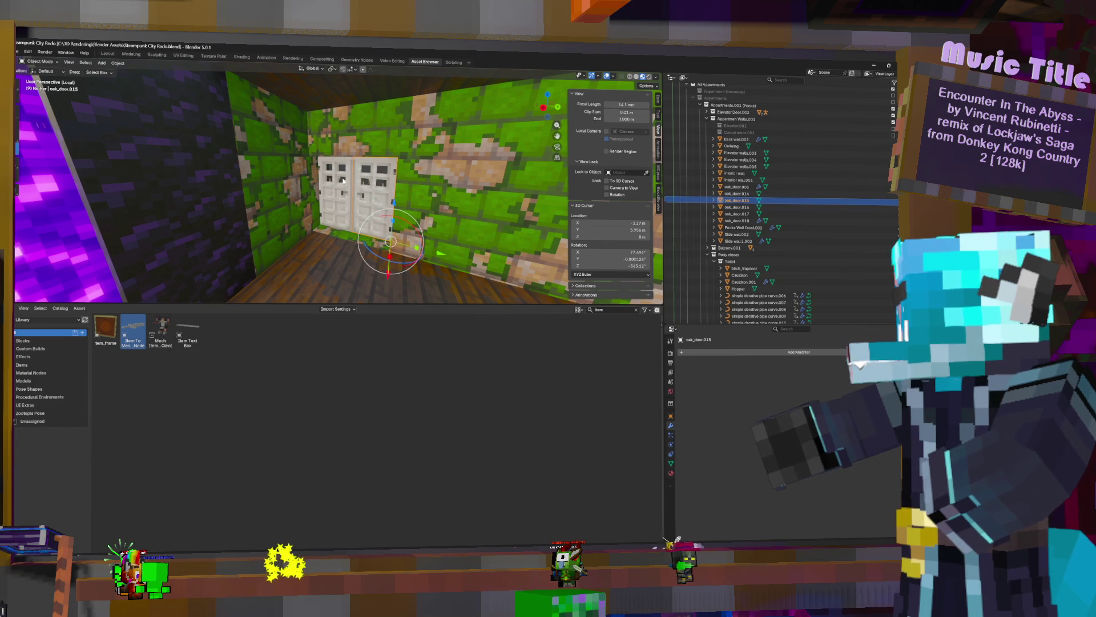
pyautogui.click(735, 193)
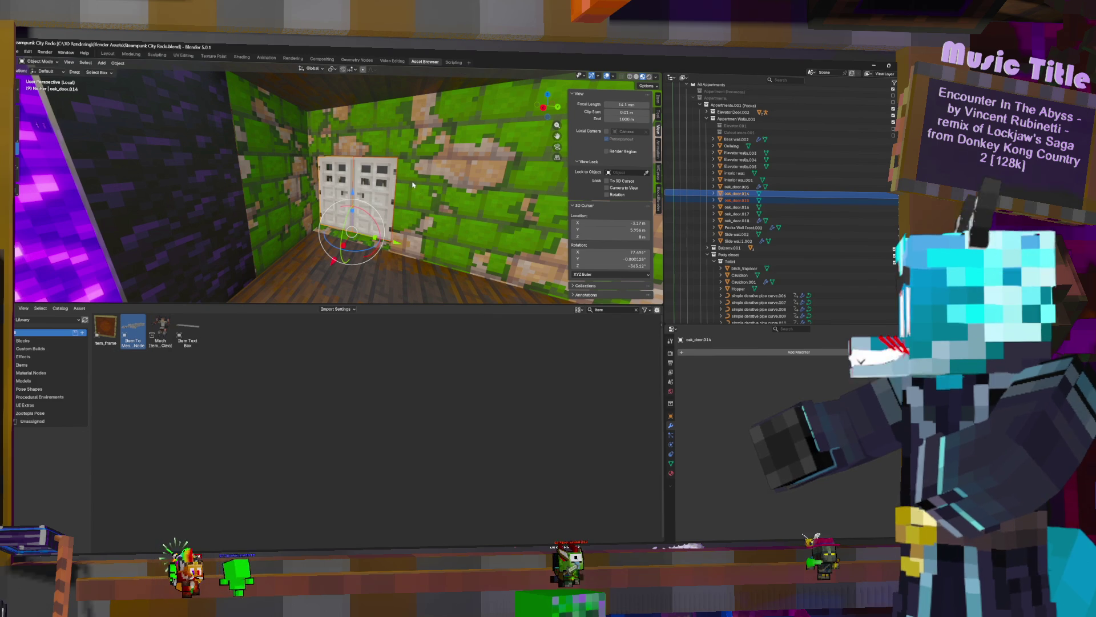
pyautogui.hotkey('ctrl', 'z')
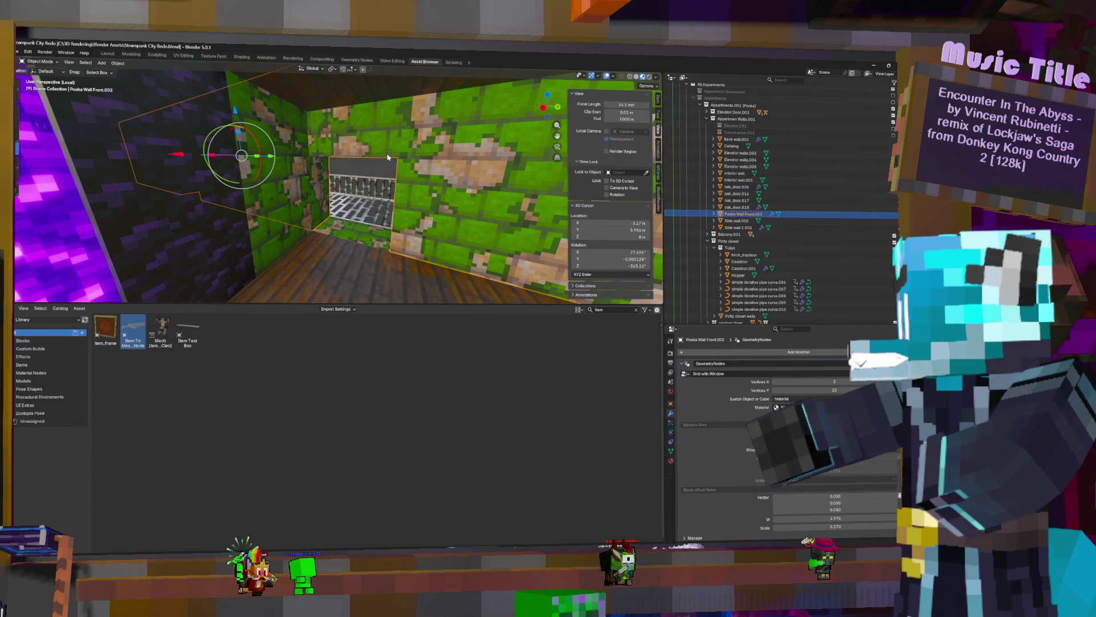
pyautogui.moveTo(363, 154)
pyautogui.mouseDown(button='middle')
pyautogui.moveTo(401, 145)
pyautogui.moveTo(423, 184)
pyautogui.moveTo(411, 176)
pyautogui.mouseUp(button='middle')
pyautogui.press('Tab')
pyautogui.press('Tab')
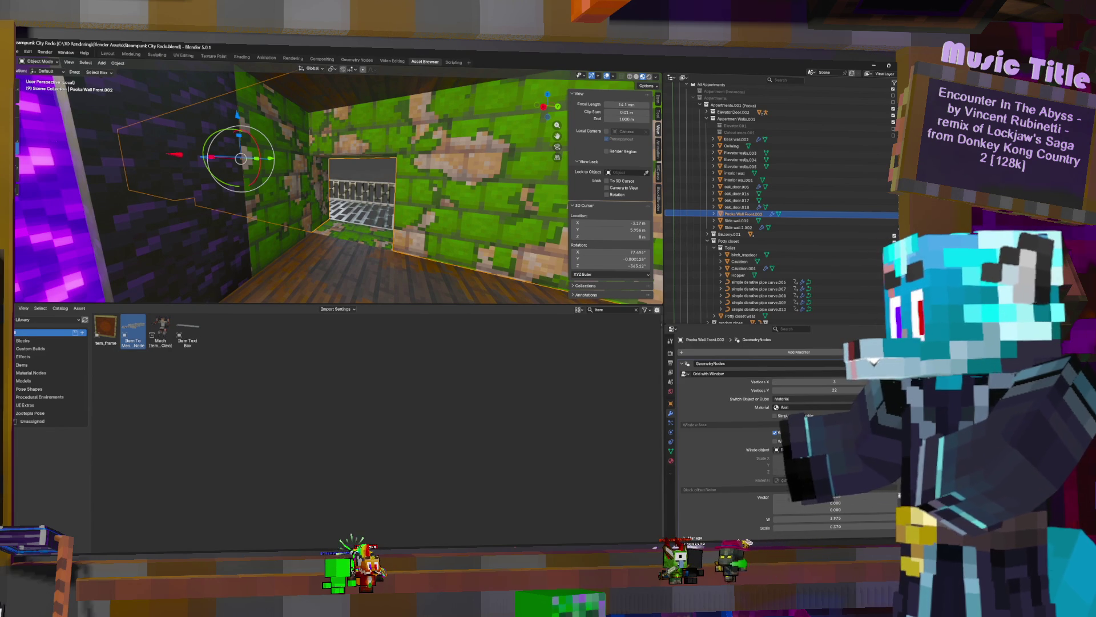
pyautogui.click(636, 76)
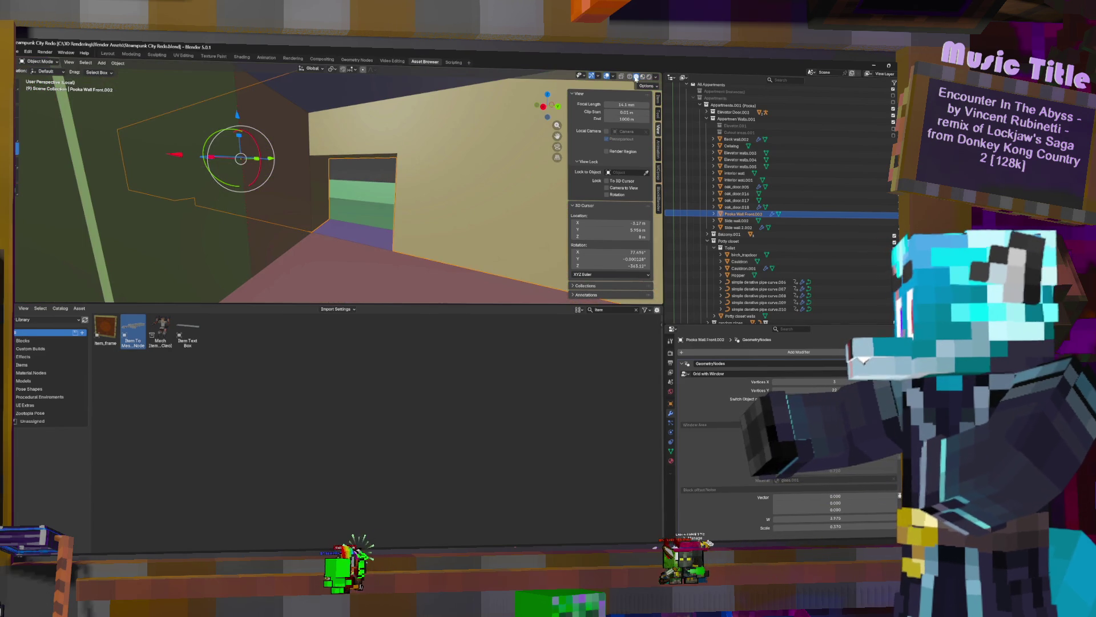
pyautogui.click(630, 76)
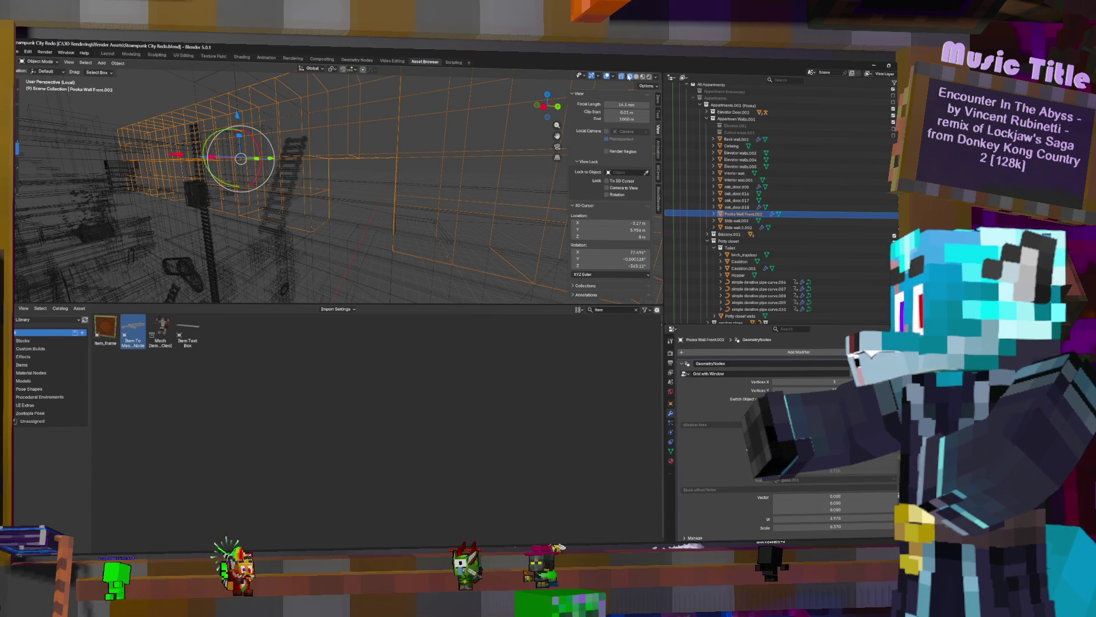
pyautogui.click(629, 76)
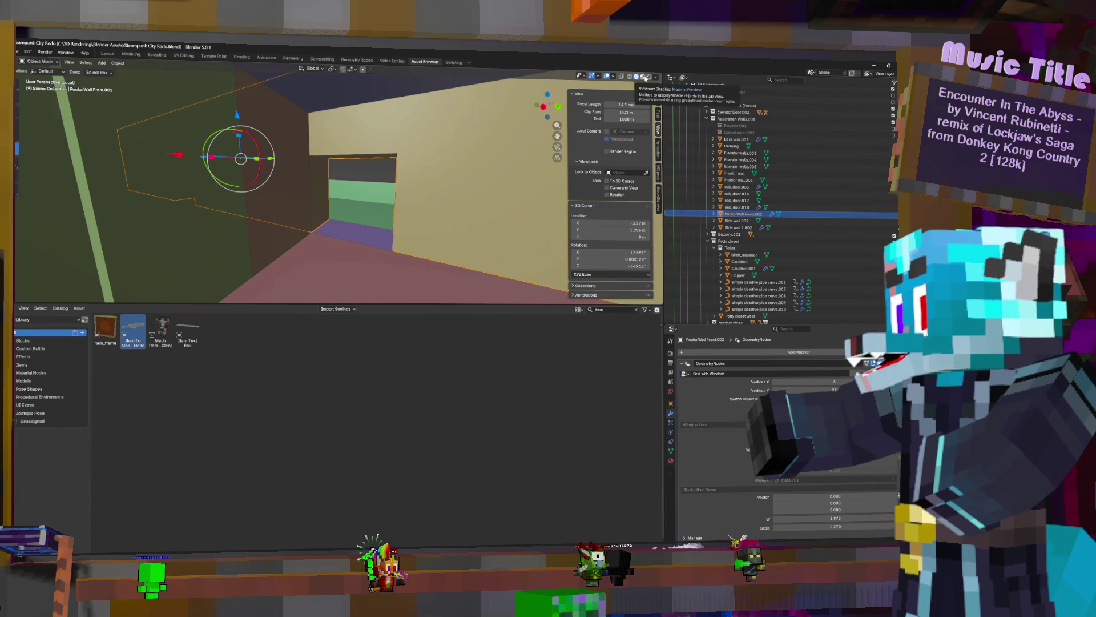
pyautogui.click(643, 77)
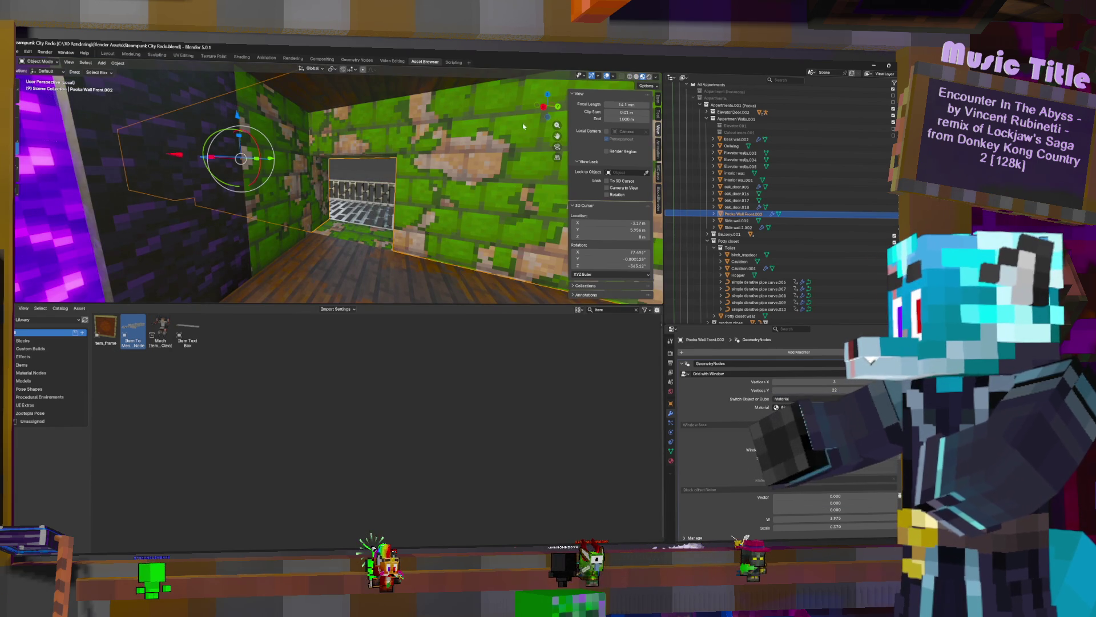
# Apply the wall's Geometry Nodes modifier and extrude its window opening shut along Z
pyautogui.click(847, 363)
pyautogui.click(861, 374)
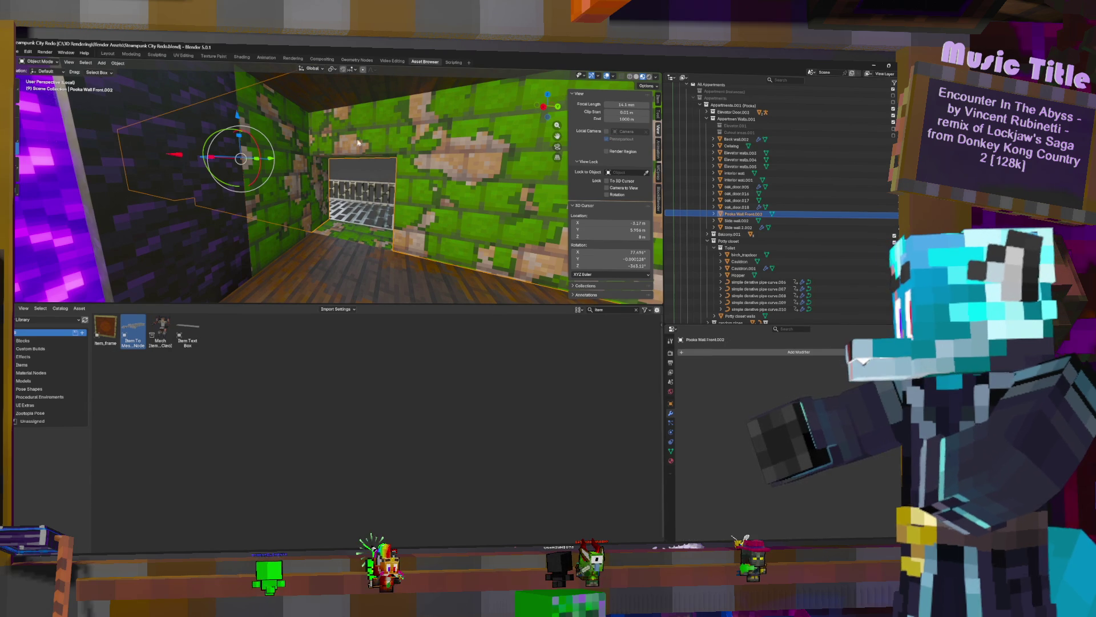
pyautogui.press('Tab')
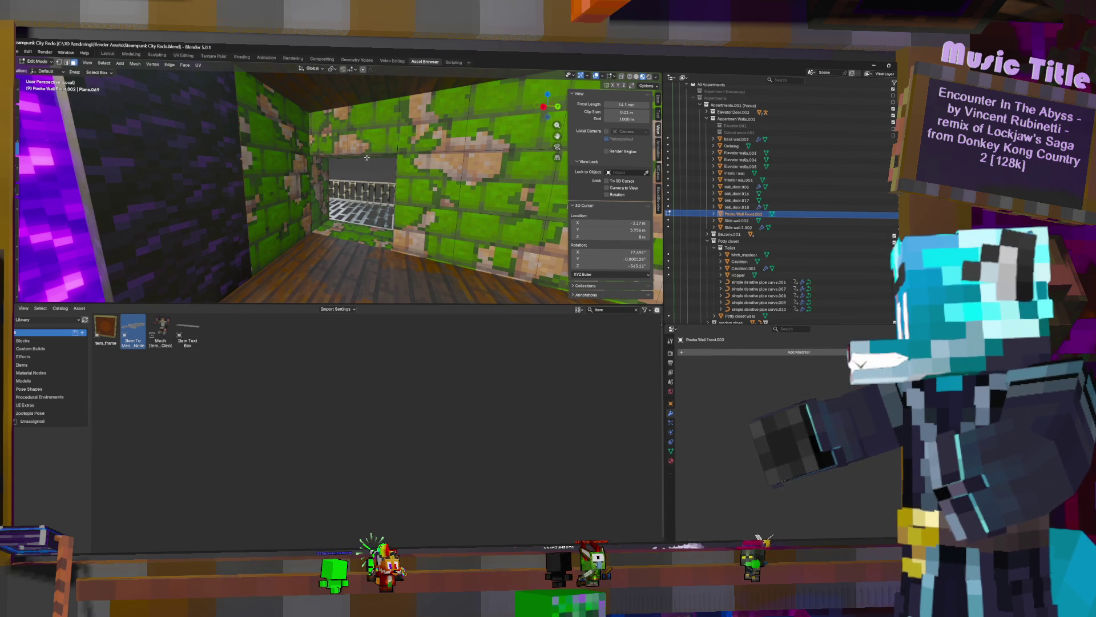
pyautogui.keyDown('shift'); pyautogui.rightClick(354, 156); pyautogui.keyUp('shift')
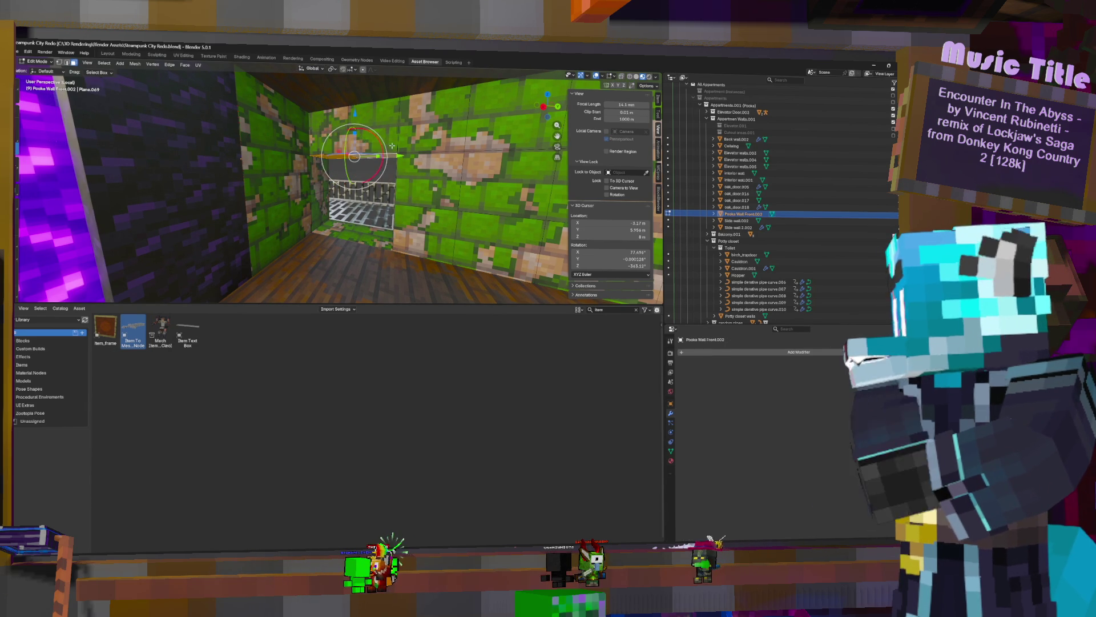
pyautogui.press('g')
pyautogui.press('z')
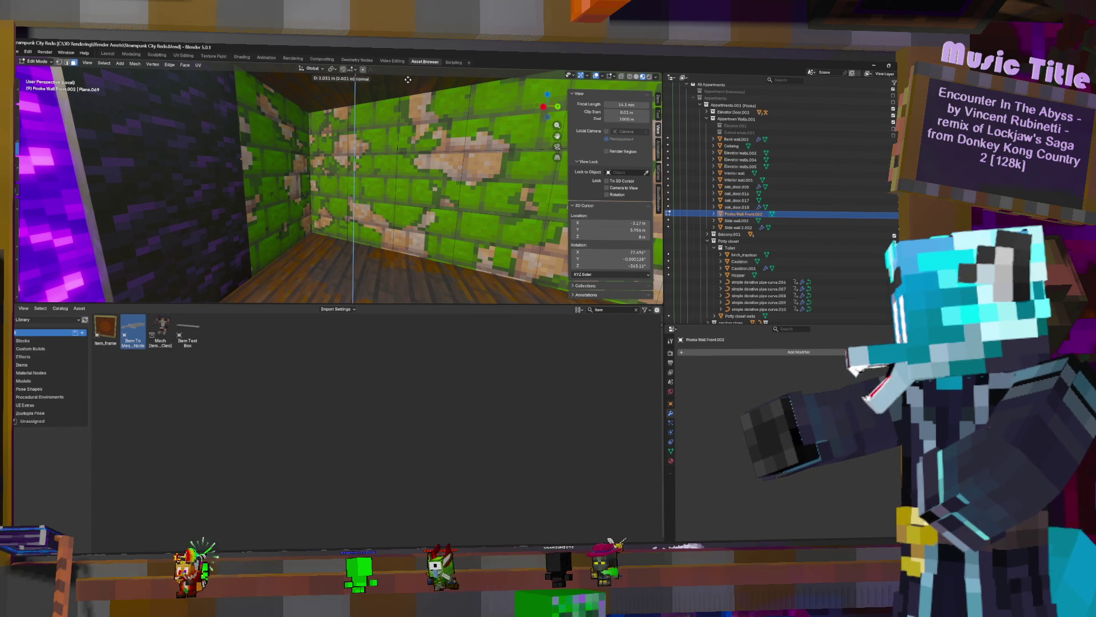
pyautogui.click(465, 203)
pyautogui.press('Tab')
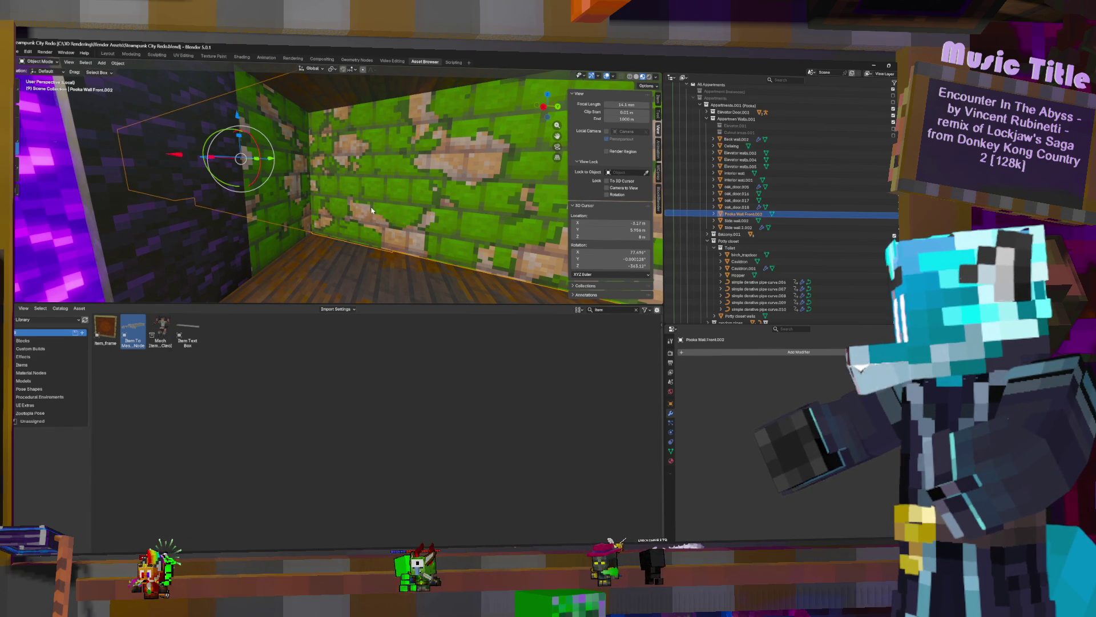
# Collapse the Potty closet group and switch to the Layout workspace facing the portal
pyautogui.moveTo(372, 210); pyautogui.dragTo(548, 215, button='middle')
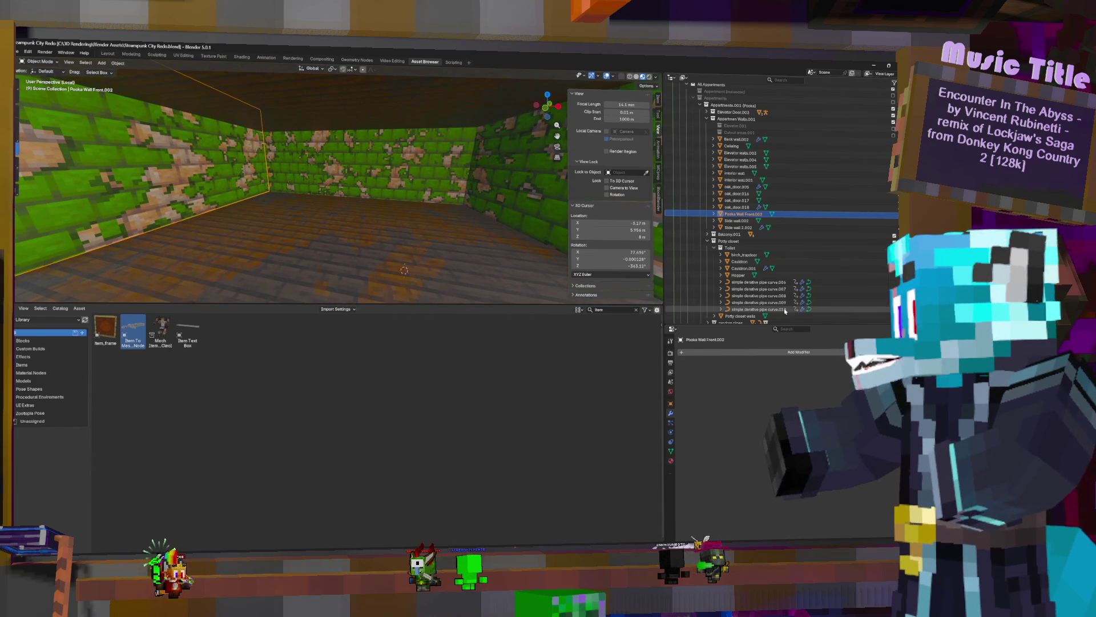
pyautogui.click(711, 242)
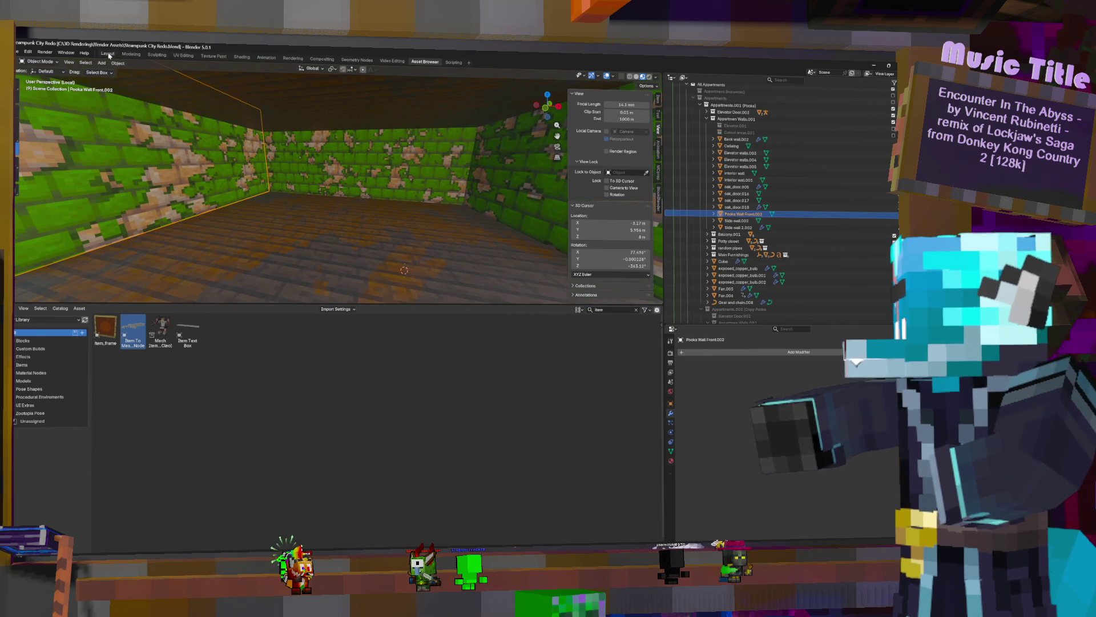
pyautogui.hotkey('ctrl', 'pageup')
pyautogui.moveTo(390, 249)
pyautogui.mouseDown(button='middle')
pyautogui.moveTo(434, 292)
pyautogui.moveTo(550, 354)
pyautogui.mouseUp(button='middle')
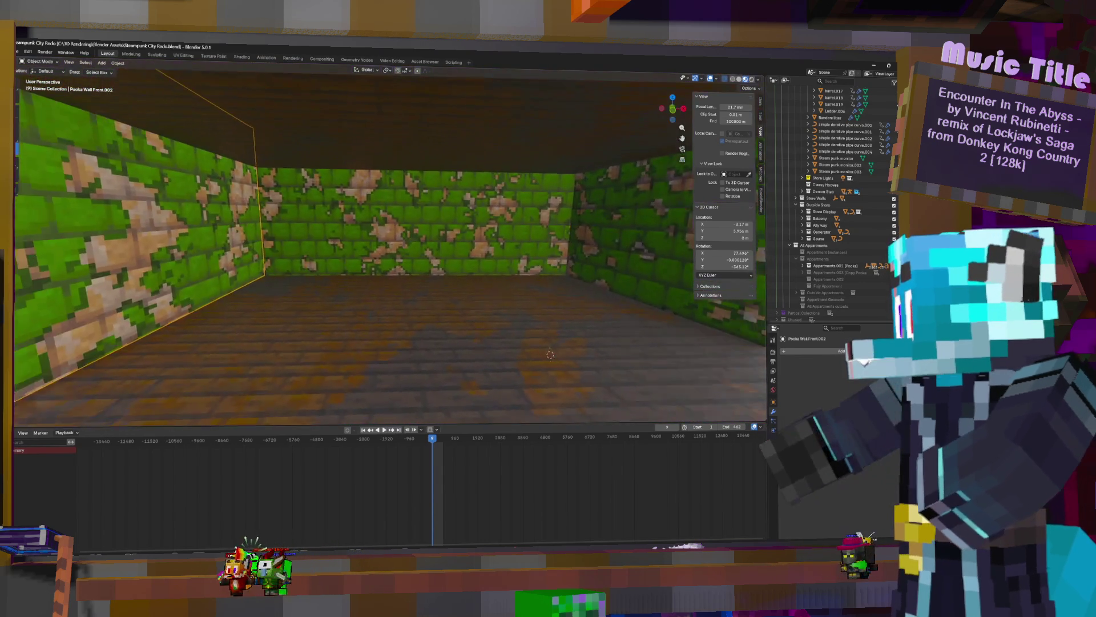
# Collapse Pooka Store Clutter, expand Appartments.001 and Main Furnishings, and move Nether into another collection
pyautogui.moveTo(390, 249); pyautogui.dragTo(445, 231, button='middle')
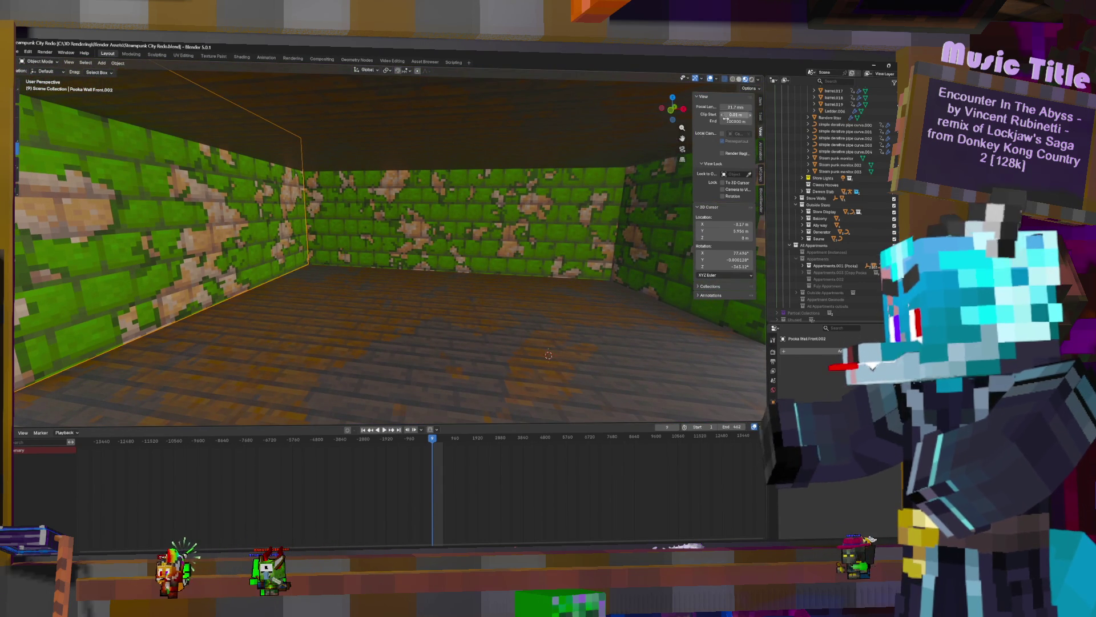
pyautogui.scroll(5, 833, 241)
pyautogui.scroll(5, 839, 239)
pyautogui.click(803, 147)
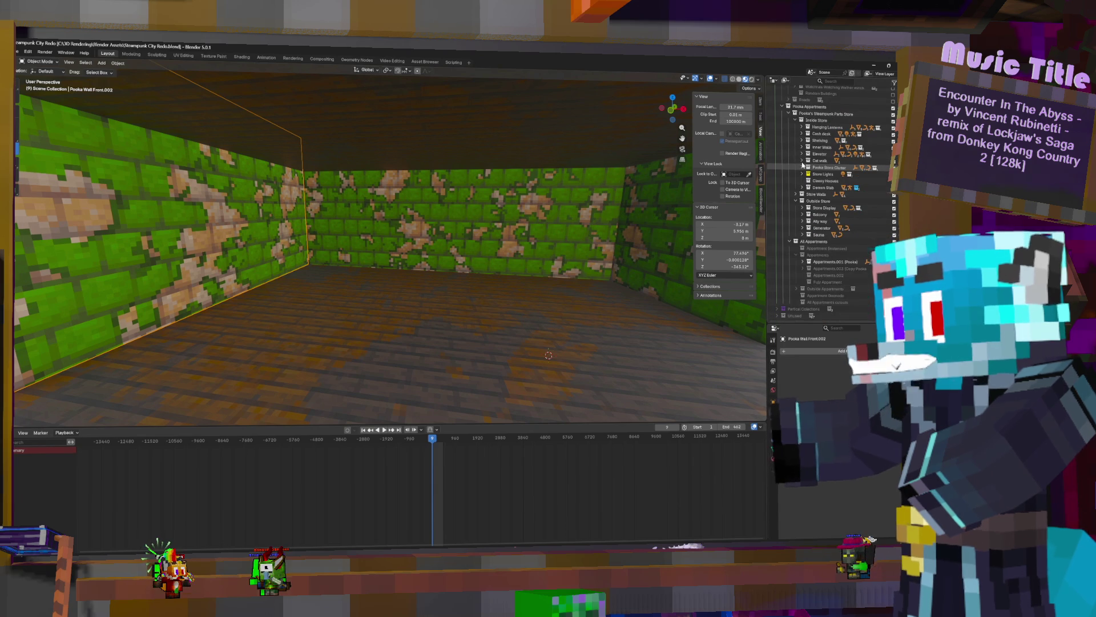
pyautogui.click(803, 262)
pyautogui.scroll(-3, 834, 258)
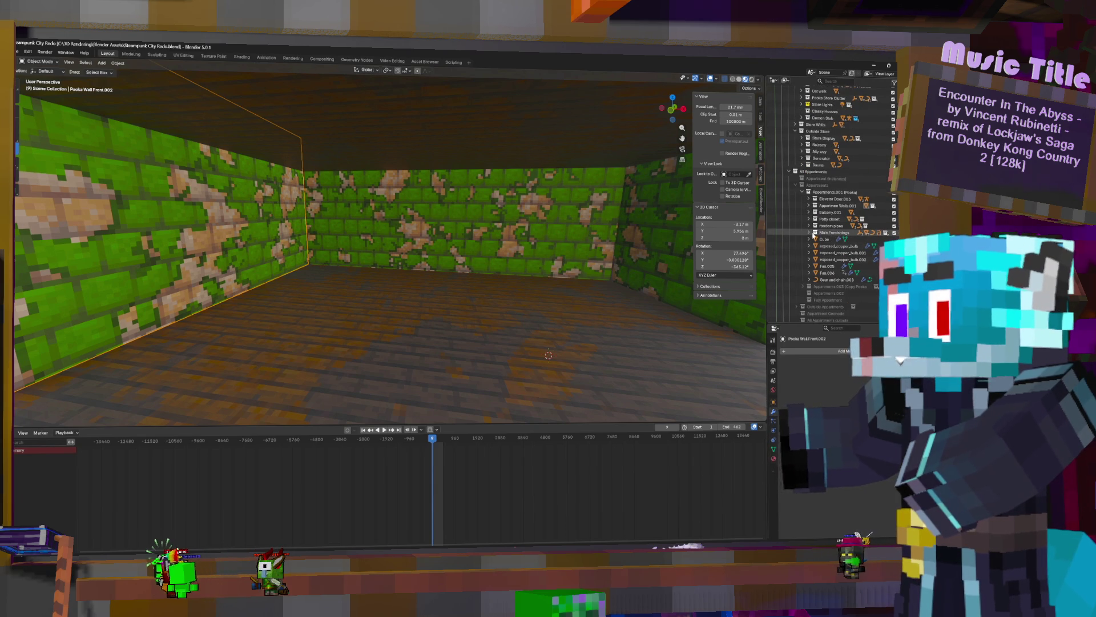
pyautogui.click(810, 232)
pyautogui.scroll(-3, 823, 223)
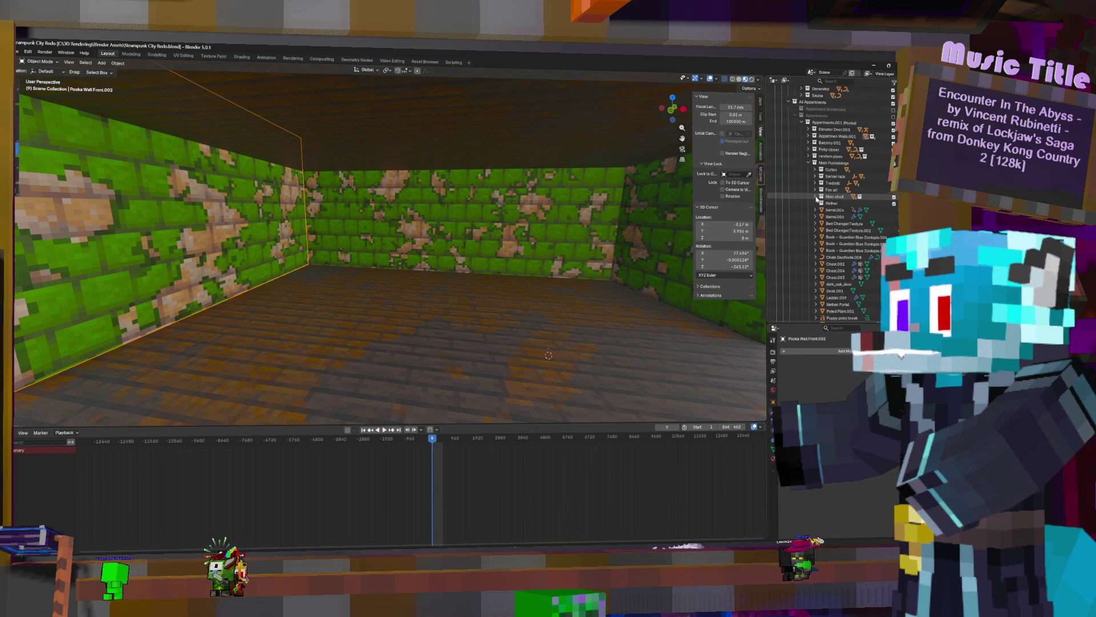
pyautogui.moveTo(829, 204); pyautogui.dragTo(829, 162)
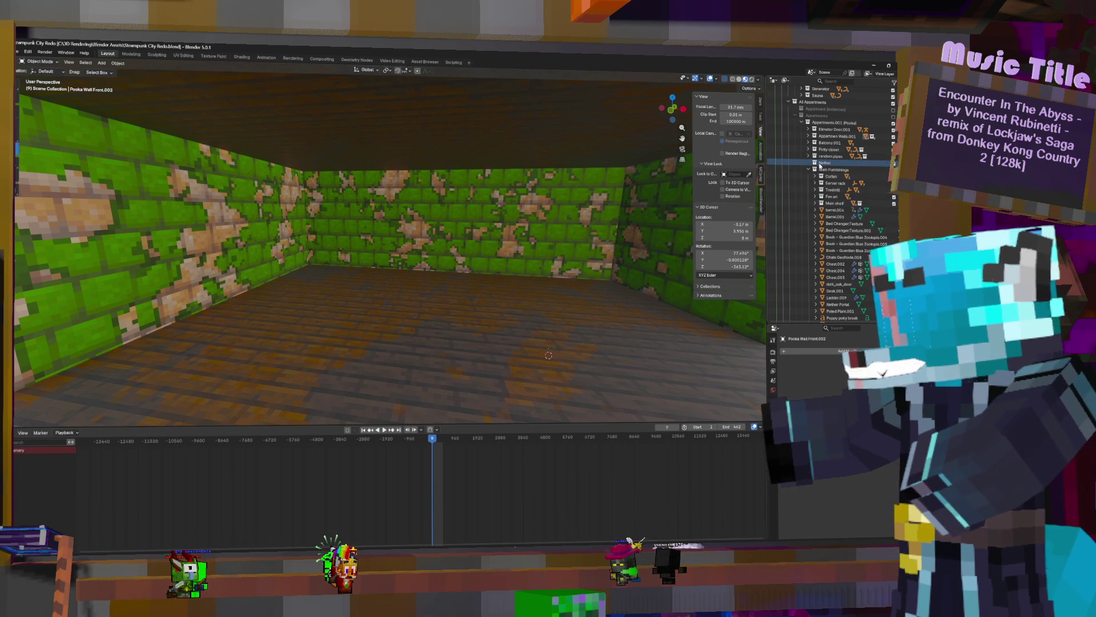
pyautogui.hotkey('shift', 'a')
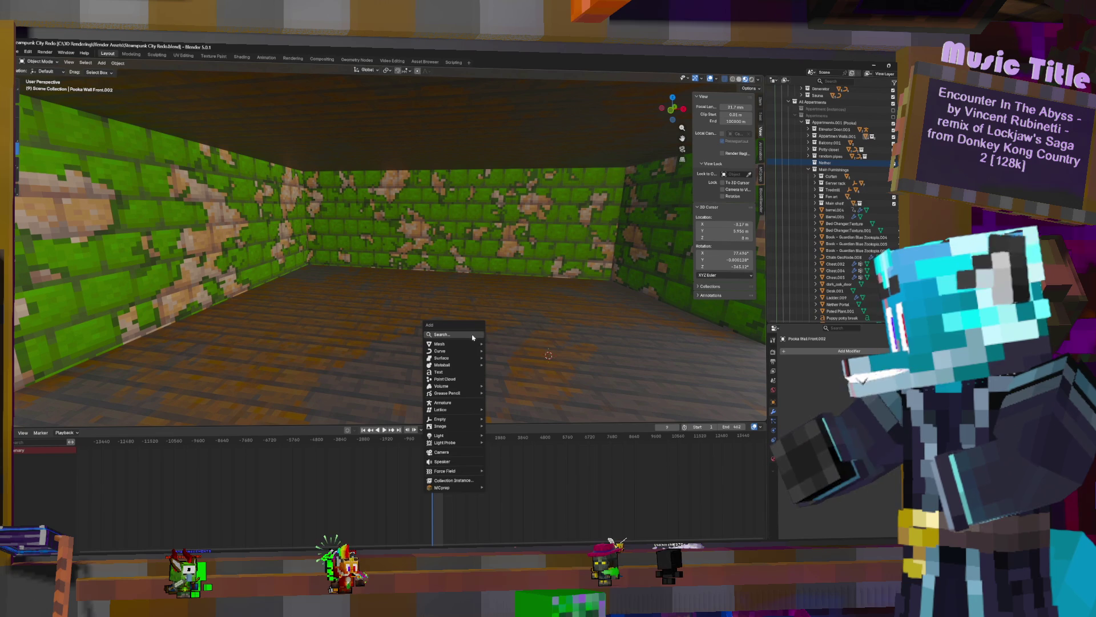
pyautogui.moveTo(440, 343)
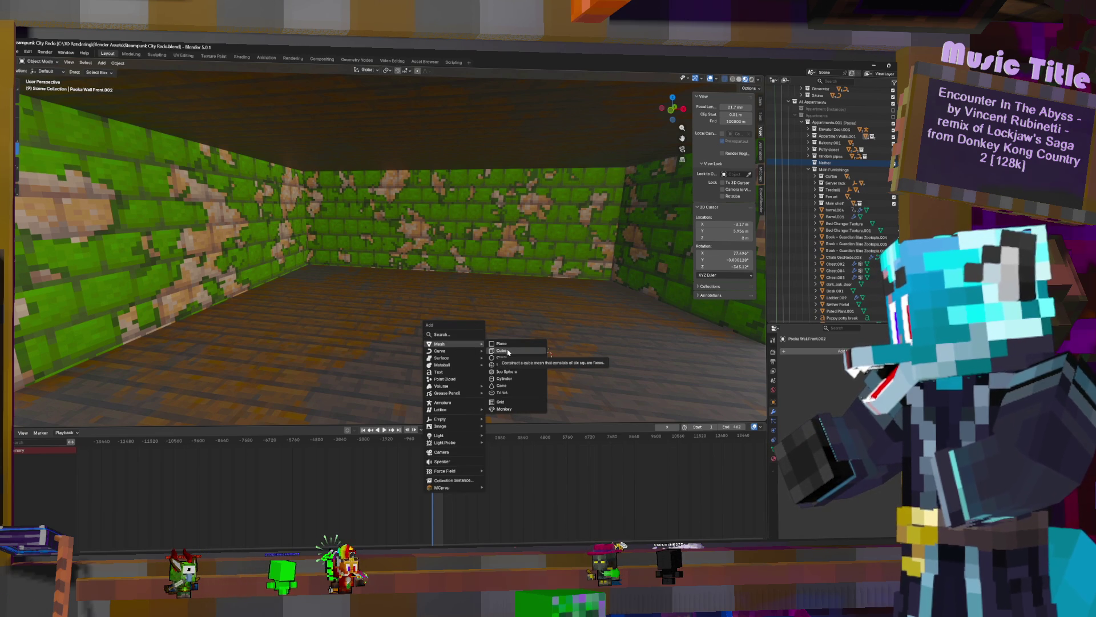
# Add a cube to the room, raise it along Z above the floor, and begin scaling its mesh
pyautogui.click(508, 352)
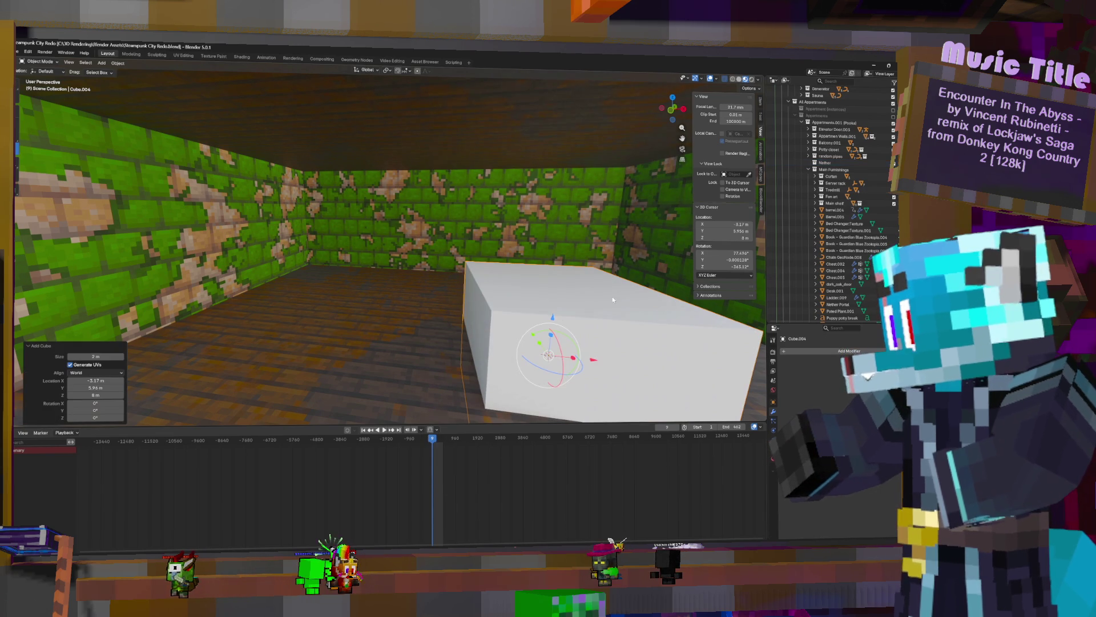
pyautogui.moveTo(556, 320); pyautogui.dragTo(591, 224)
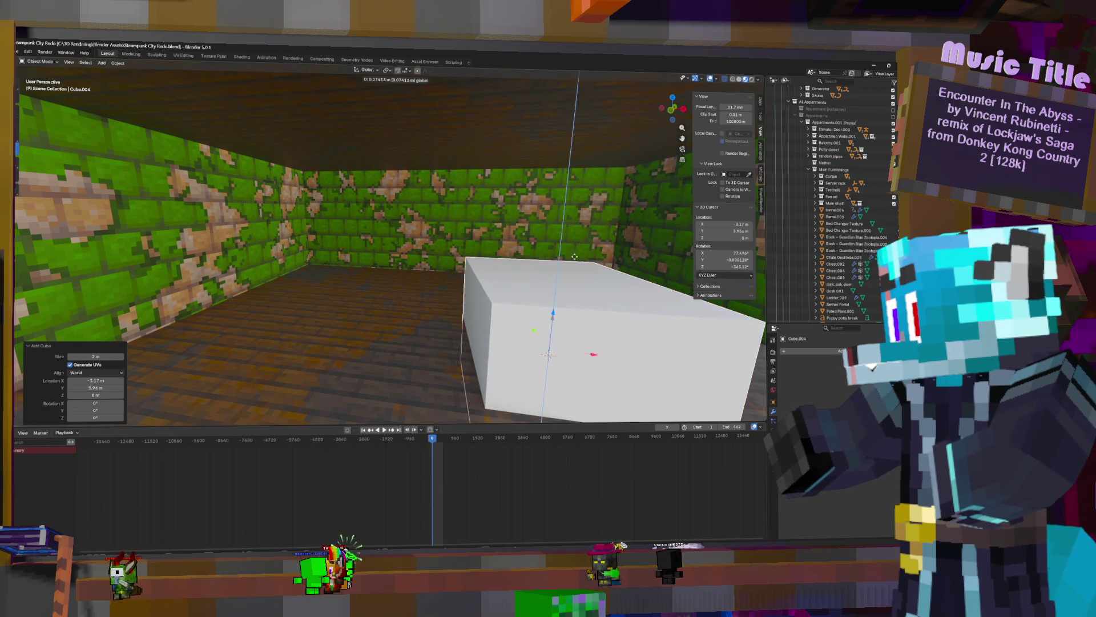
pyautogui.click(591, 224)
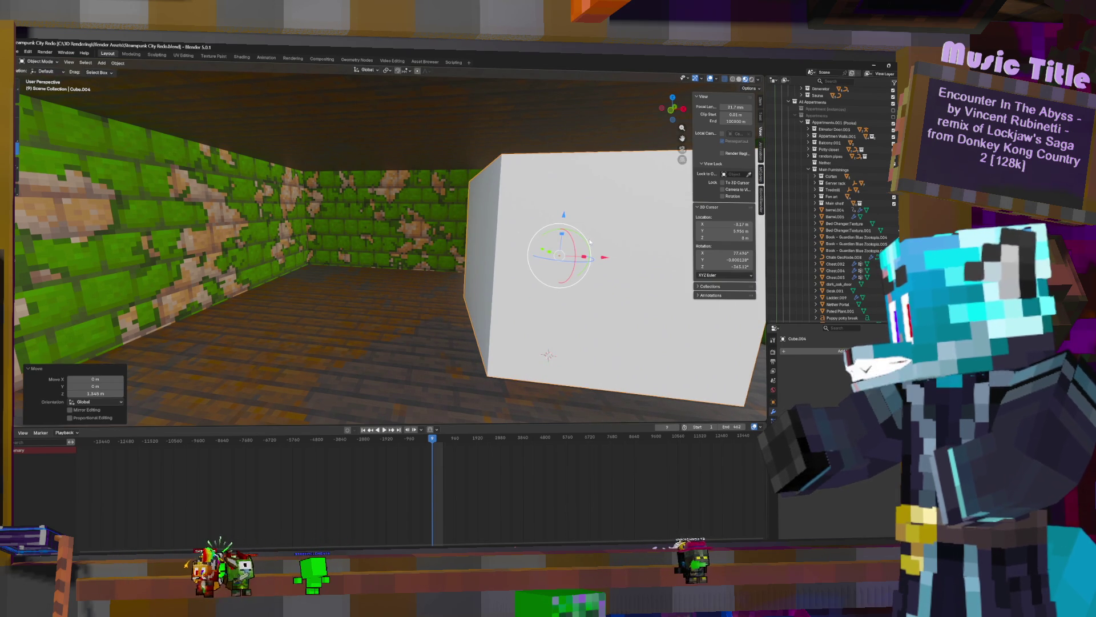
pyautogui.press('Tab')
pyautogui.press('s')
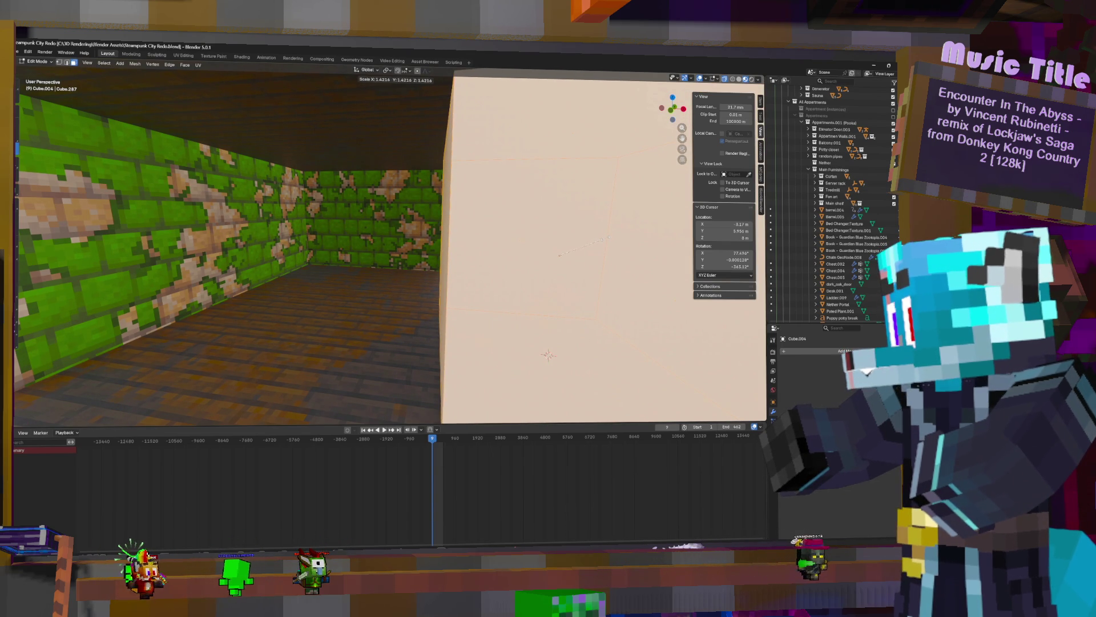
# Confirm the cube's size and shift it along X and Y into place in the room
pyautogui.press('Return')
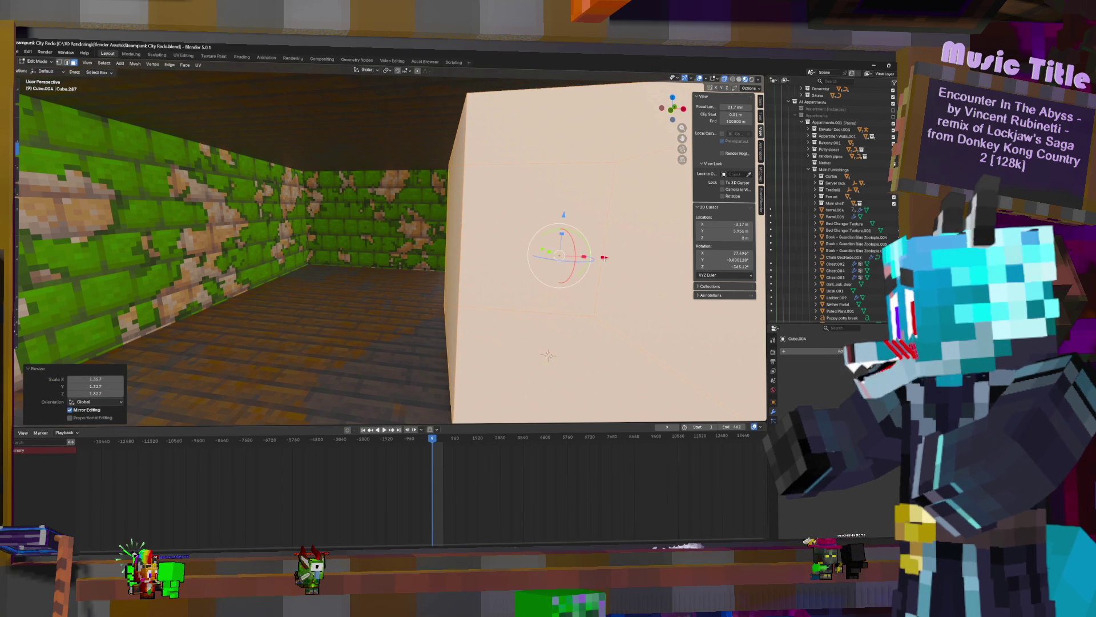
pyautogui.press('Tab')
pyautogui.press('g')
pyautogui.press('x')
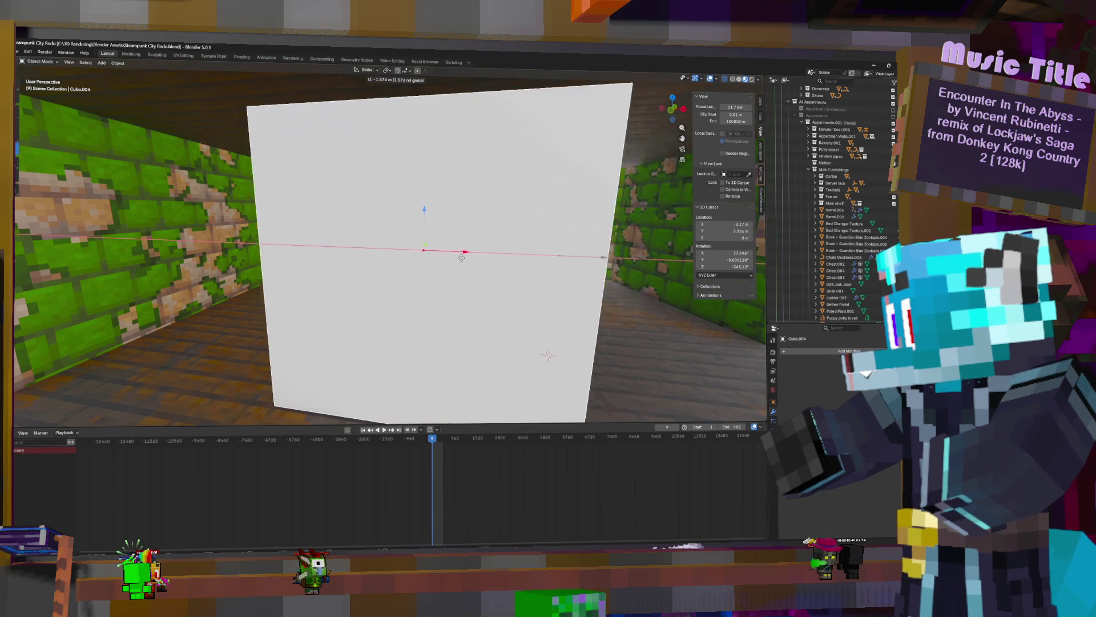
pyautogui.click(433, 204)
pyautogui.press('g')
pyautogui.press('x')
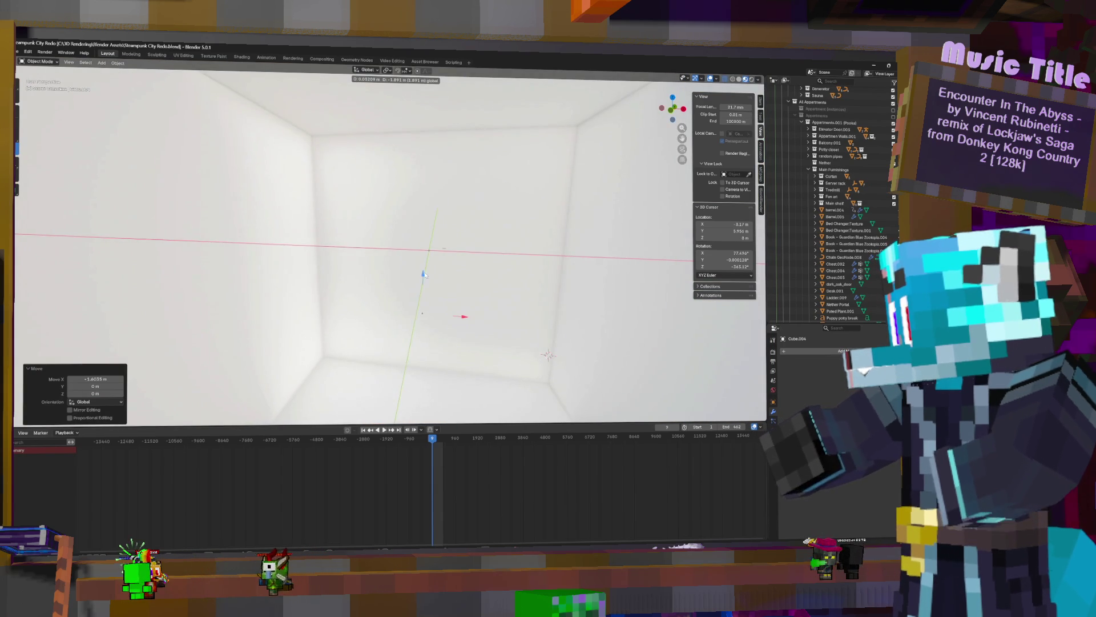
pyautogui.press('Escape')
pyautogui.press('g')
pyautogui.press('y')
pyautogui.click(395, 244)
pyautogui.press('KP_3')
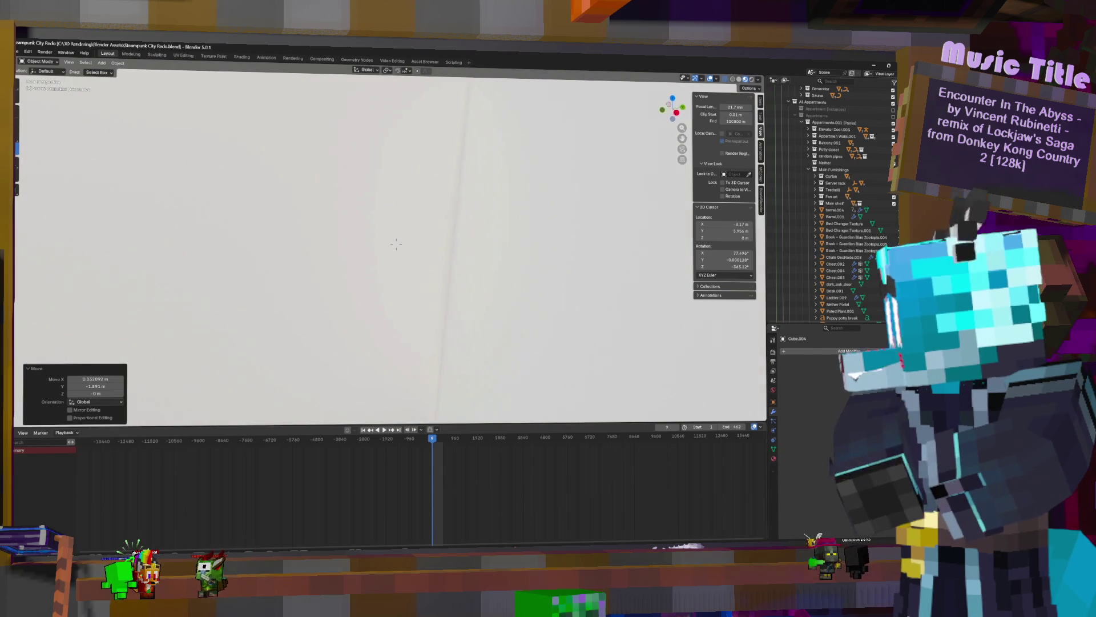
pyautogui.scroll(-3, 396, 244)
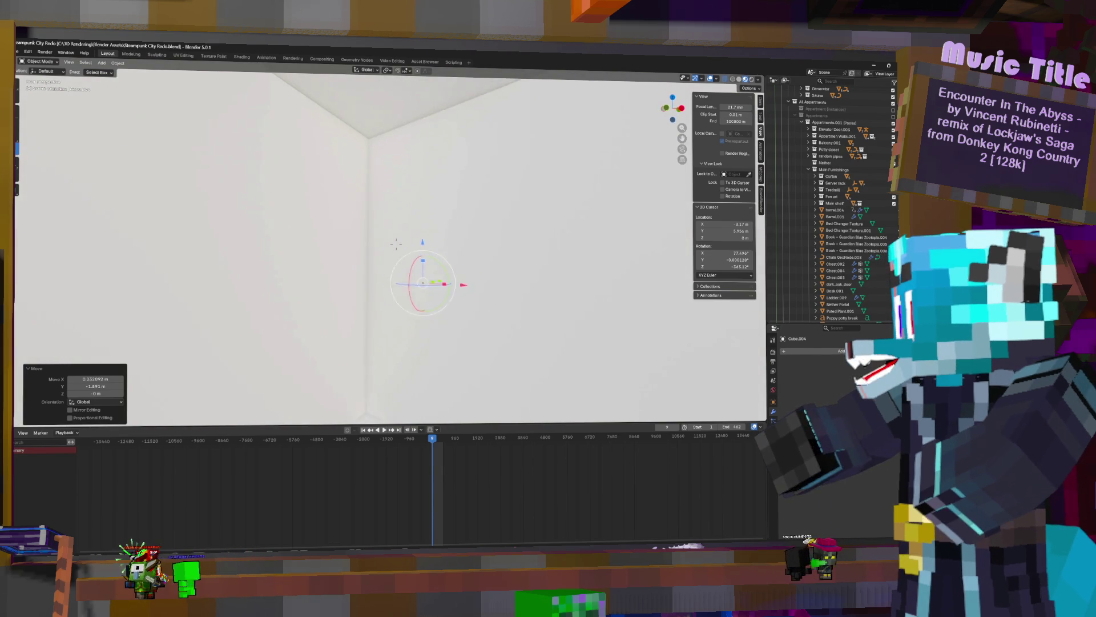
# Enlarge the cube's mesh and raise it along Z into a tall box
pyautogui.press('Tab')
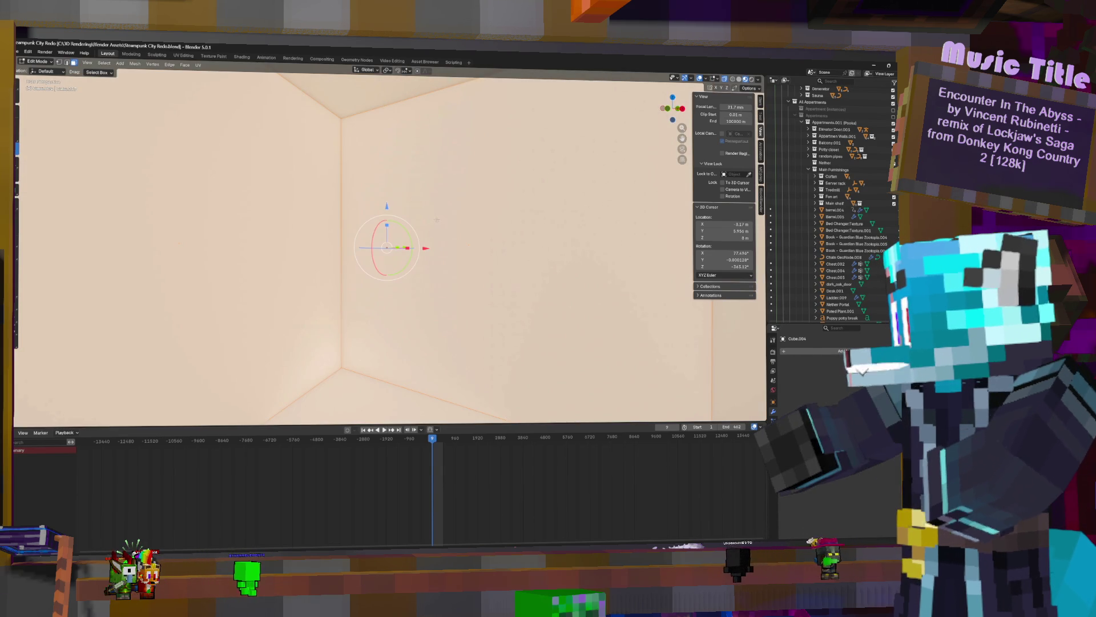
pyautogui.press('s')
pyautogui.click(438, 223)
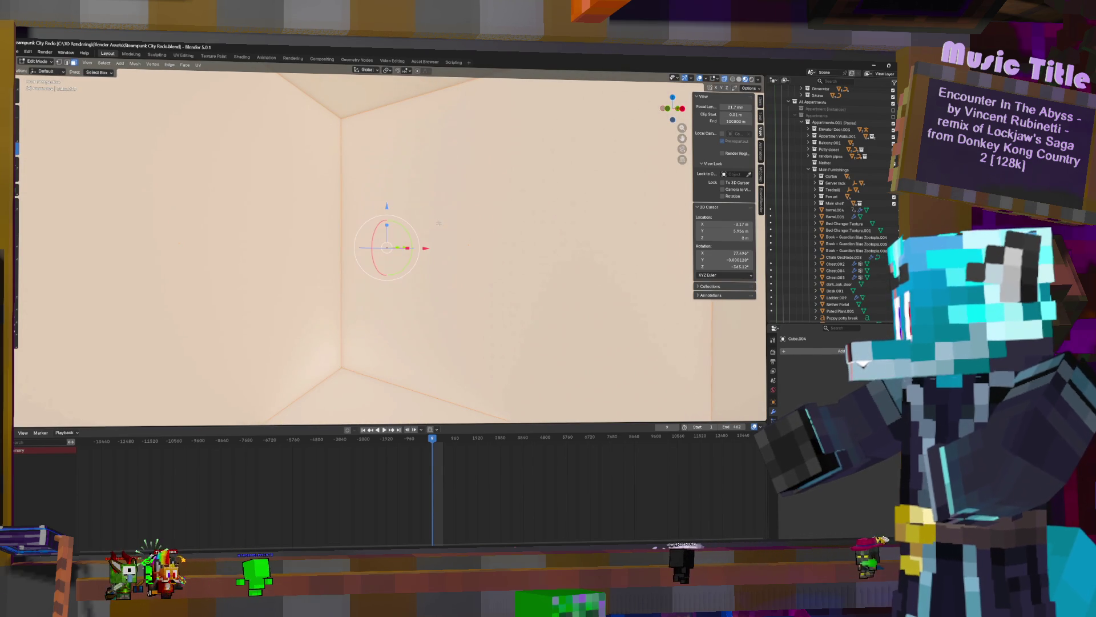
pyautogui.press('Tab')
pyautogui.press('g')
pyautogui.press('z')
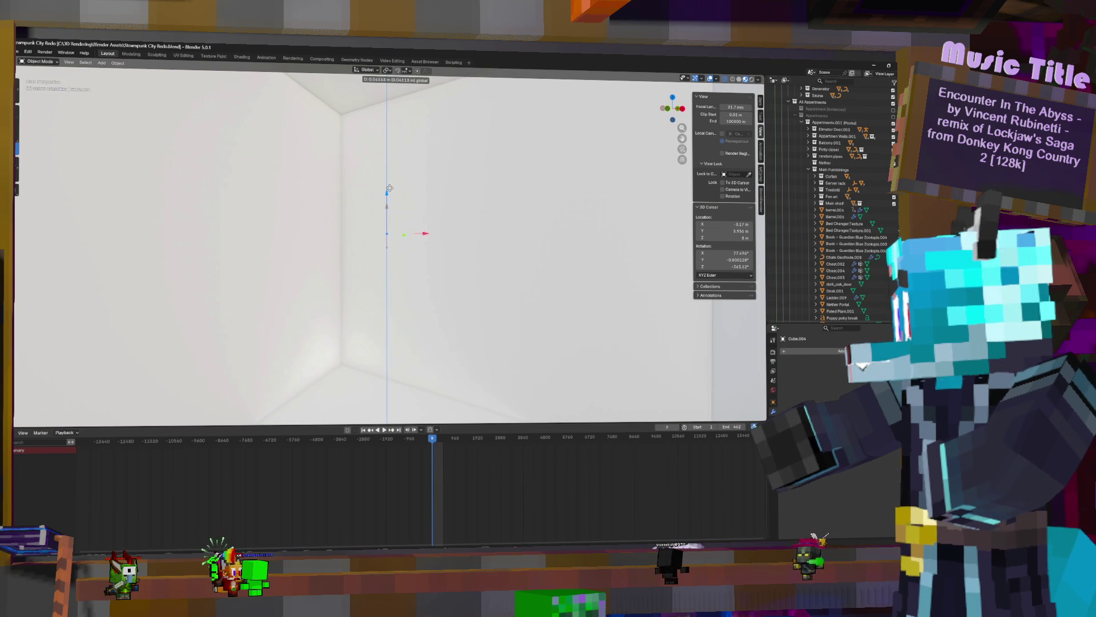
pyautogui.click(410, 177)
pyautogui.press('Tab')
pyautogui.press('s')
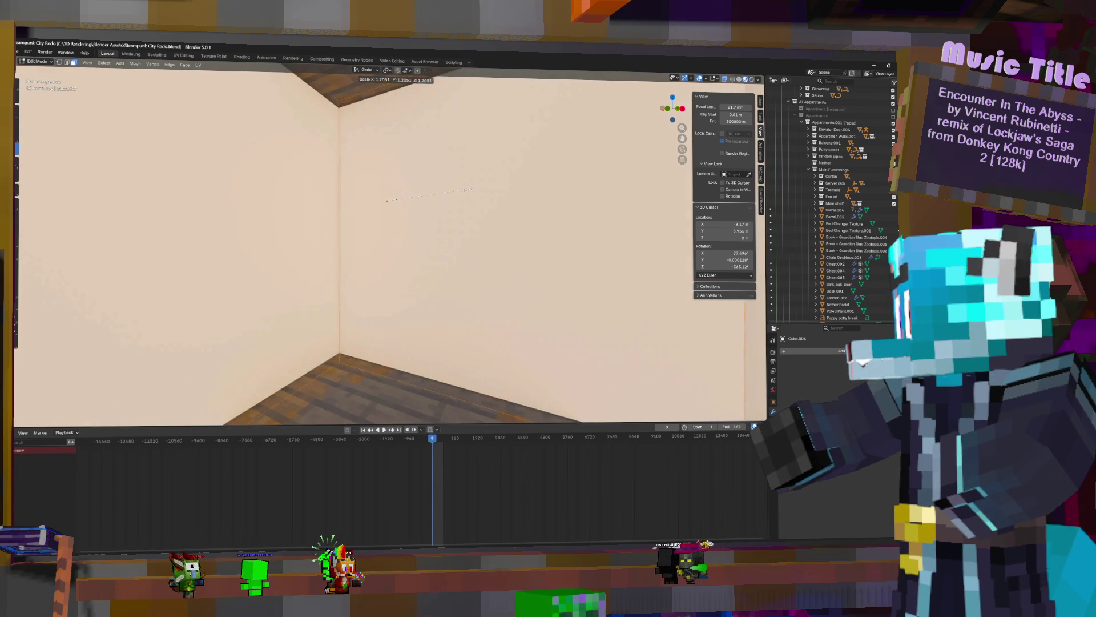
pyautogui.click(458, 189)
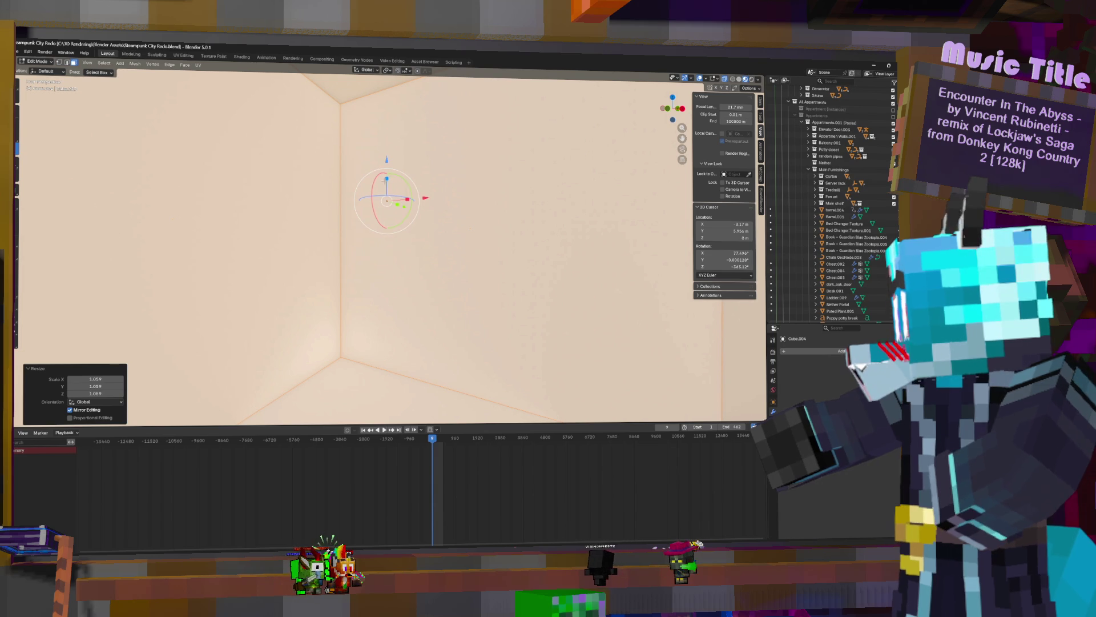
# Widen the box on the horizontal axes so it encloses part of the shop interior
pyautogui.moveTo(520, 203)
pyautogui.mouseDown(button='middle')
pyautogui.moveTo(396, 243)
pyautogui.moveTo(407, 222)
pyautogui.mouseUp(button='middle')
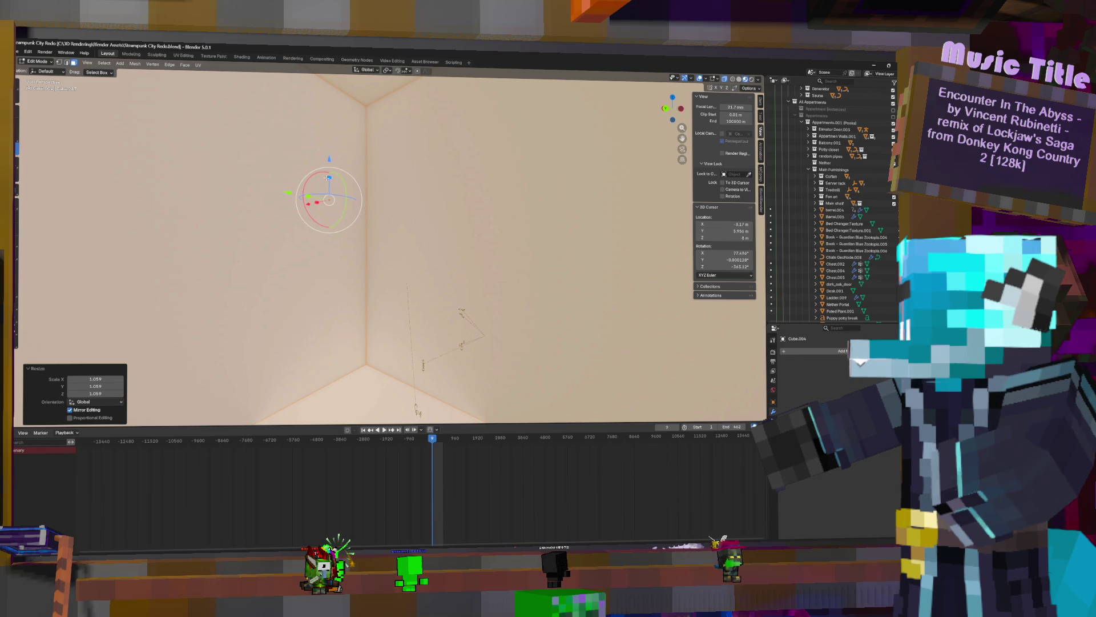
pyautogui.press('s')
pyautogui.hotkey('shift', 'z')
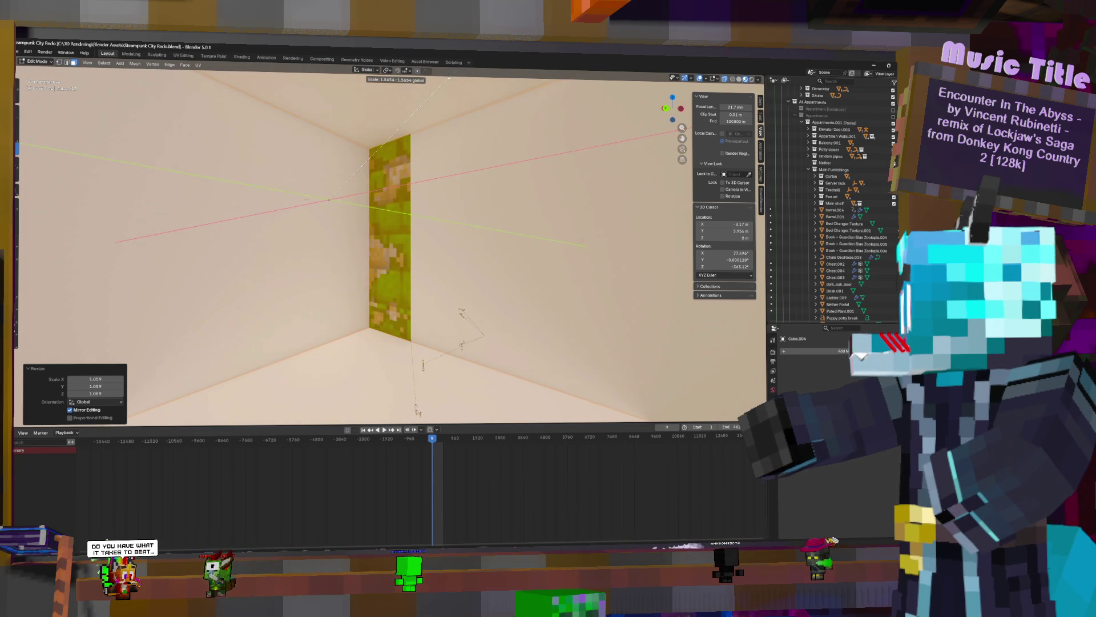
pyautogui.click(449, 98)
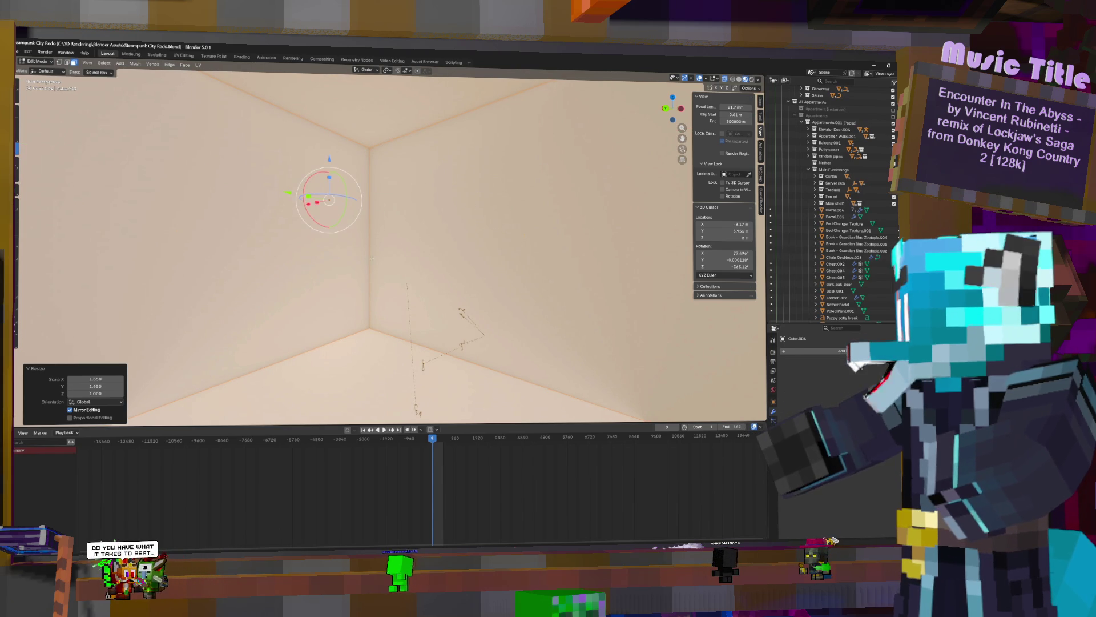
pyautogui.moveTo(386, 248); pyautogui.dragTo(396, 244, button='middle')
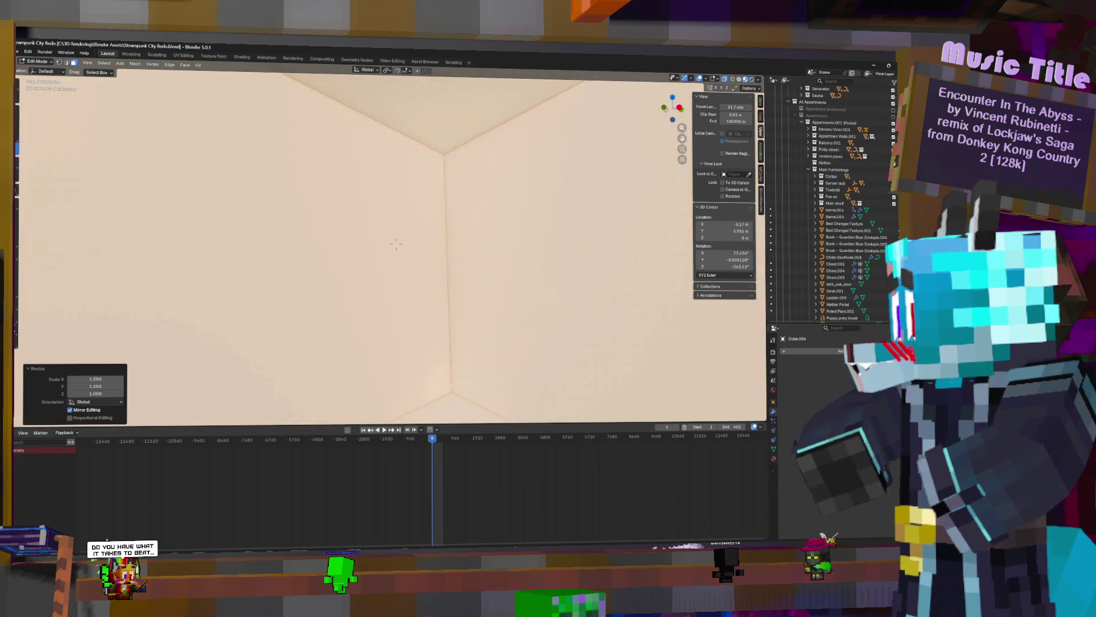
pyautogui.moveTo(418, 223)
pyautogui.mouseDown(button='middle')
pyautogui.moveTo(396, 243)
pyautogui.moveTo(402, 229)
pyautogui.mouseUp(button='middle')
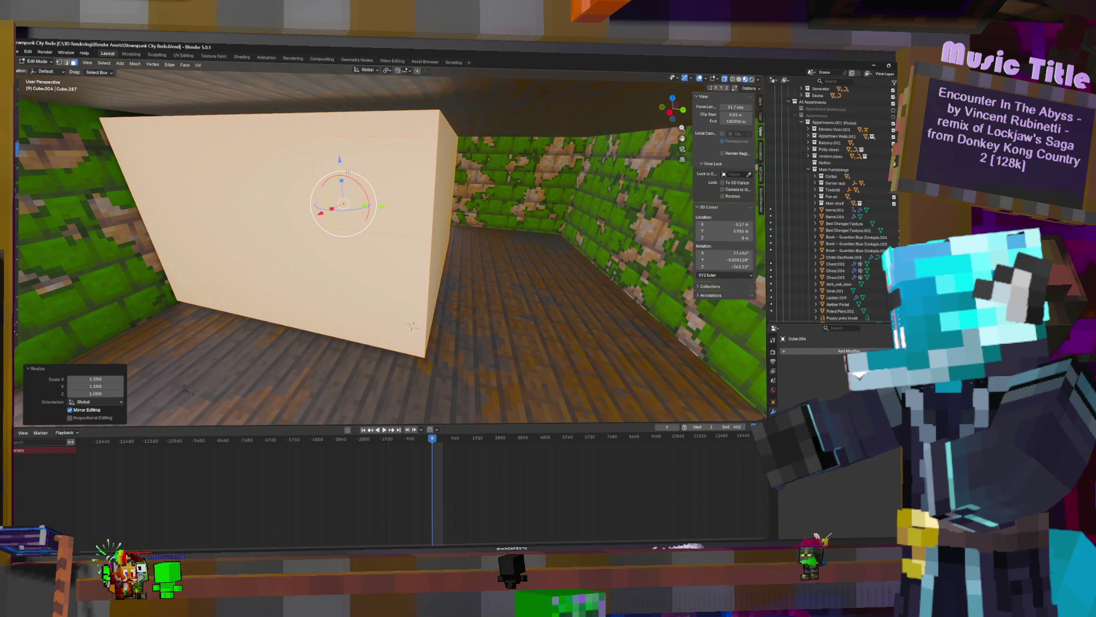
# Shift the whole box horizontally and widen it further on the horizontal axes
pyautogui.press('Tab')
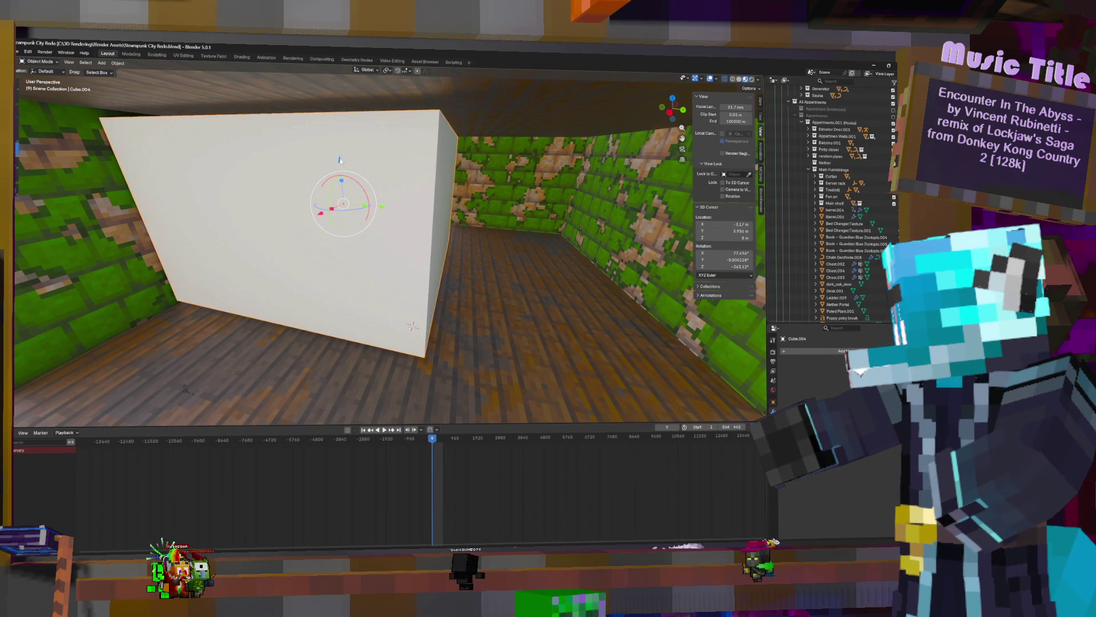
pyautogui.press('g')
pyautogui.hotkey('shift', 'z')
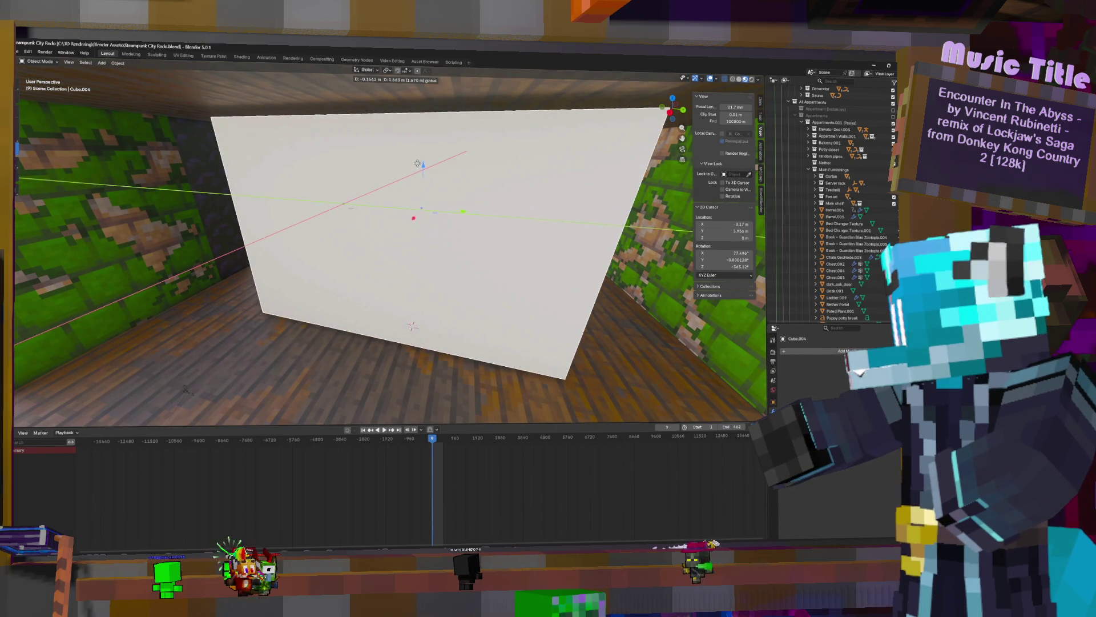
pyautogui.press('Return')
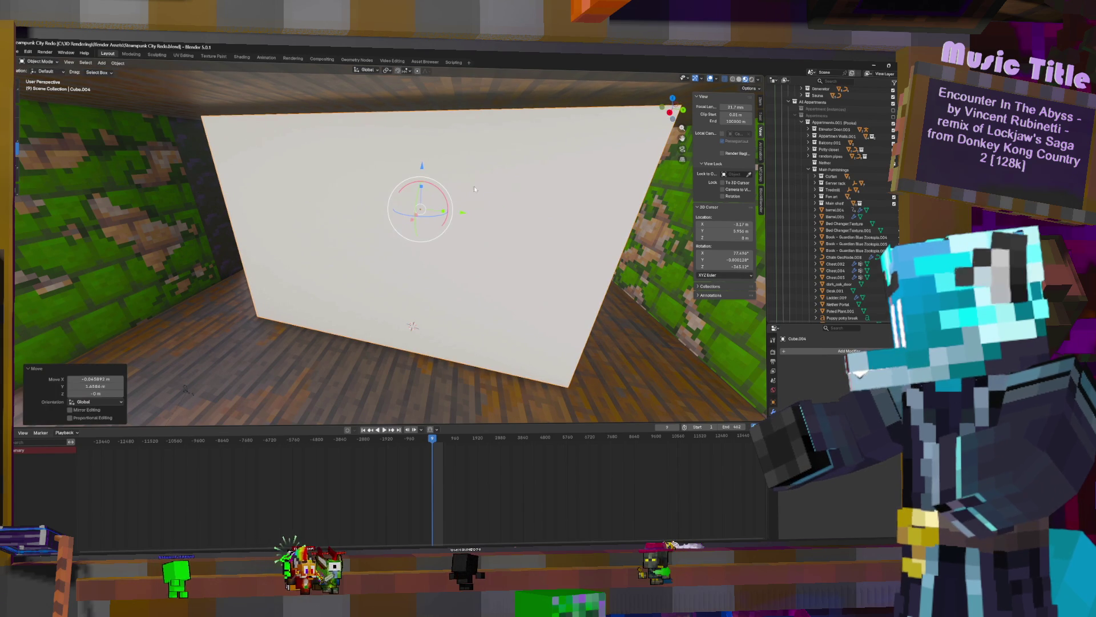
pyautogui.press('Tab')
pyautogui.press('s')
pyautogui.hotkey('shift', 'z')
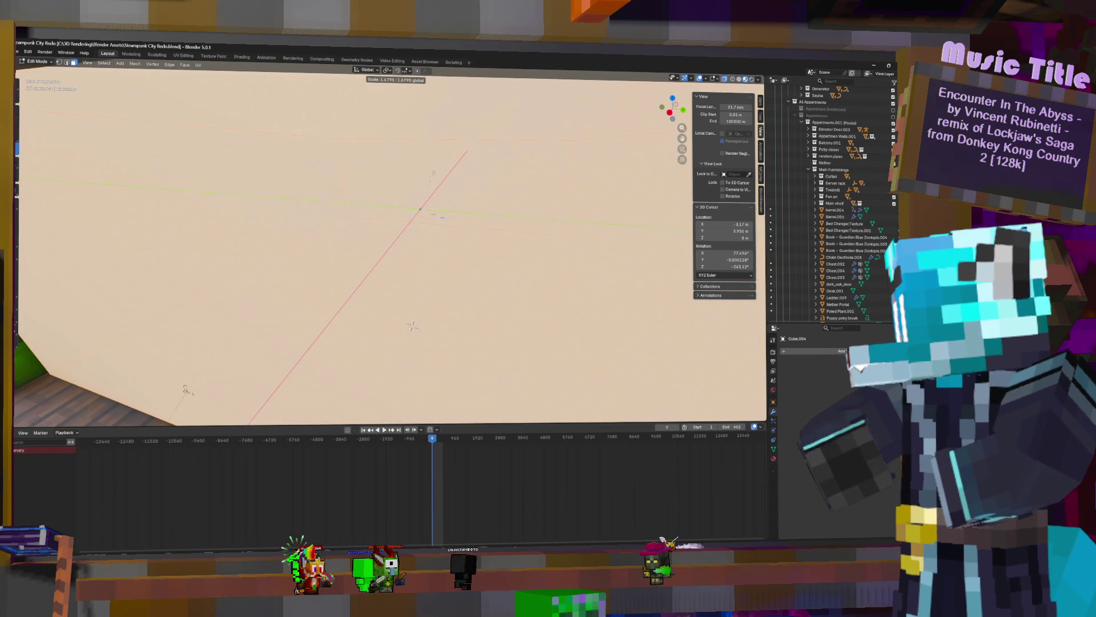
pyautogui.click(412, 327)
pyautogui.scroll(-4, 397, 243)
# Move the box room's back wall face about 0.43 m along X and reselect it
pyautogui.moveTo(391, 244); pyautogui.dragTo(388, 281, button='middle')
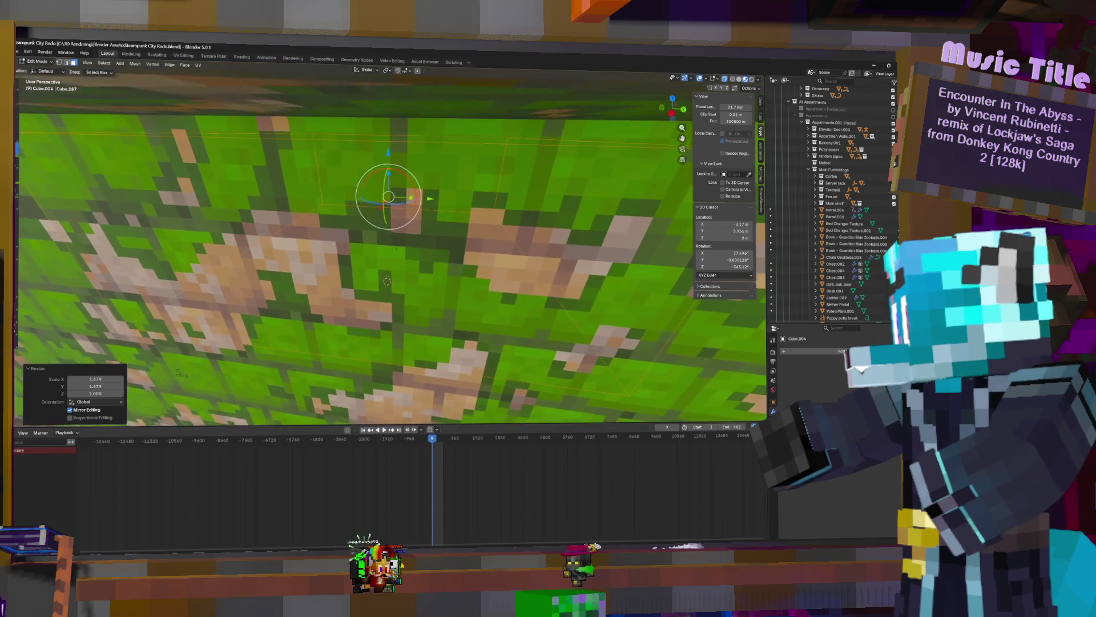
pyautogui.scroll(-4, 386, 281)
pyautogui.scroll(-2, 402, 231)
pyautogui.click(399, 208)
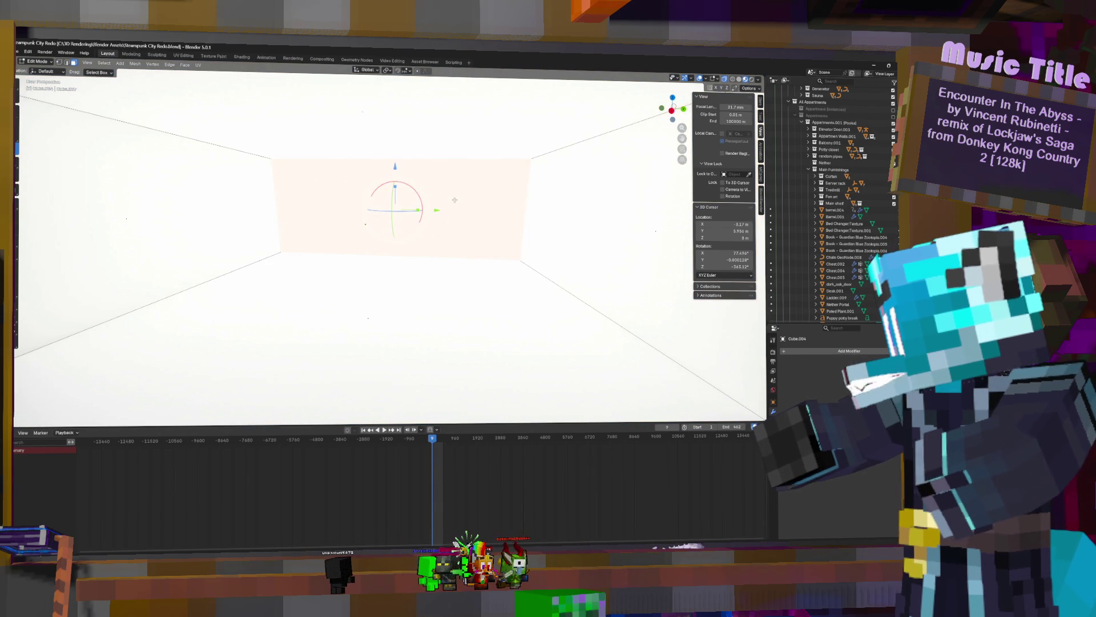
pyautogui.press('g')
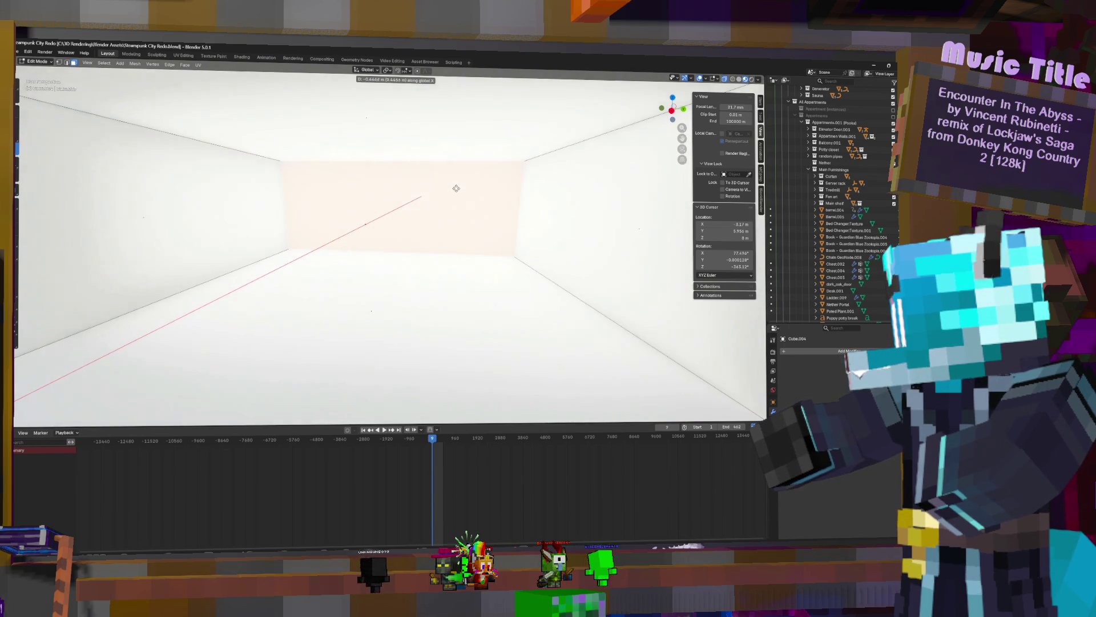
pyautogui.click(455, 188)
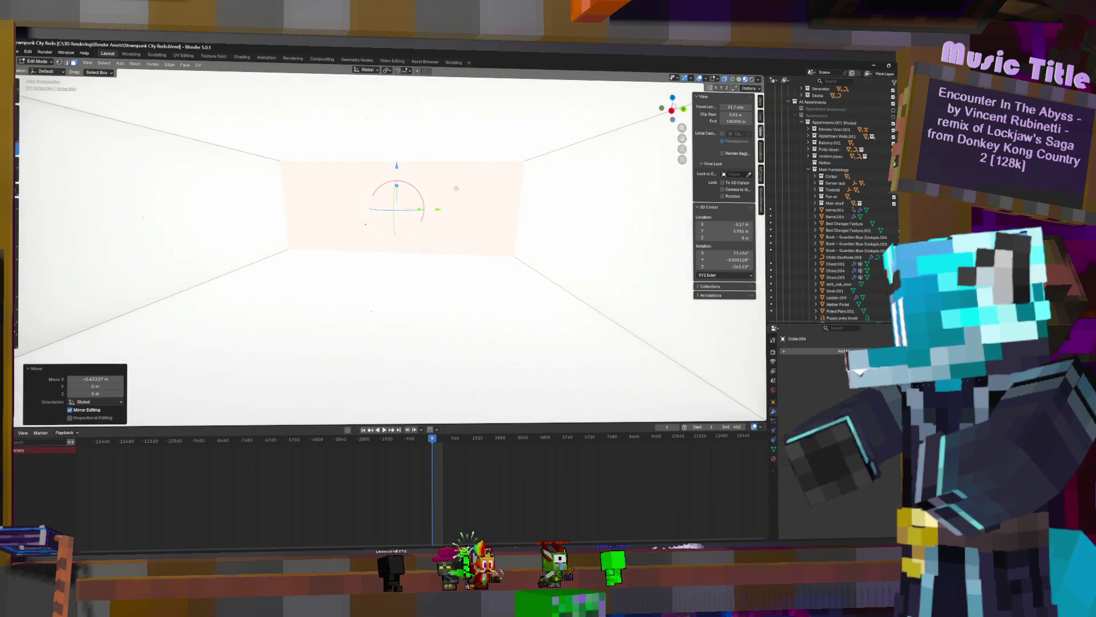
pyautogui.moveTo(459, 194)
pyautogui.mouseDown(button='middle')
pyautogui.moveTo(397, 243)
pyautogui.moveTo(452, 368)
pyautogui.mouseUp(button='middle')
pyautogui.hotkey('ctrl', 'z')
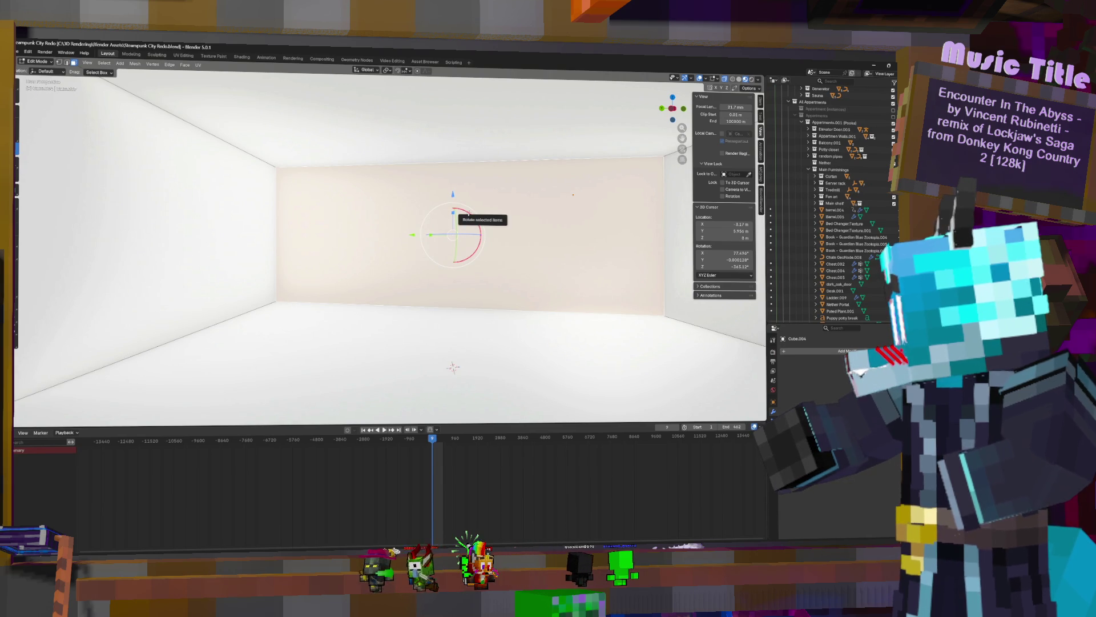
# Grab the back wall and push it into its new position
pyautogui.press('g')
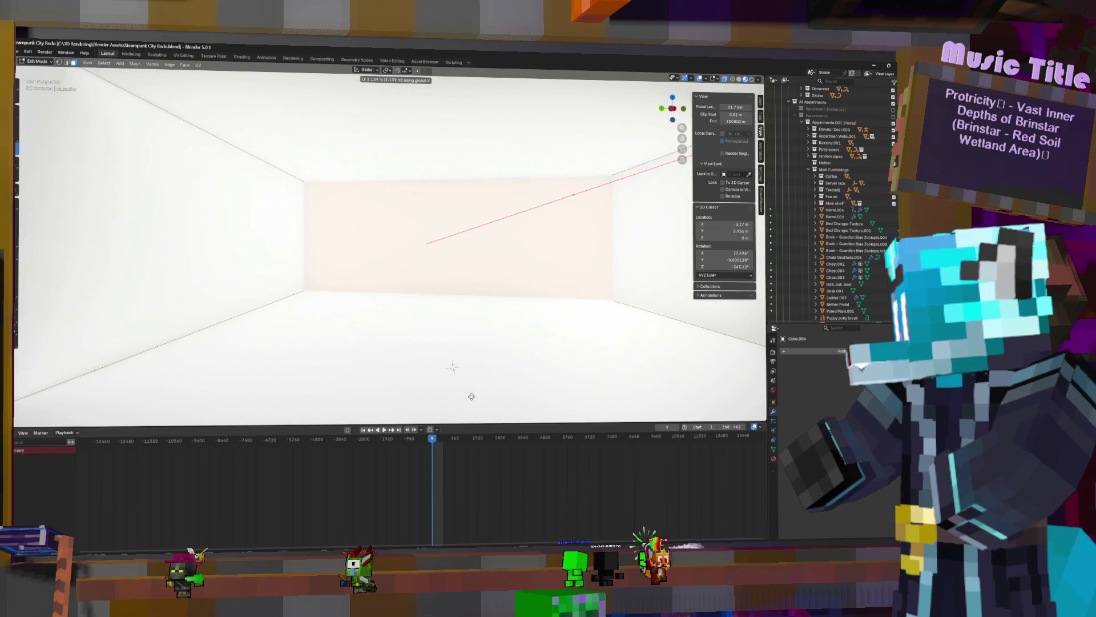
pyautogui.click(230, 245)
pyautogui.click(273, 238)
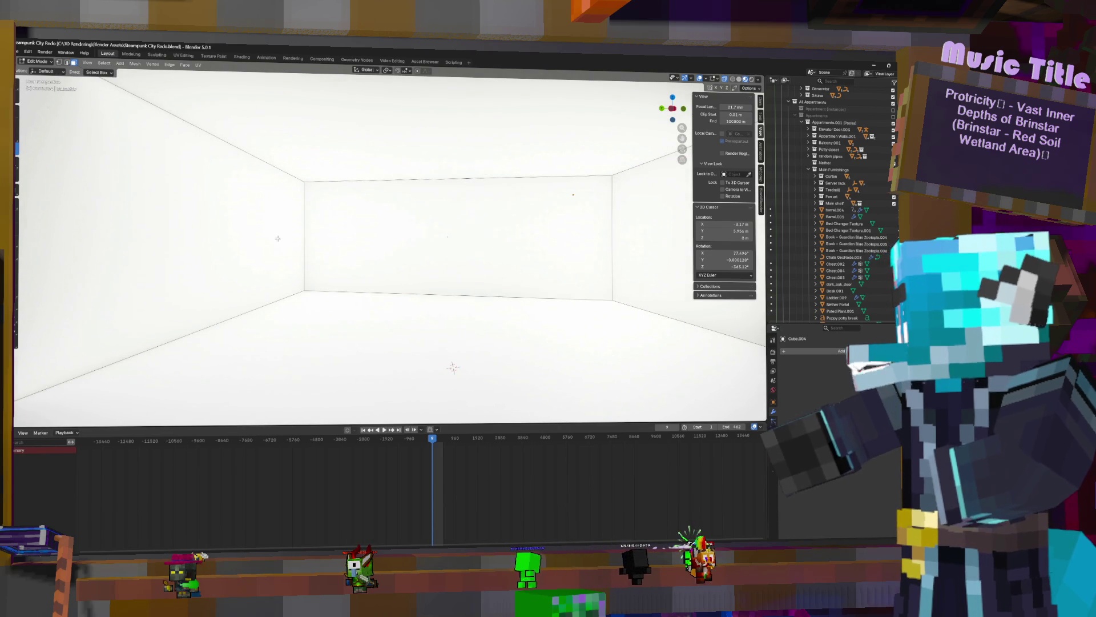
# Move the left wall along the global Y axis so the room fits the space
pyautogui.moveTo(396, 243); pyautogui.dragTo(352, 234, button='middle')
pyautogui.click(352, 234)
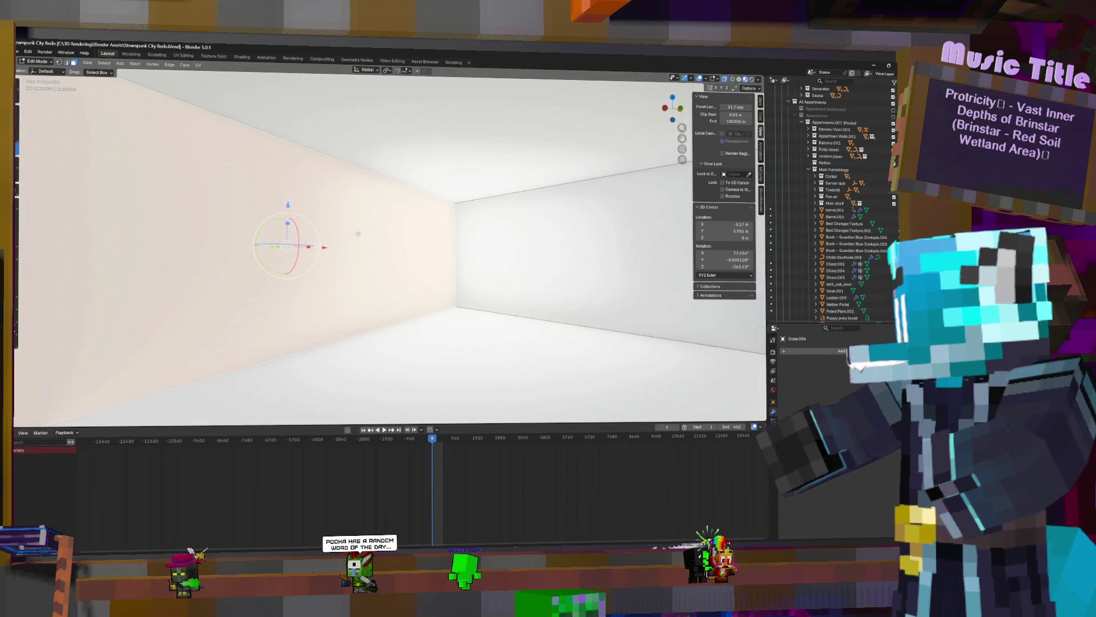
pyautogui.press('g')
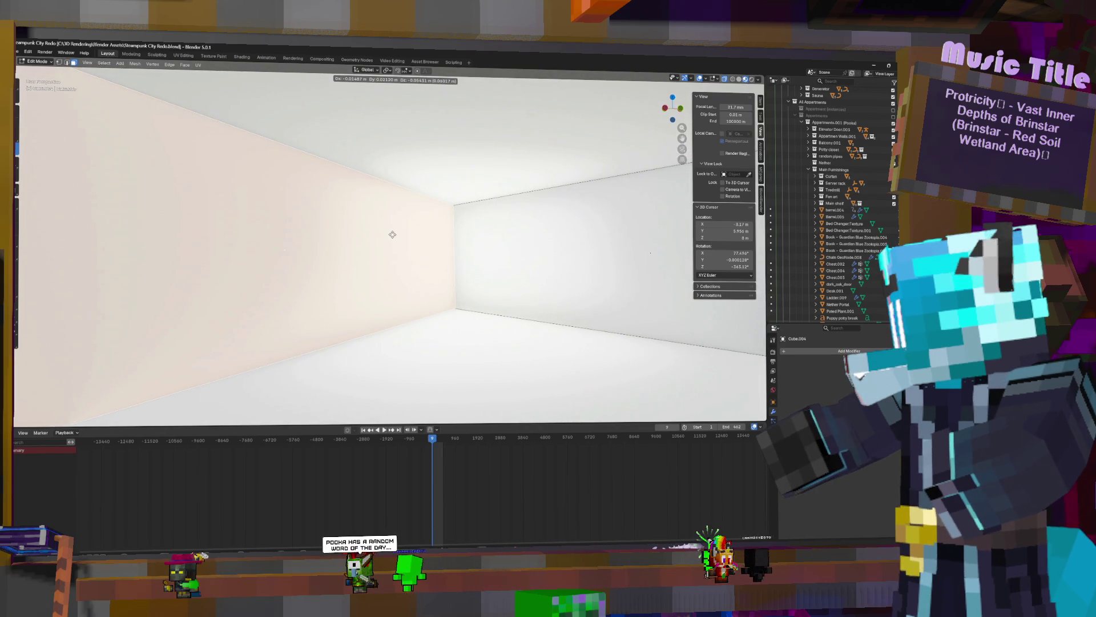
pyautogui.press('y')
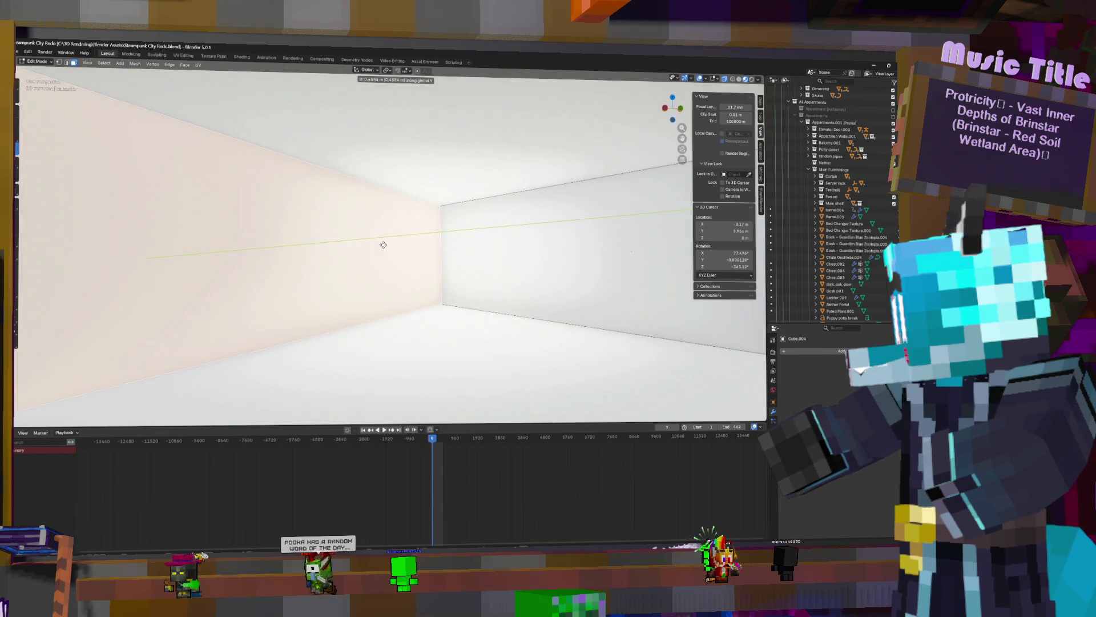
pyautogui.click(385, 243)
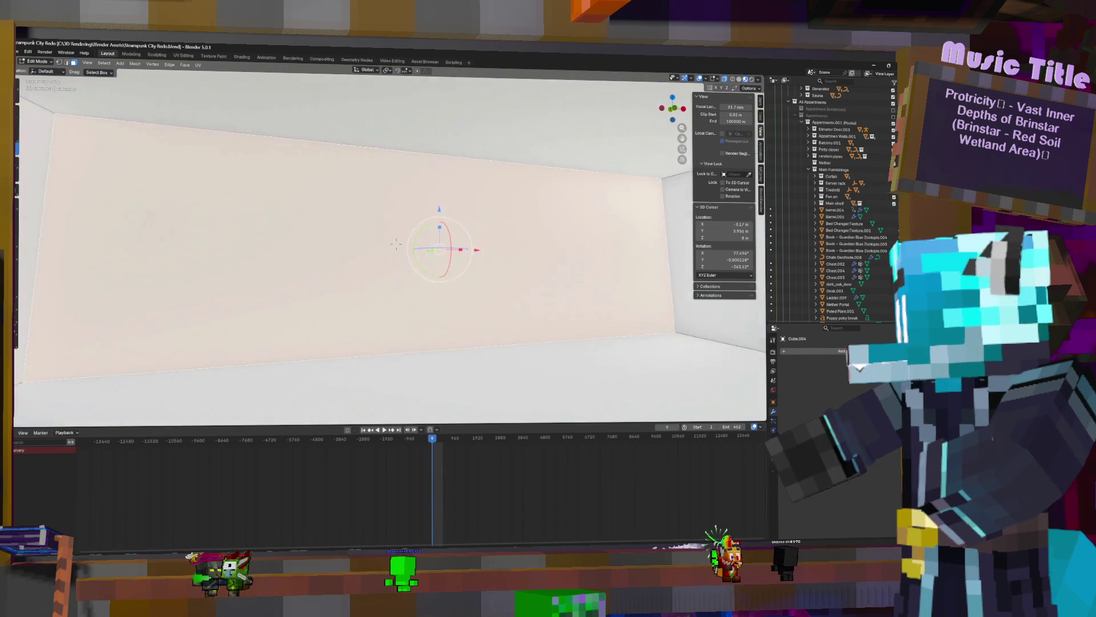
# Face the back wall squarely and select its face for the next cut
pyautogui.moveTo(446, 232)
pyautogui.mouseDown(button='middle')
pyautogui.moveTo(595, 311)
pyautogui.moveTo(224, 331)
pyautogui.mouseUp(button='middle')
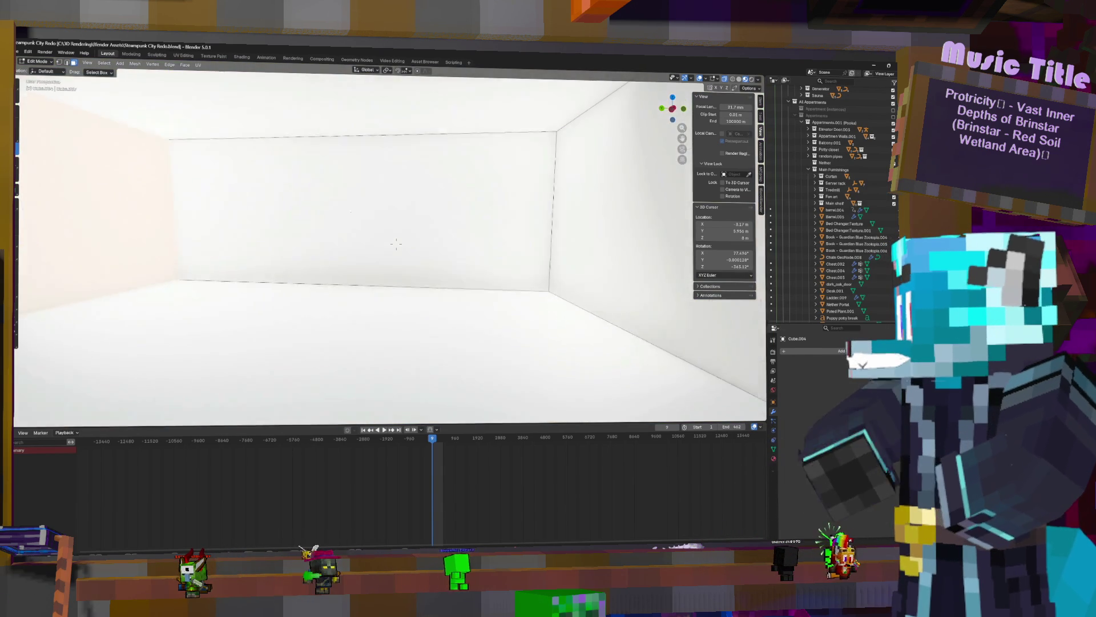
pyautogui.moveTo(412, 248); pyautogui.dragTo(447, 232, button='middle')
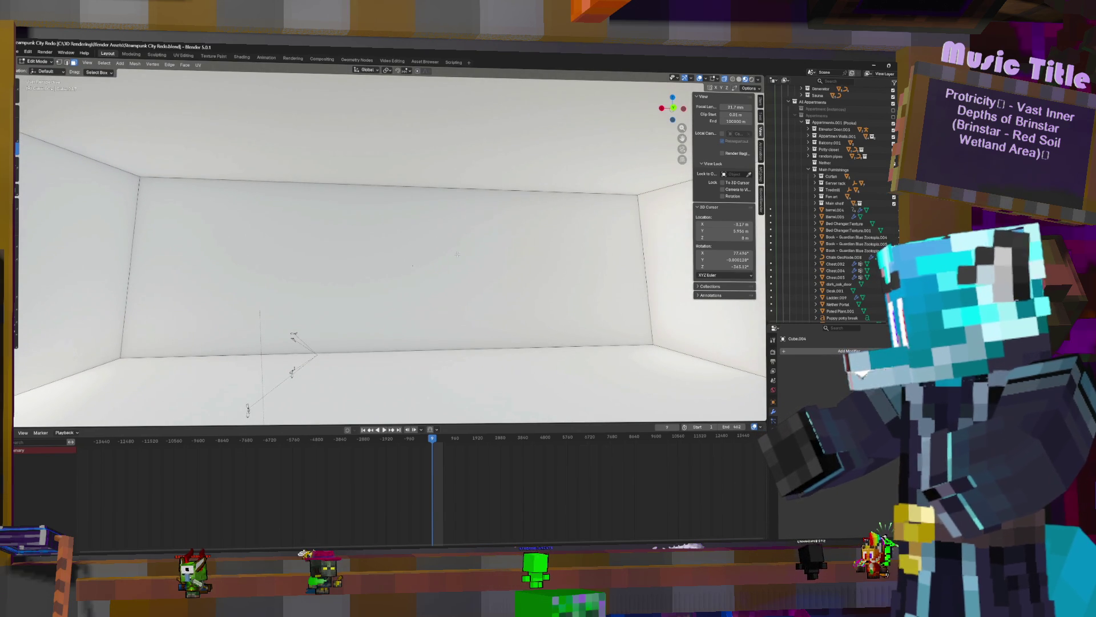
pyautogui.click(414, 261)
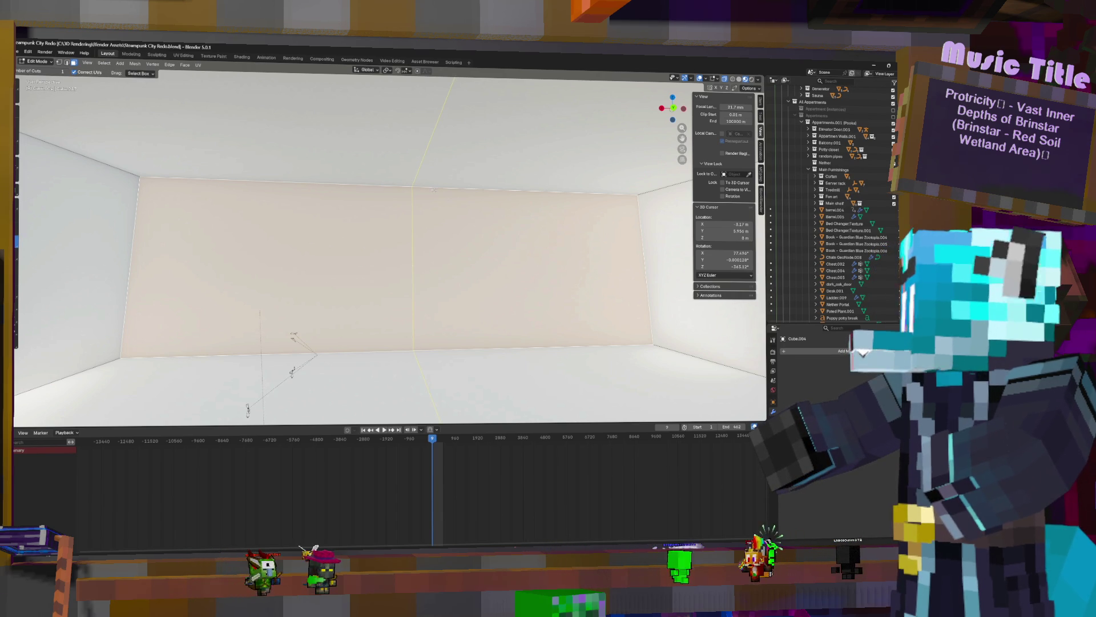
# Add an edge loop across the back wall and slide it toward the portal
pyautogui.click(248, 250)
pyautogui.rightClick(248, 250)
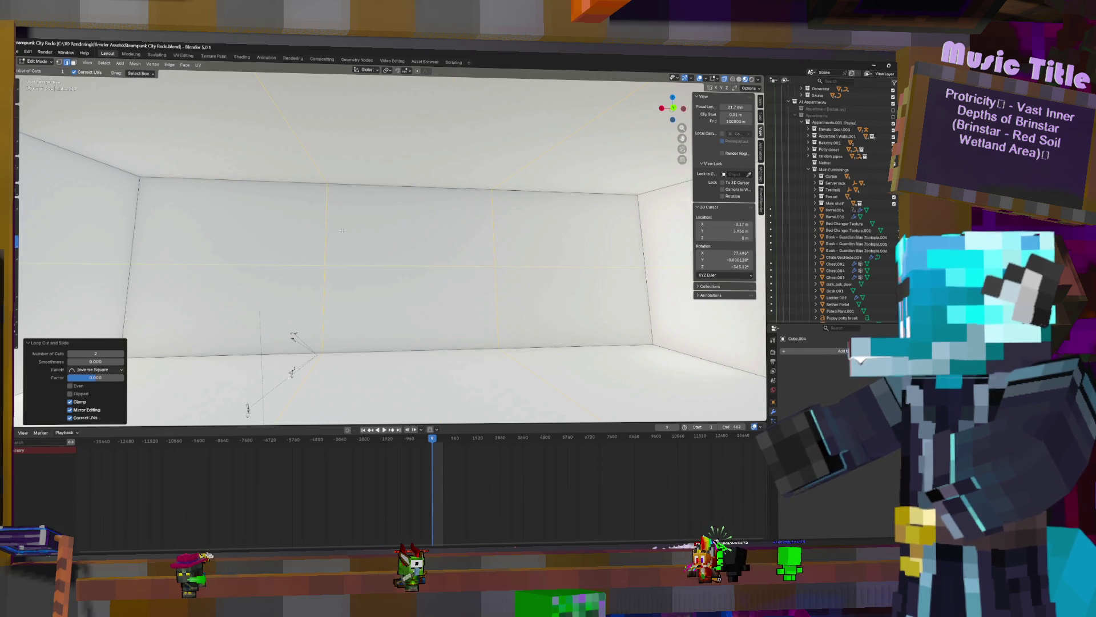
pyautogui.moveTo(431, 237)
pyautogui.mouseDown(button='middle')
pyautogui.moveTo(402, 279)
pyautogui.moveTo(430, 238)
pyautogui.mouseUp(button='middle')
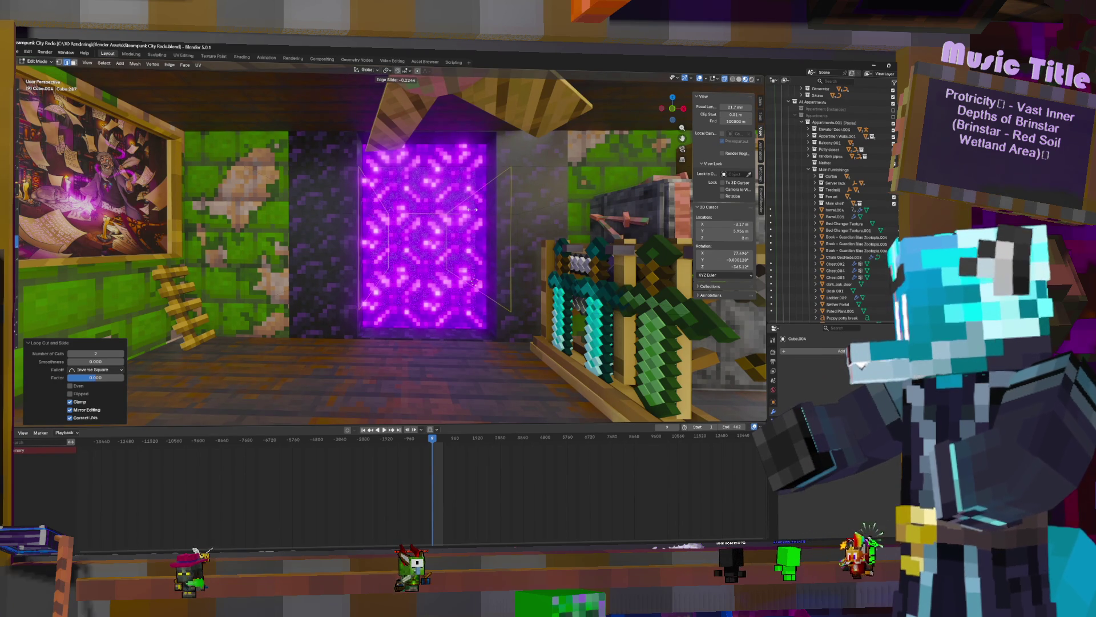
pyautogui.click(474, 209)
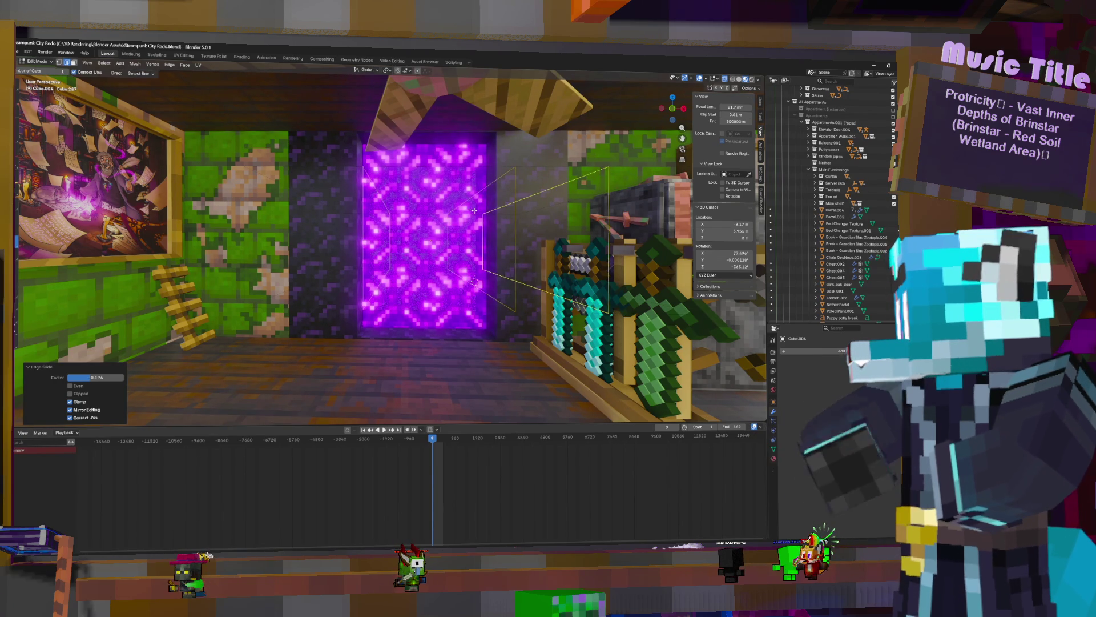
pyautogui.scroll(1, 471, 227)
pyautogui.scroll(2, 471, 226)
pyautogui.scroll(3, 472, 227)
pyautogui.scroll(2, 472, 227)
pyautogui.scroll(1, 461, 294)
pyautogui.scroll(-2, 460, 294)
pyautogui.scroll(-2, 461, 294)
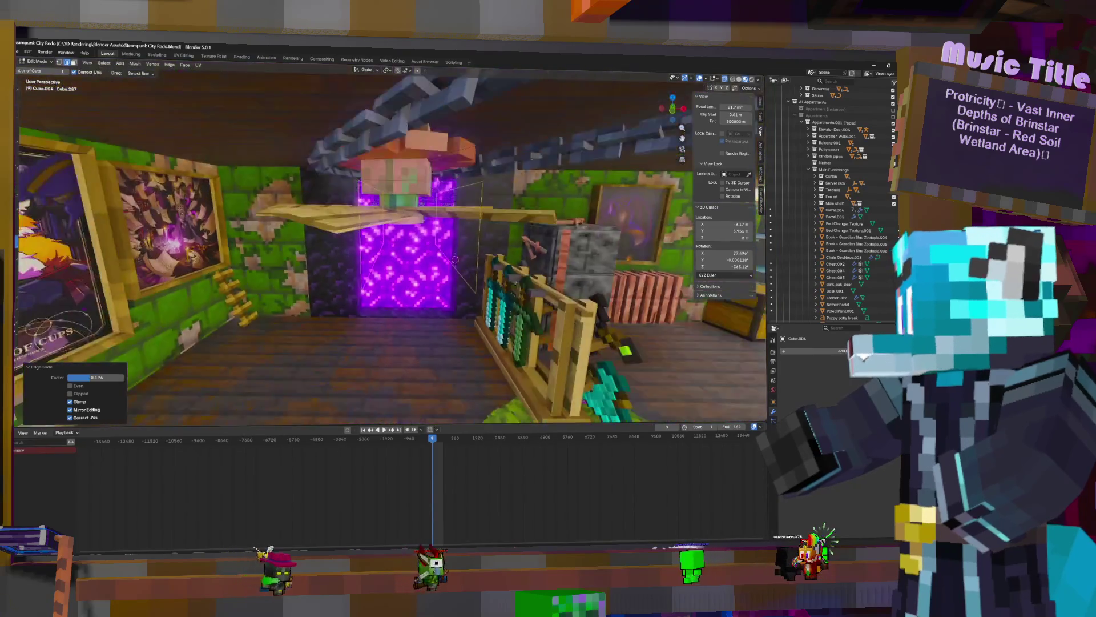
pyautogui.scroll(-2, 461, 293)
pyautogui.scroll(2, 462, 294)
pyautogui.scroll(1, 459, 294)
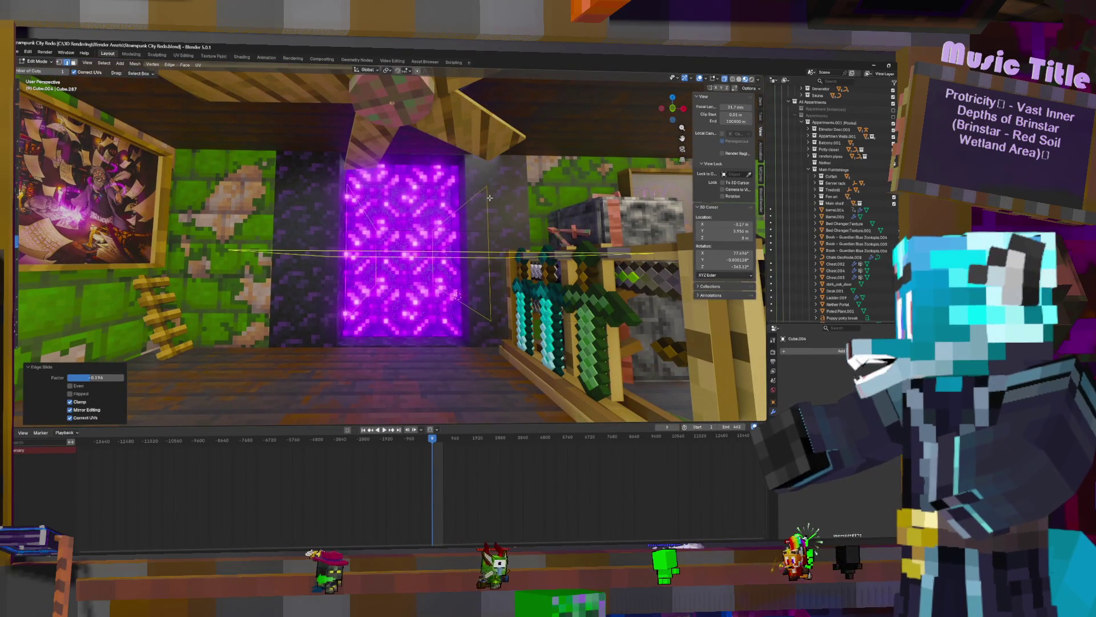
# Brush-select the edges left of the portal and edge-slide them beside it
pyautogui.press('c')
pyautogui.moveTo(352, 206); pyautogui.dragTo(361, 313)
pyautogui.press('Escape')
pyautogui.press('g')
pyautogui.press('g')
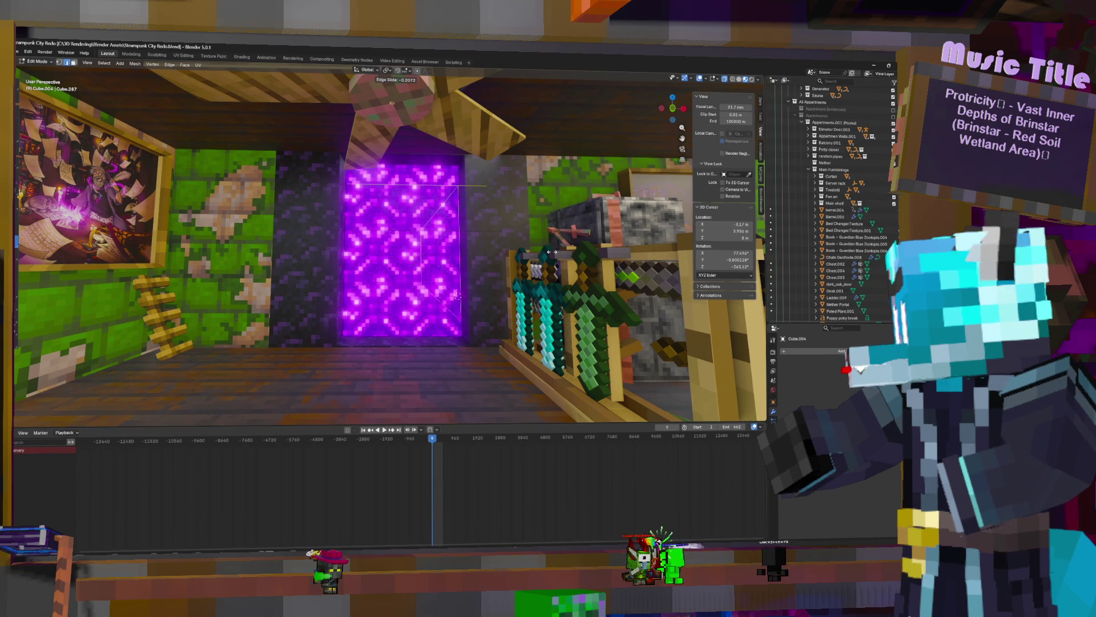
pyautogui.click(553, 250)
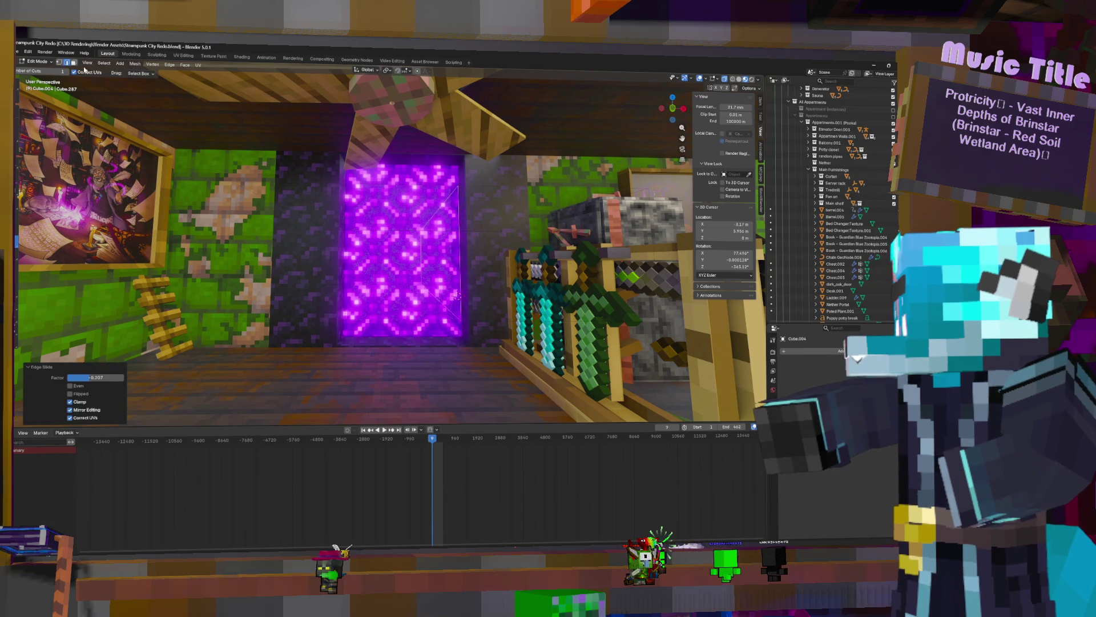
pyautogui.press('g')
pyautogui.press('g')
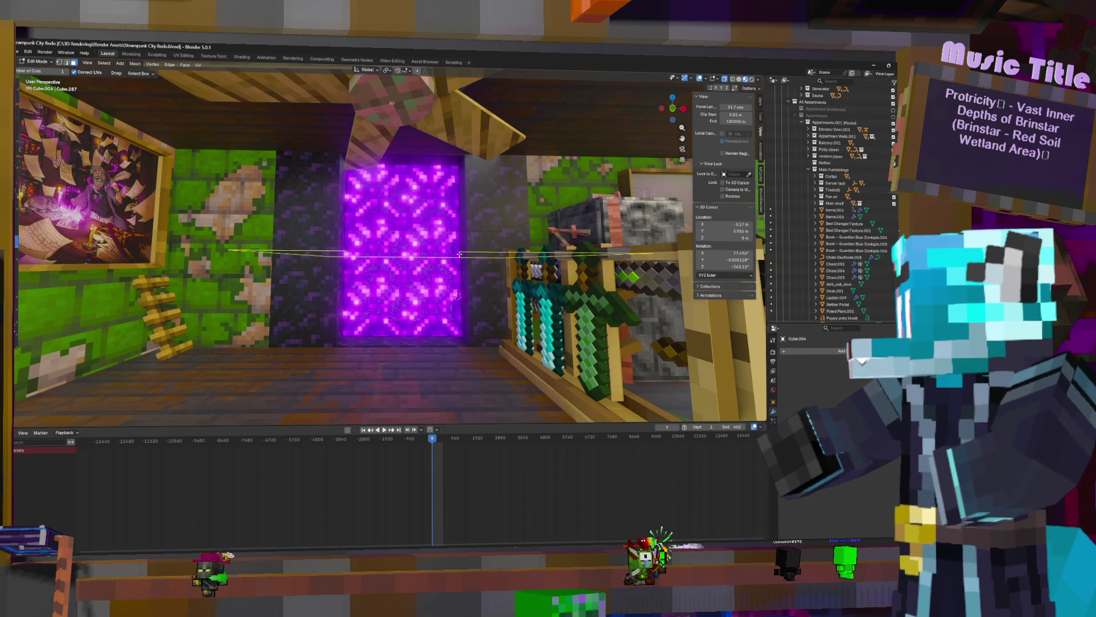
pyautogui.scroll(3, 457, 294)
pyautogui.scroll(3, 429, 270)
pyautogui.scroll(2, 395, 243)
pyautogui.scroll(-3, 396, 243)
pyautogui.scroll(-2, 397, 244)
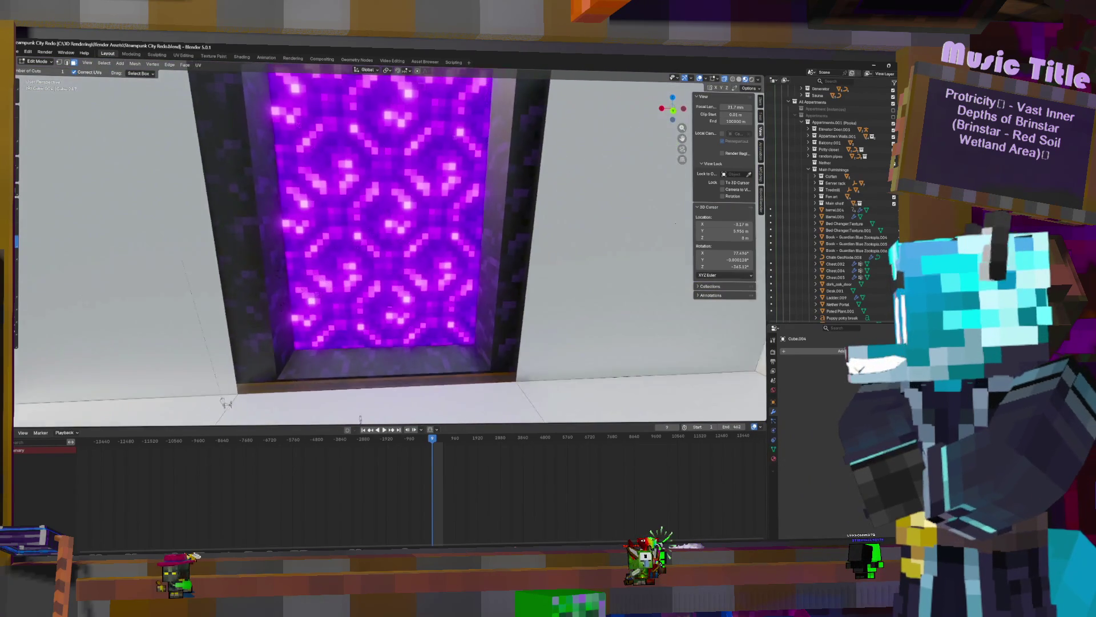
pyautogui.scroll(-2, 396, 244)
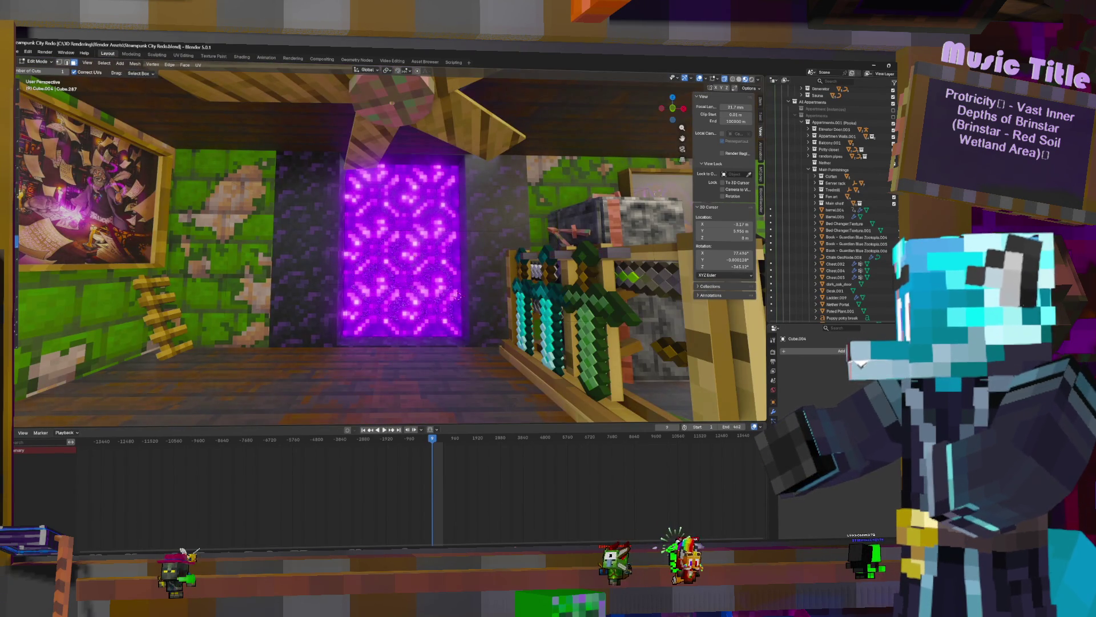
pyautogui.scroll(3, 429, 242)
pyautogui.scroll(3, 395, 244)
pyautogui.scroll(-2, 396, 244)
pyautogui.moveTo(395, 244); pyautogui.dragTo(458, 248, button='middle')
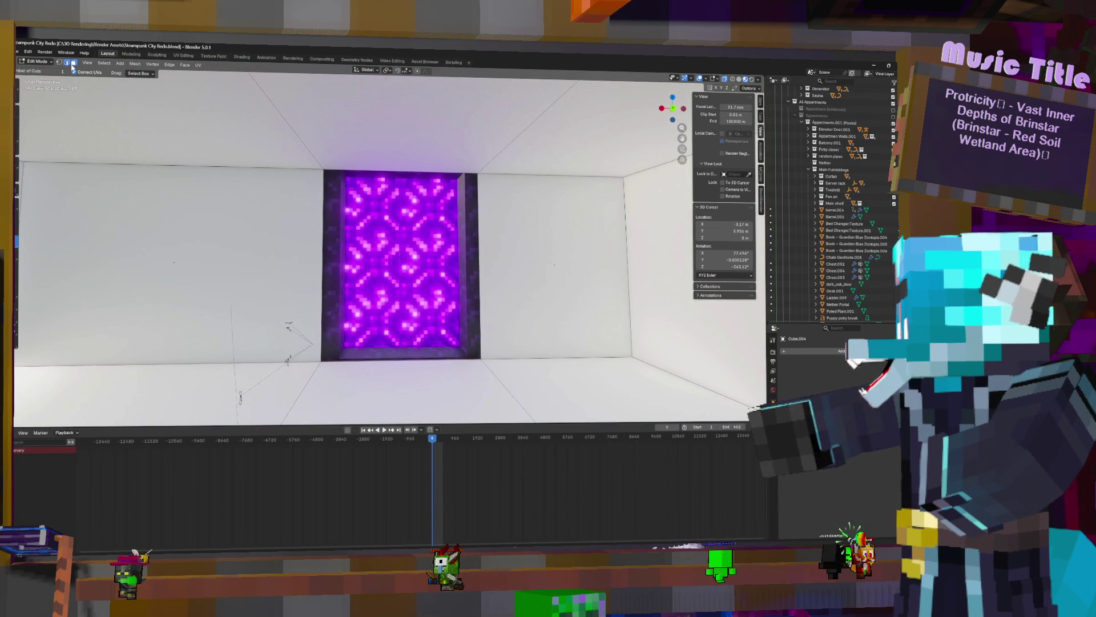
pyautogui.click(749, 88)
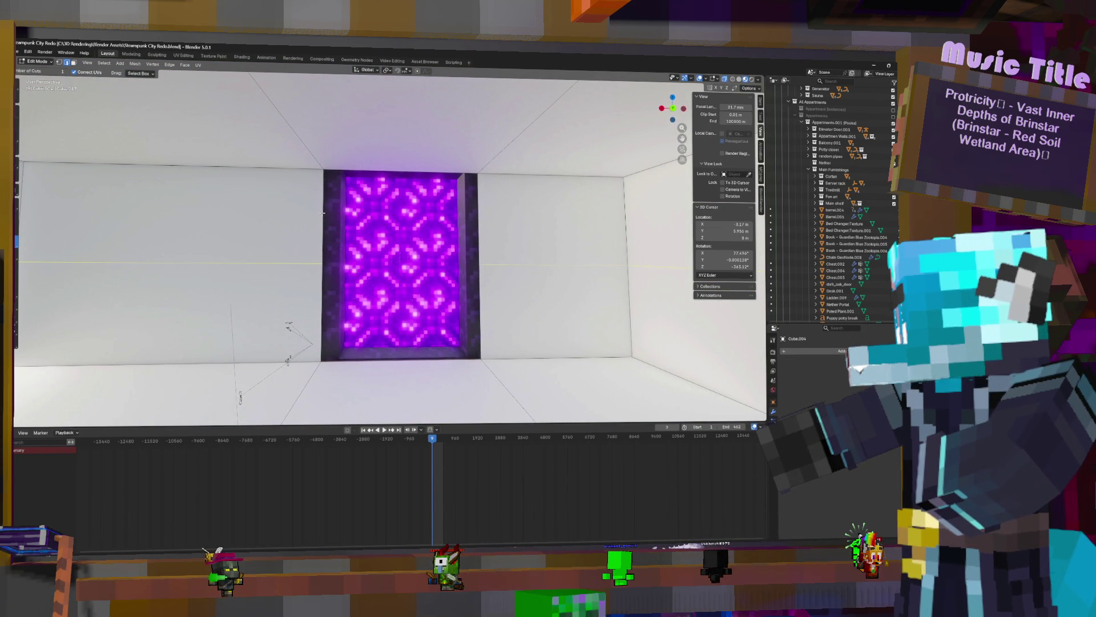
# Slide the left obsidian block along X up against the portal frame
pyautogui.keyDown('shift'); pyautogui.rightClick(324, 263); pyautogui.keyUp('shift')
pyautogui.press('w')
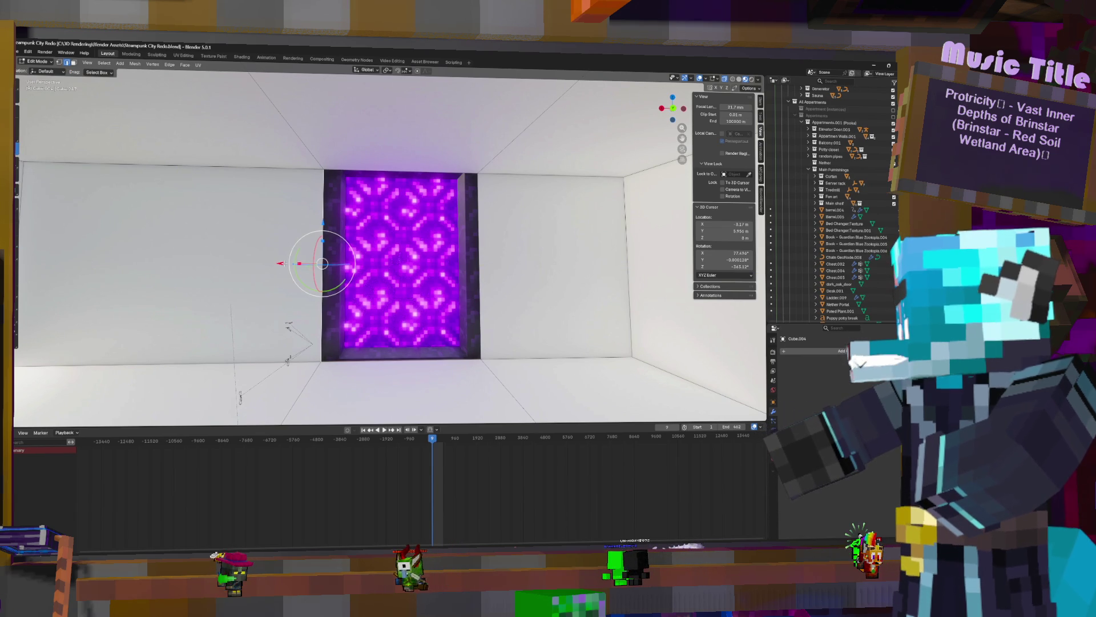
pyautogui.press('g')
pyautogui.press('x')
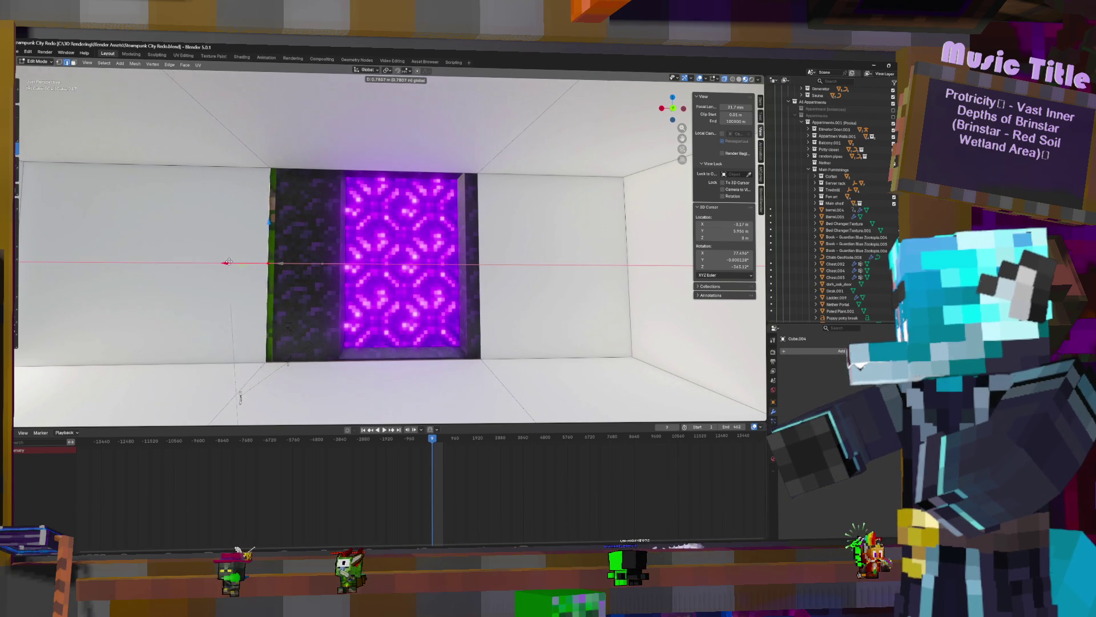
pyautogui.click(233, 263)
# Duplicate the obsidian block along X and drop it at the frame's right edge
pyautogui.keyDown('shift'); pyautogui.rightClick(477, 263); pyautogui.keyUp('shift')
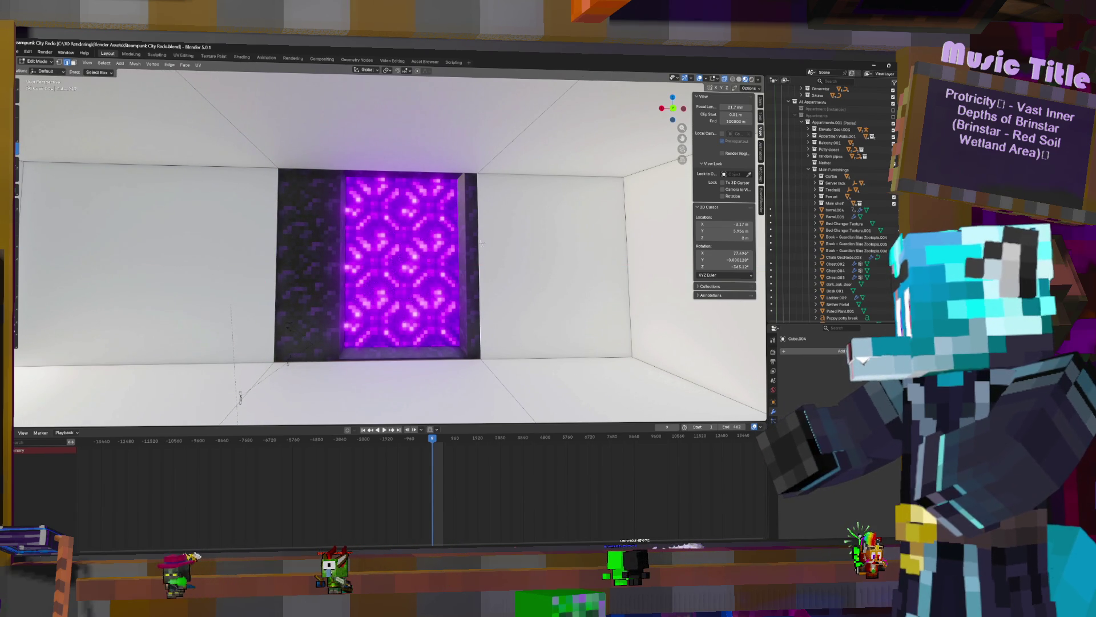
pyautogui.hotkey('shift', 'd')
pyautogui.press('x')
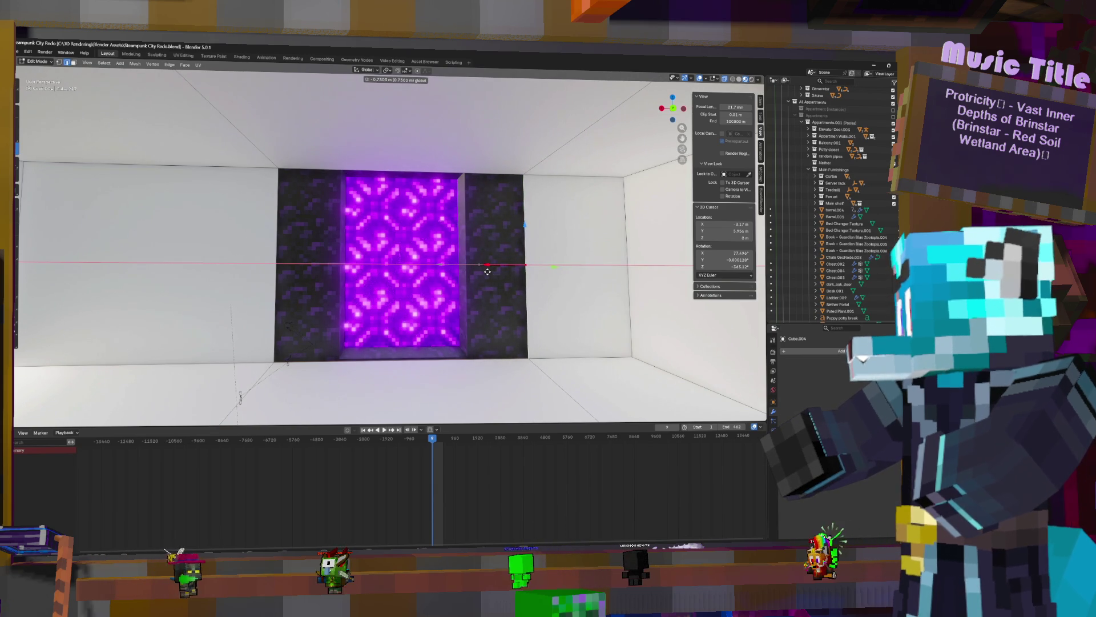
pyautogui.click(487, 266)
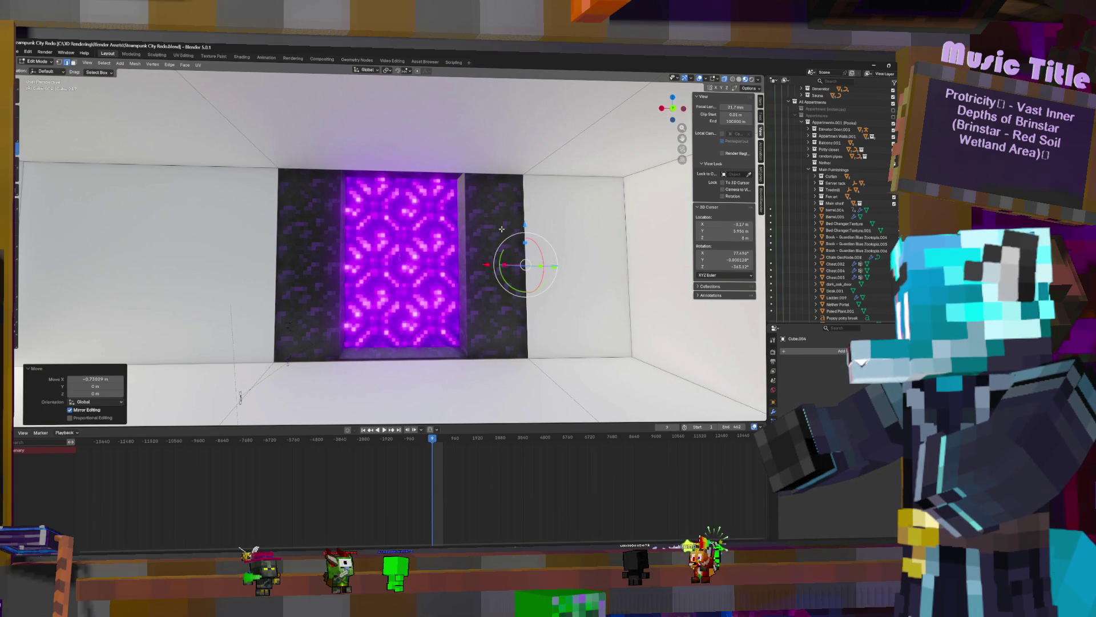
# Move the whole room mesh along the global Y axis
pyautogui.press('a')
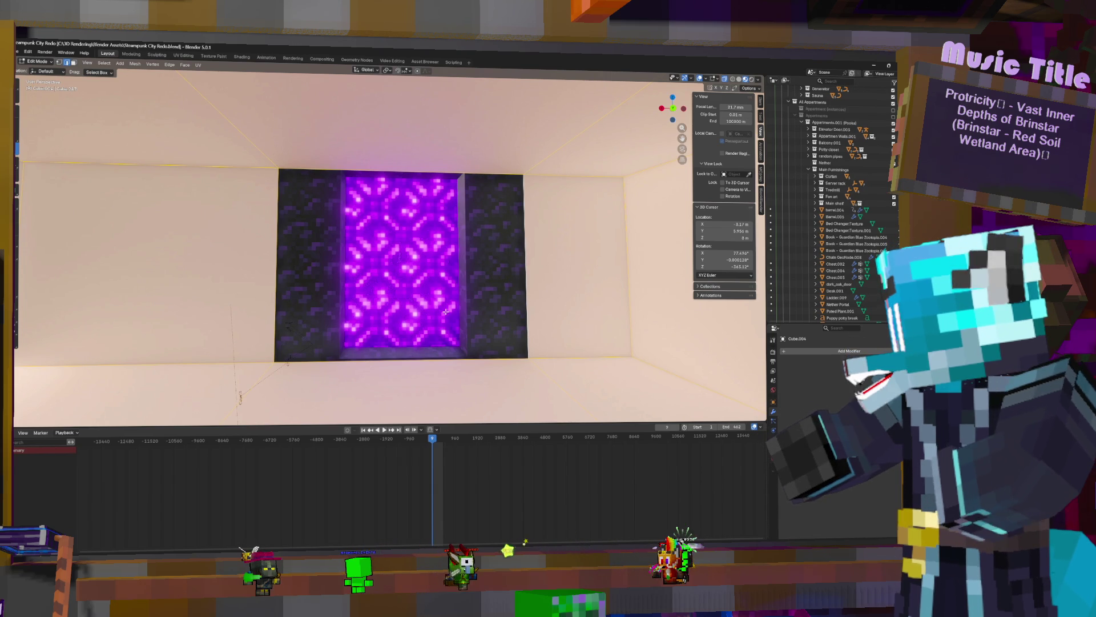
pyautogui.press('g')
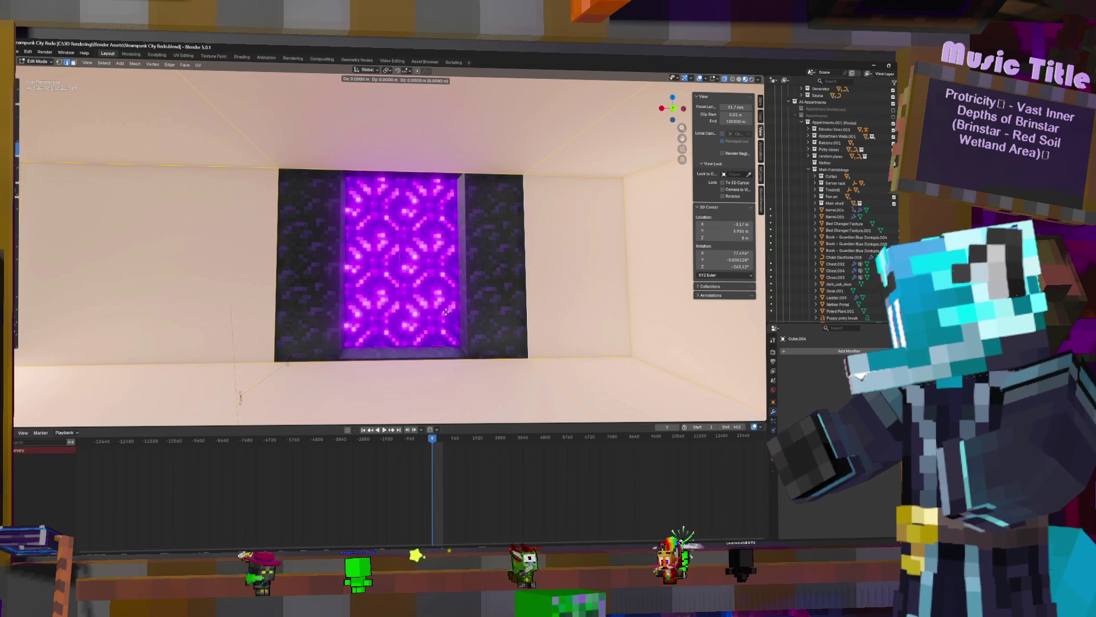
pyautogui.press('y')
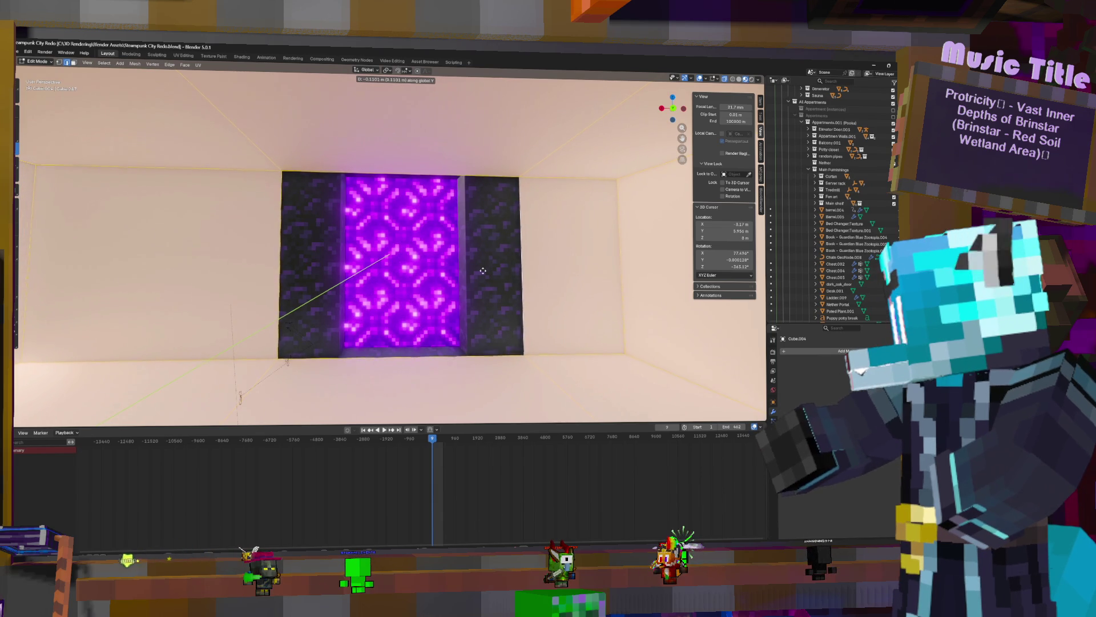
pyautogui.click(542, 216)
pyautogui.click(519, 264)
# Nudge the right and then the left block sideways along X until both sit flush
pyautogui.keyDown('shift'); pyautogui.rightClick(518, 264); pyautogui.keyUp('shift')
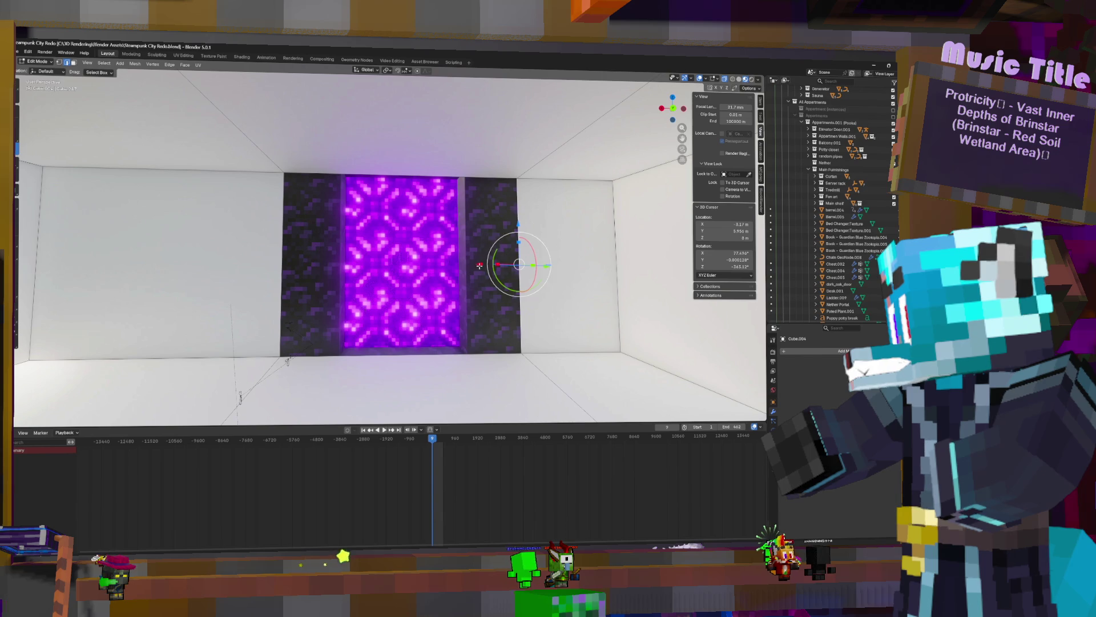
pyautogui.press('g')
pyautogui.press('x')
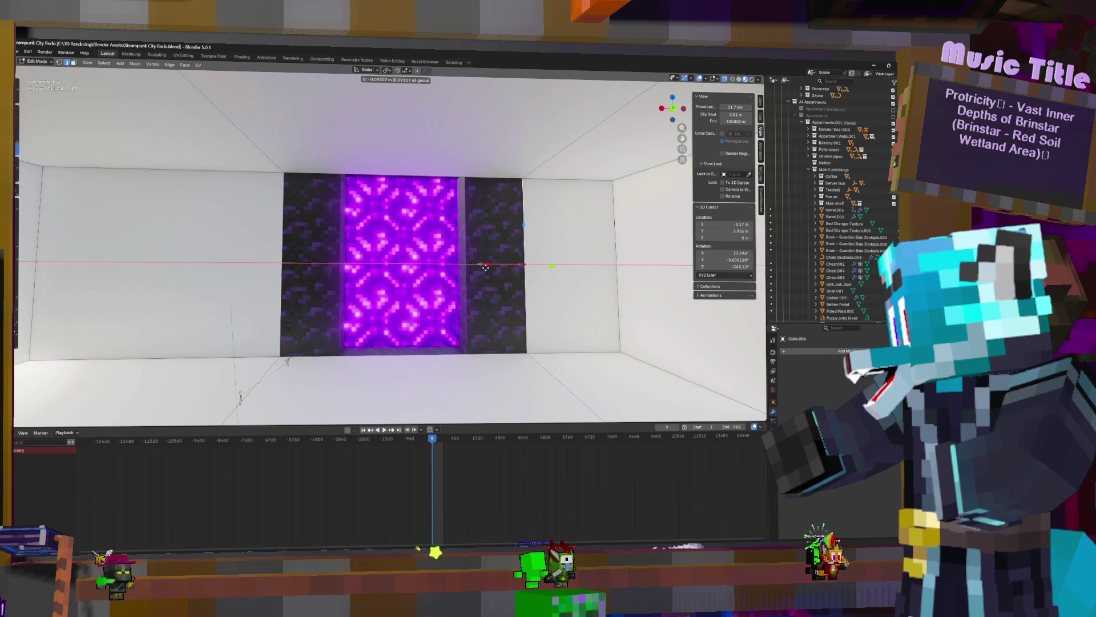
pyautogui.click(484, 268)
pyautogui.click(280, 251)
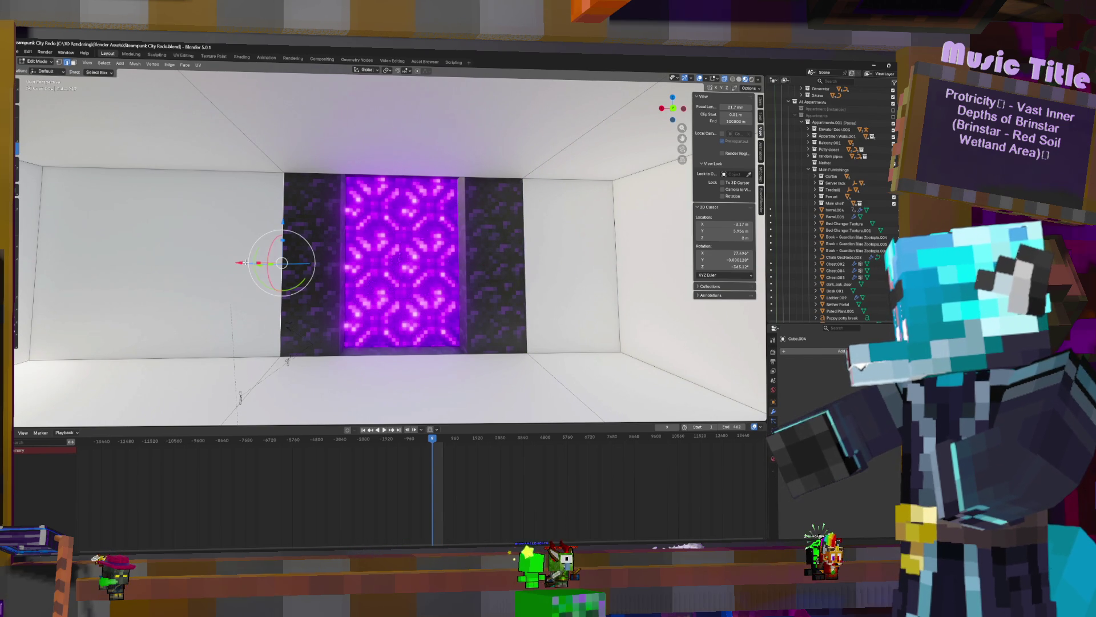
pyautogui.press('g')
pyautogui.press('x')
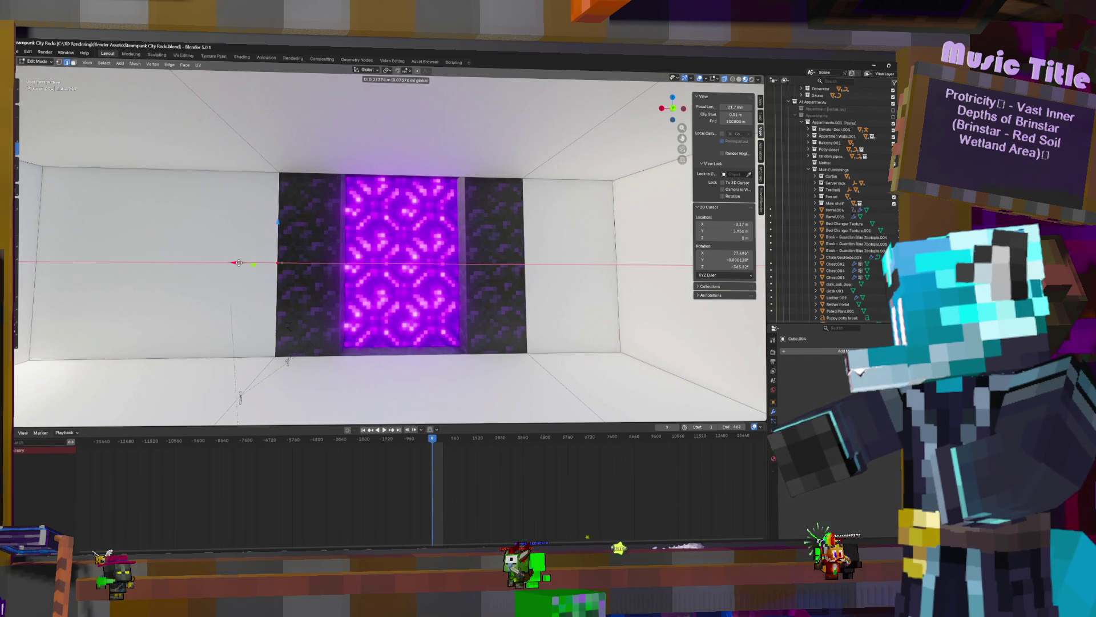
pyautogui.click(241, 263)
pyautogui.click(442, 283)
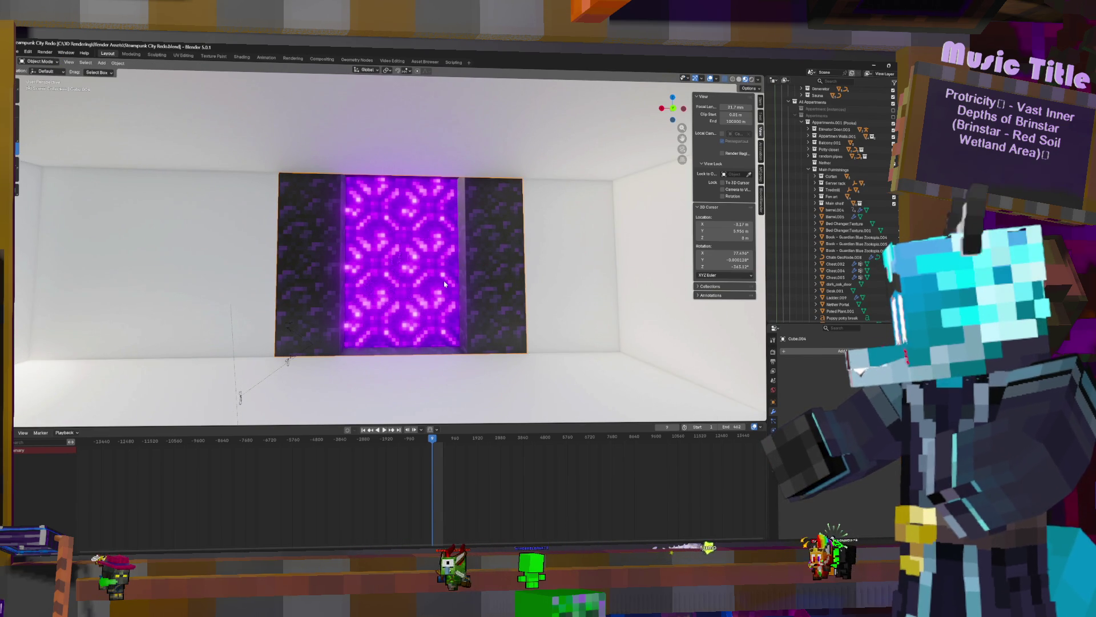
# Assign the existing nether material to the white room object in Material Properties
pyautogui.moveTo(445, 284); pyautogui.dragTo(412, 282, button='middle')
pyautogui.scroll(3, 411, 283)
pyautogui.moveTo(439, 354)
pyautogui.mouseDown(button='middle')
pyautogui.moveTo(396, 244)
pyautogui.moveTo(605, 491)
pyautogui.mouseUp(button='middle')
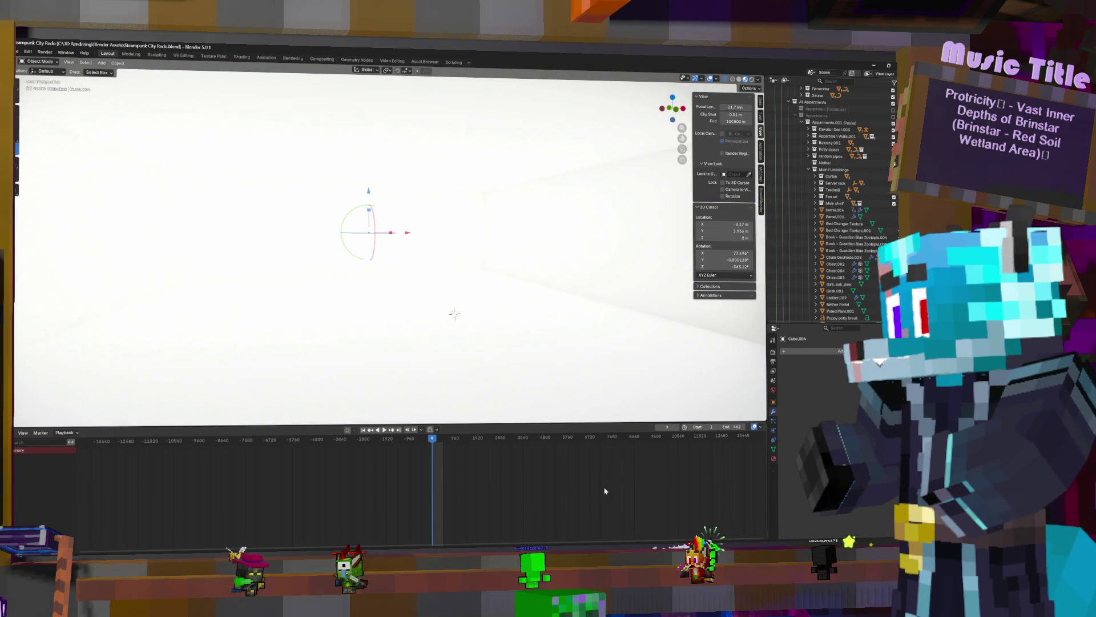
pyautogui.click(841, 349)
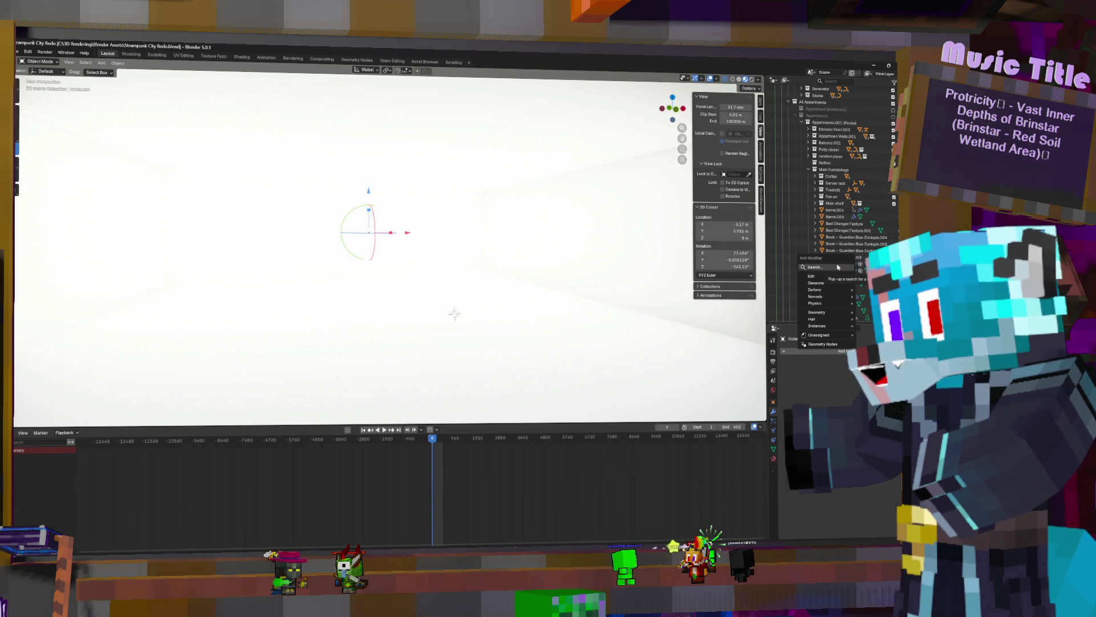
pyautogui.click(772, 460)
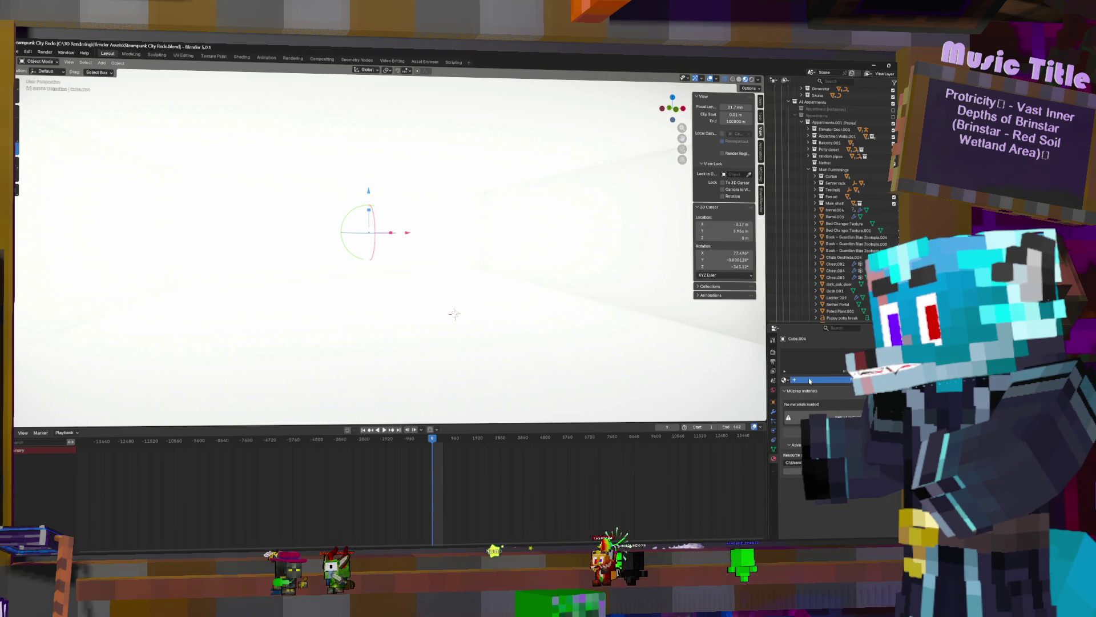
pyautogui.click(815, 381)
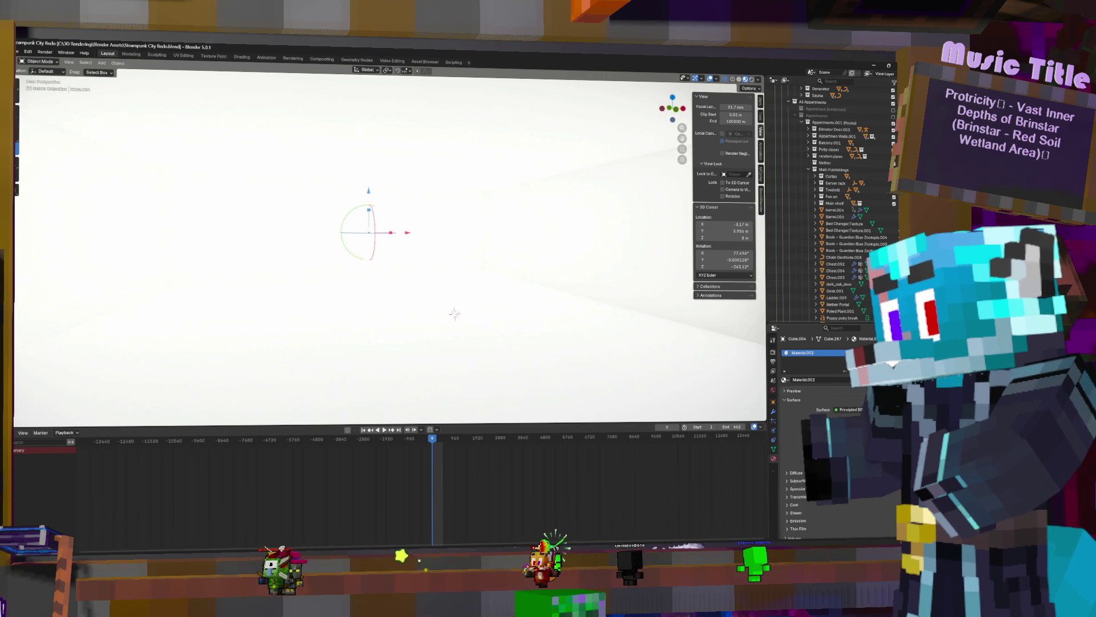
pyautogui.click(785, 380)
pyautogui.write('nether')
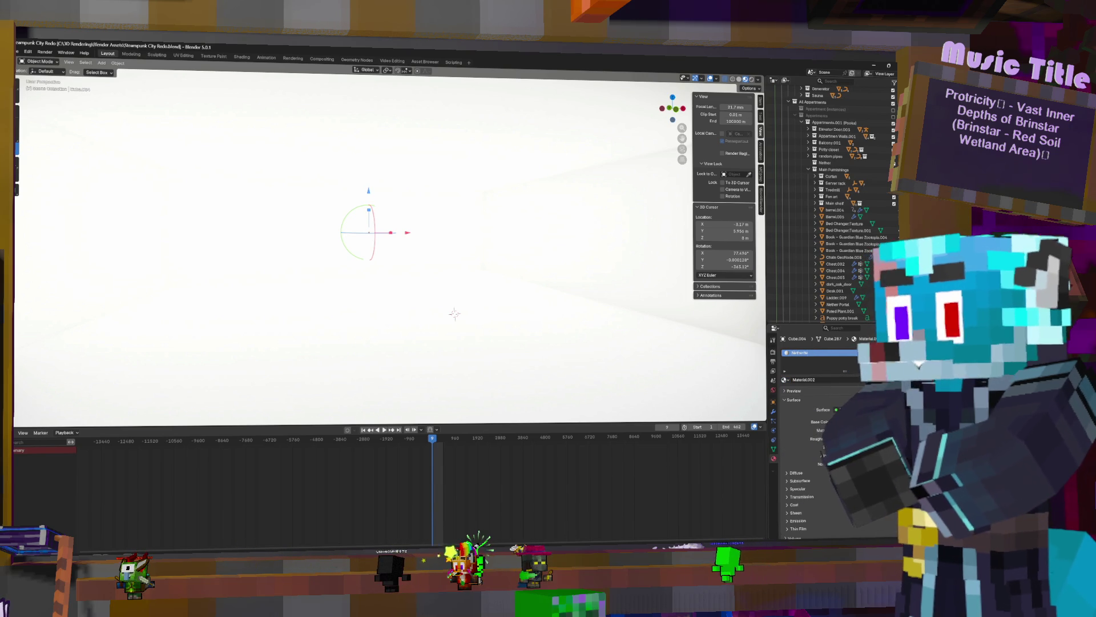
pyautogui.click(822, 378)
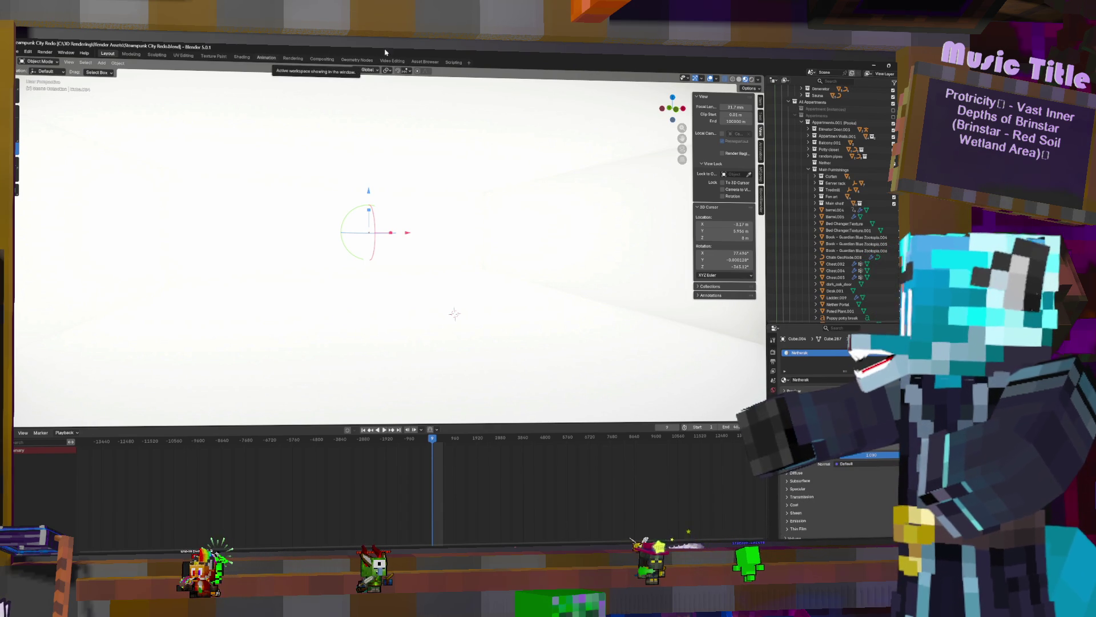
# In Shading, add an Image Texture node feeding Base Color and browse up to C:\3D Rendering
pyautogui.click(242, 57)
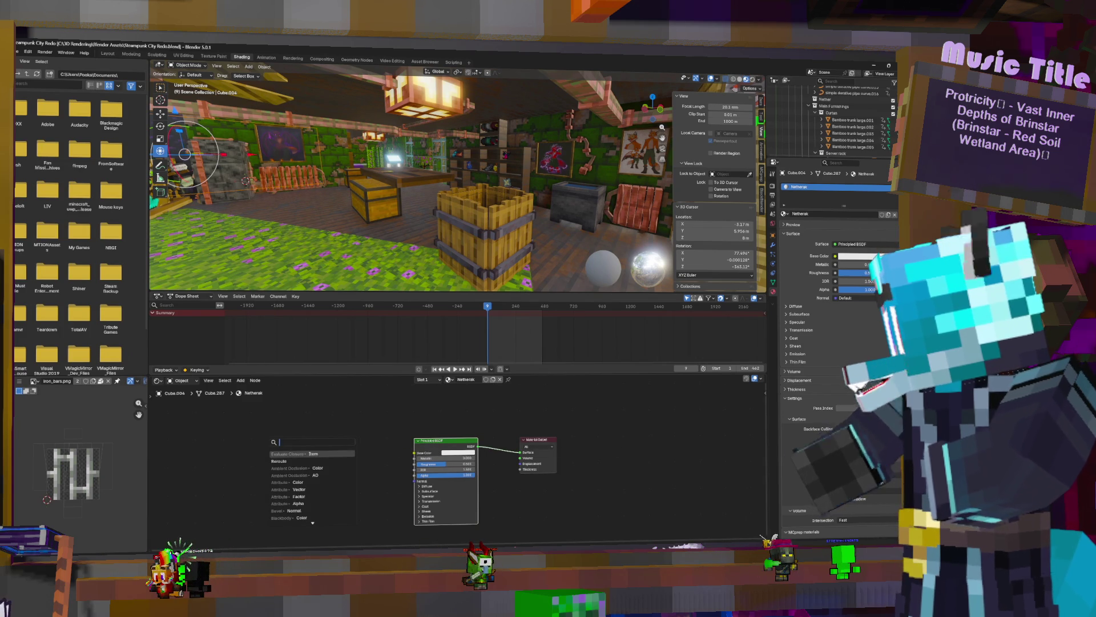
pyautogui.write('ima')
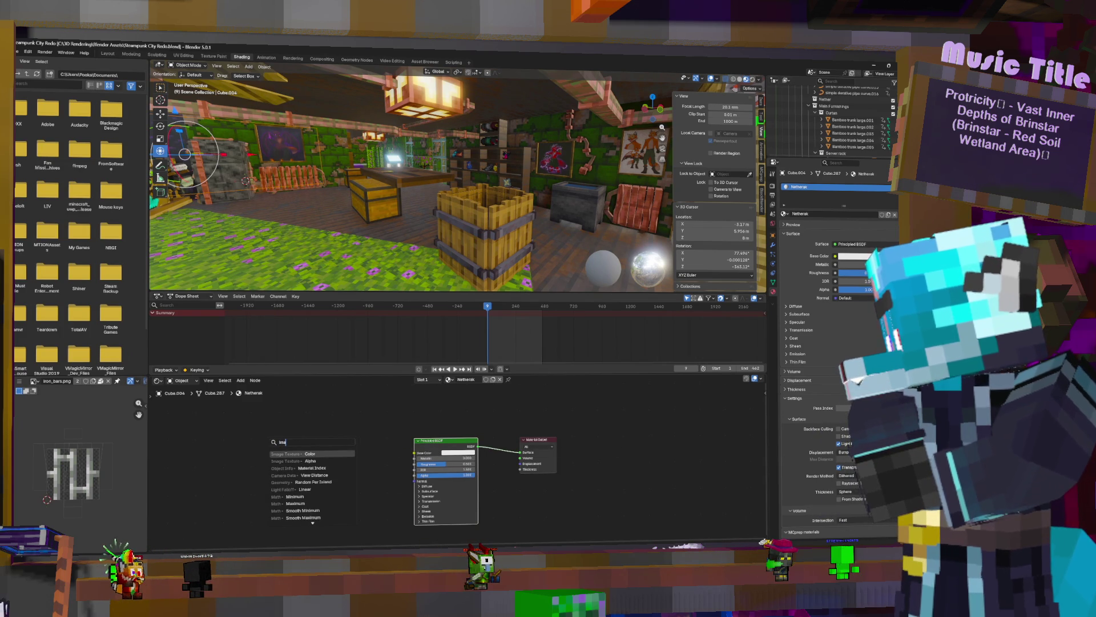
pyautogui.write('ge')
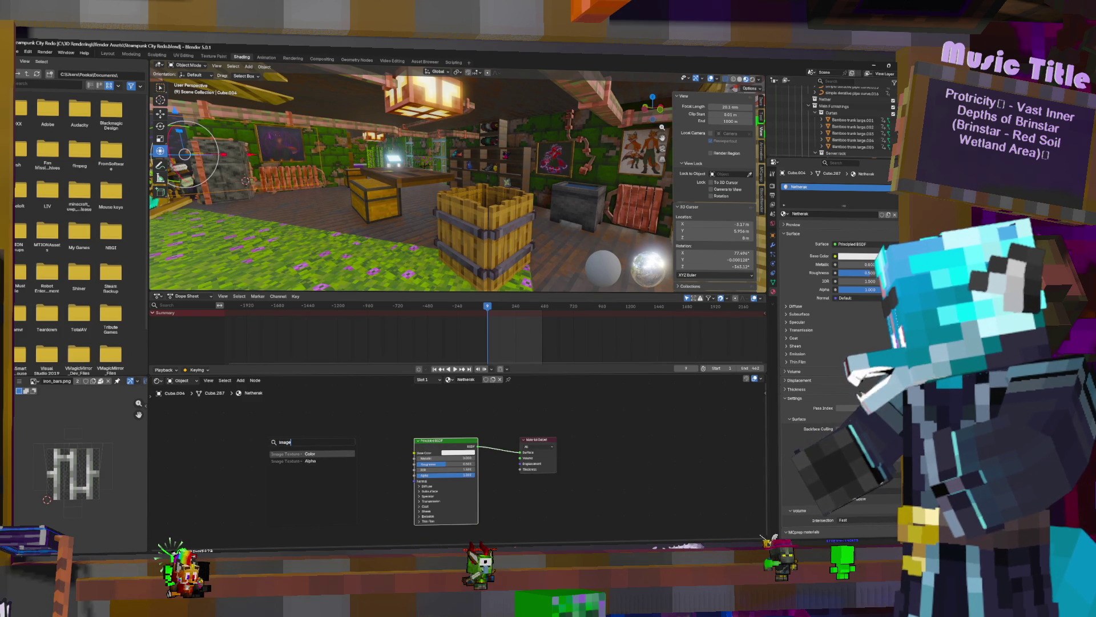
pyautogui.press('Return')
pyautogui.click(311, 454)
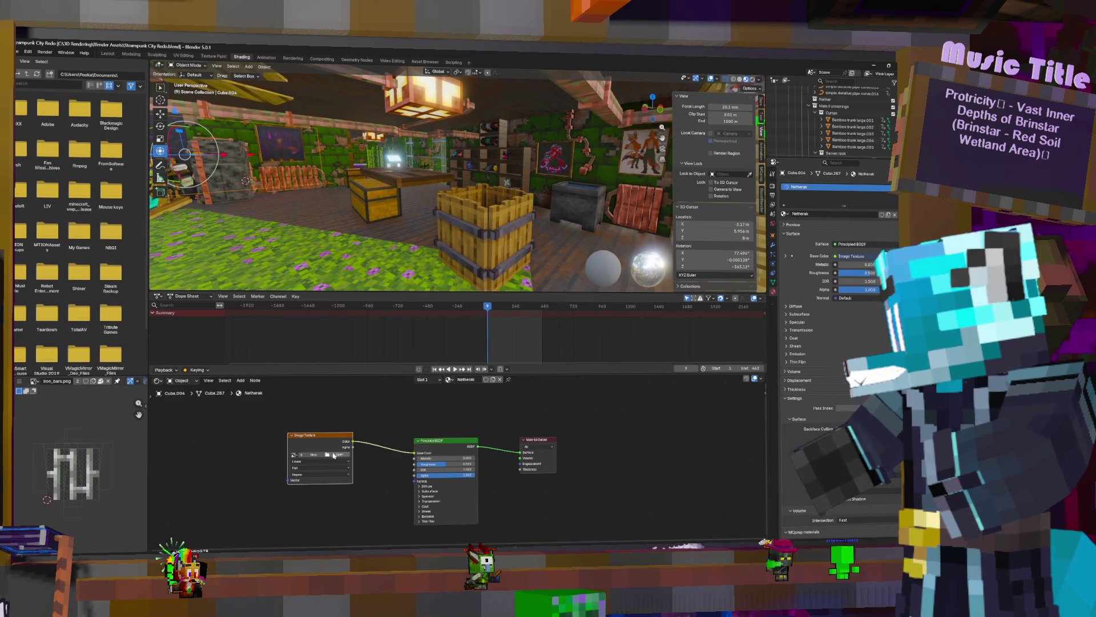
pyautogui.click(332, 455)
pyautogui.click(128, 140)
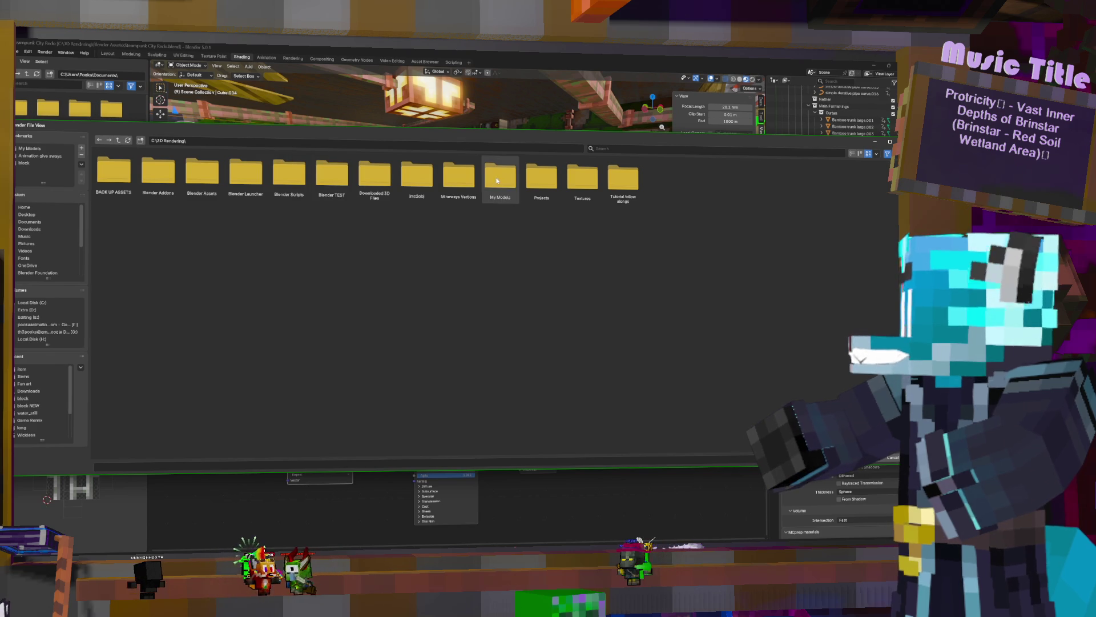
# Load netherrack.png from Textures > Minecraft Skins > Minecraft Game Textures > block
pyautogui.click(582, 177)
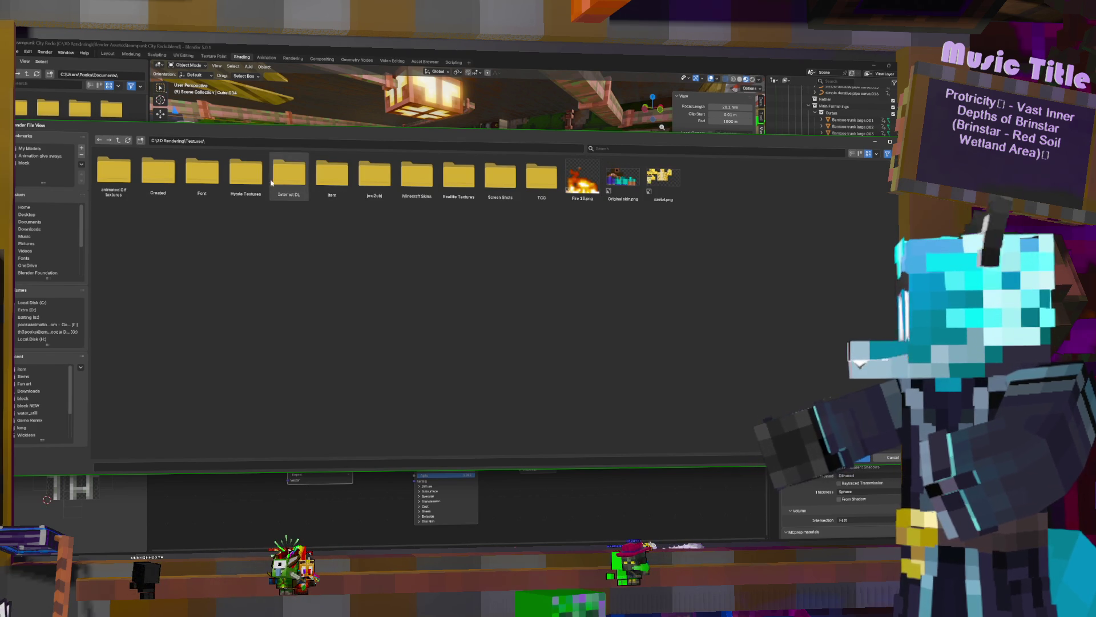
pyautogui.doubleClick(417, 176)
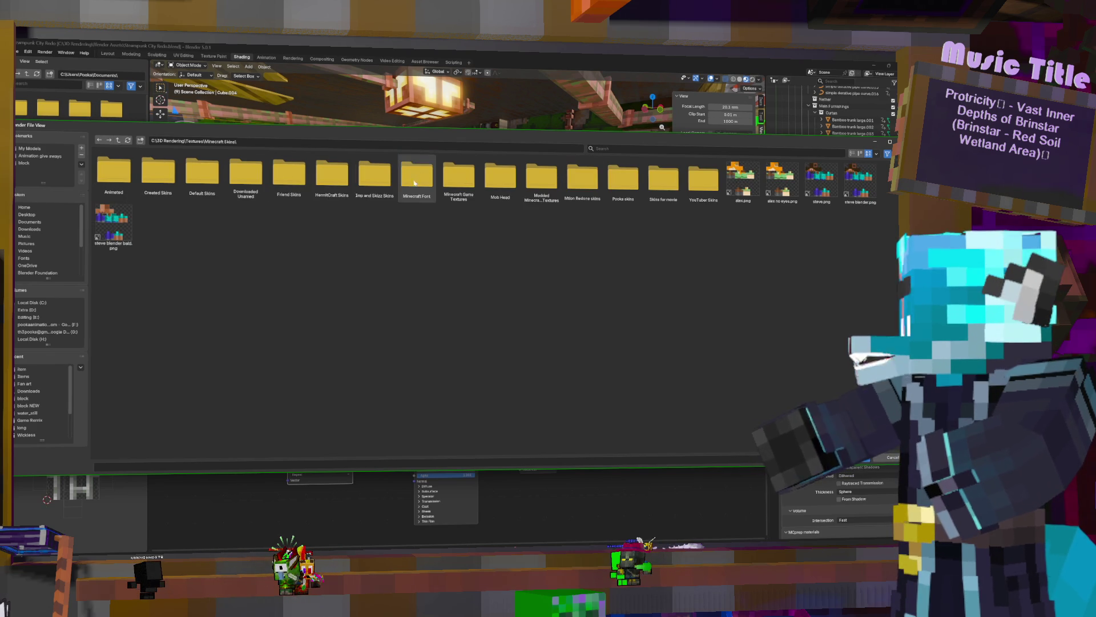
pyautogui.doubleClick(458, 176)
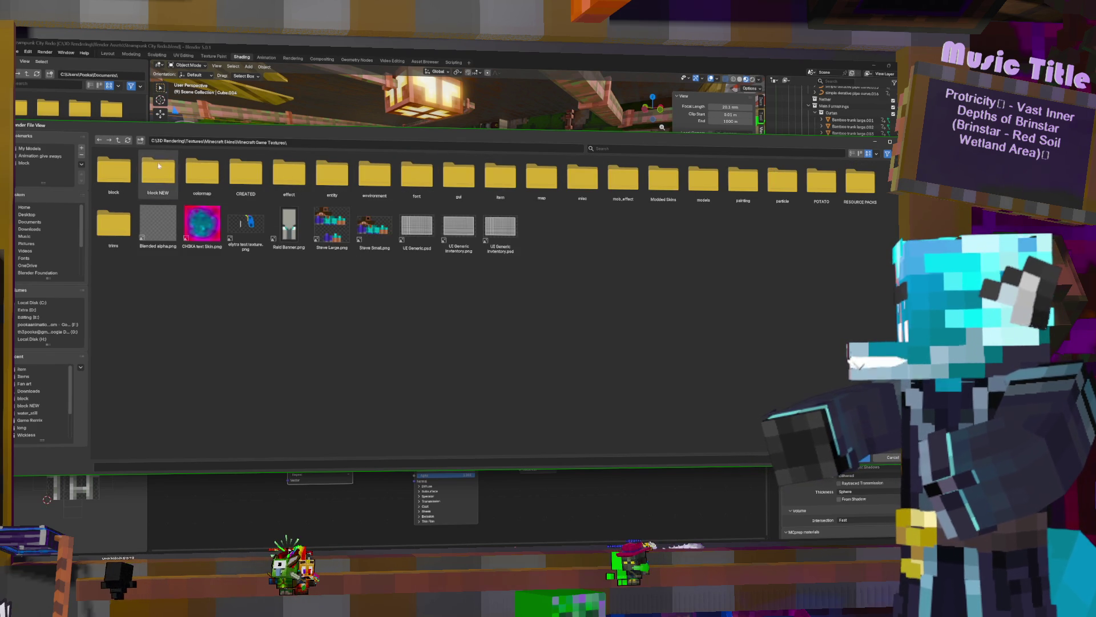
pyautogui.doubleClick(123, 174)
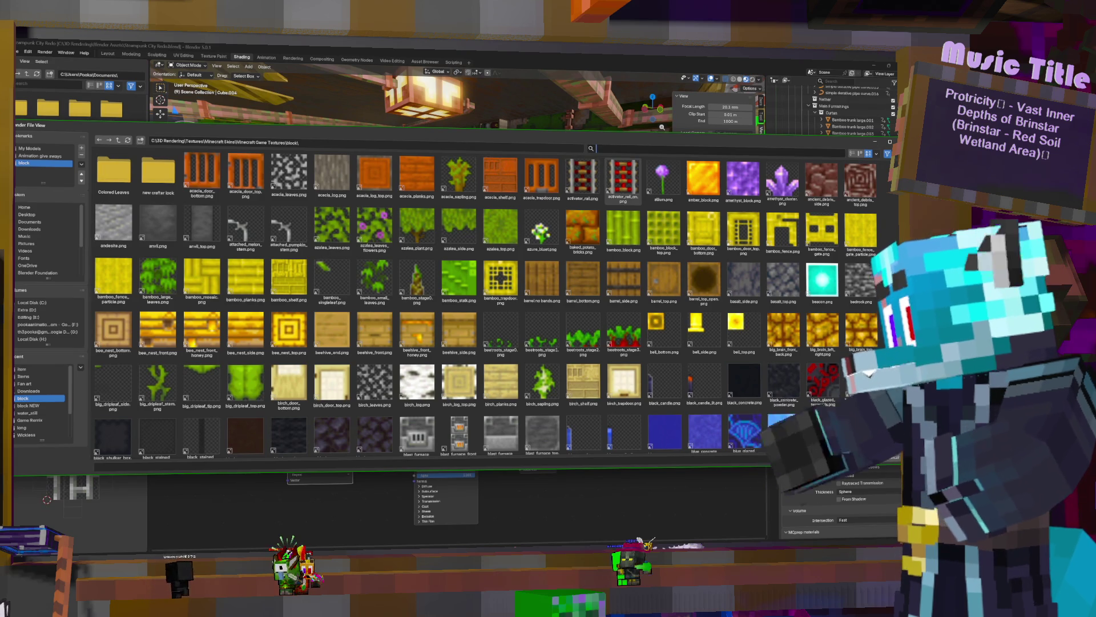
pyautogui.write('neth')
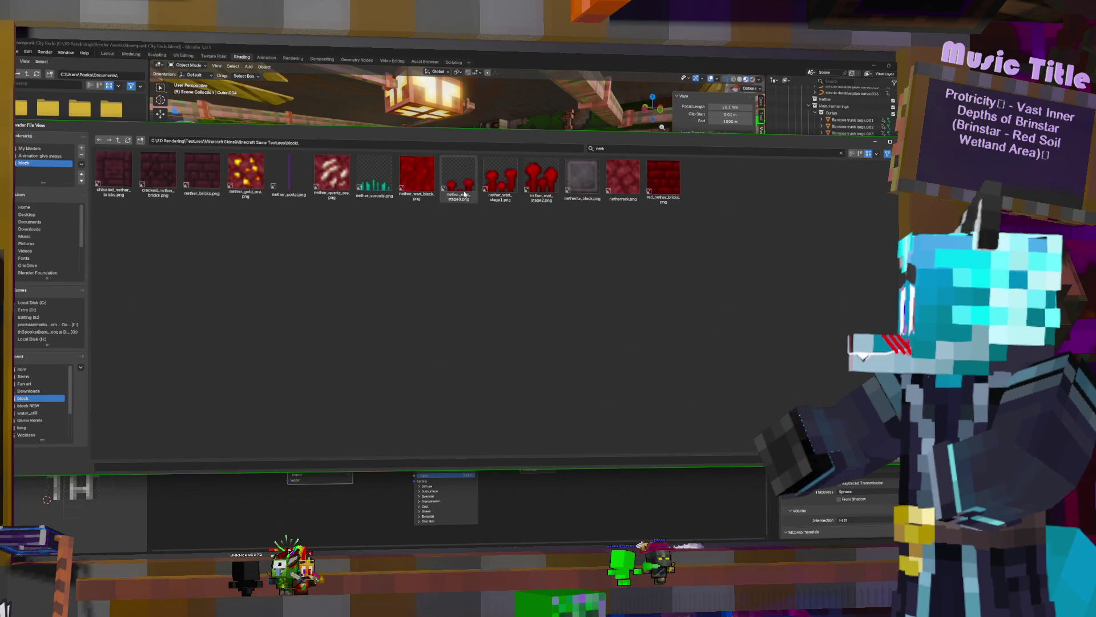
pyautogui.doubleClick(624, 175)
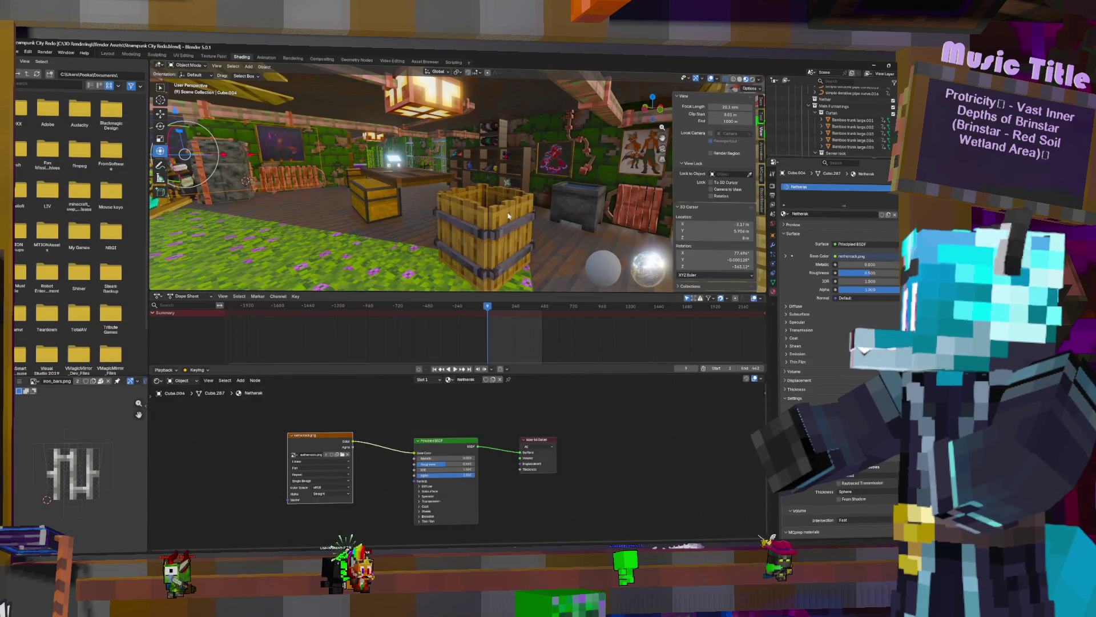
# Set the Image Texture interpolation from Linear to Closest for crisp pixels
pyautogui.press('KP_Decimal')
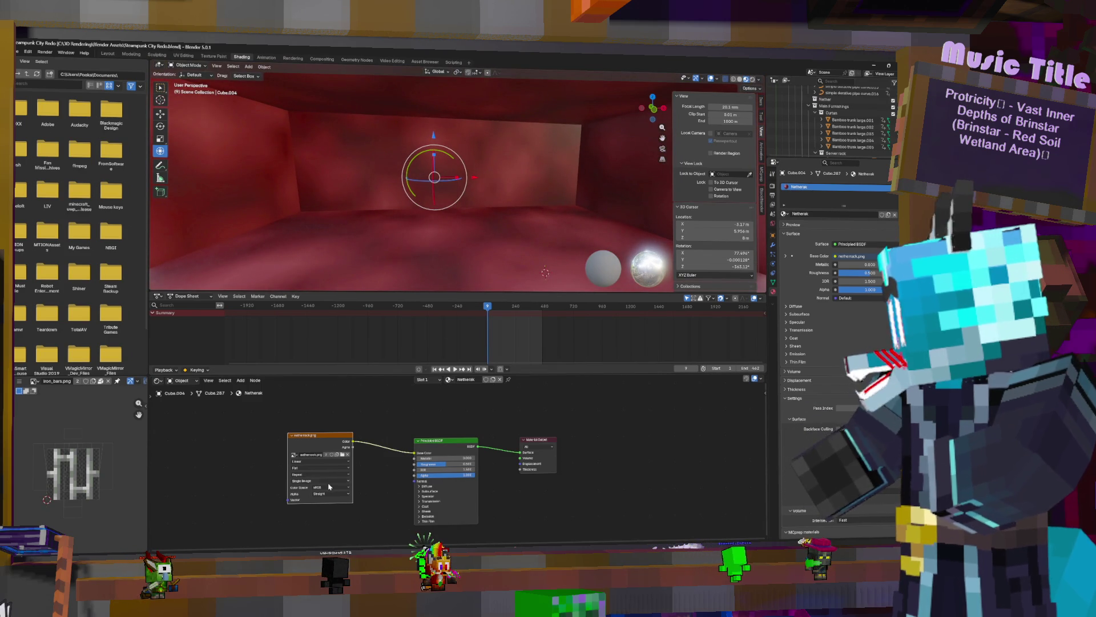
pyautogui.click(306, 469)
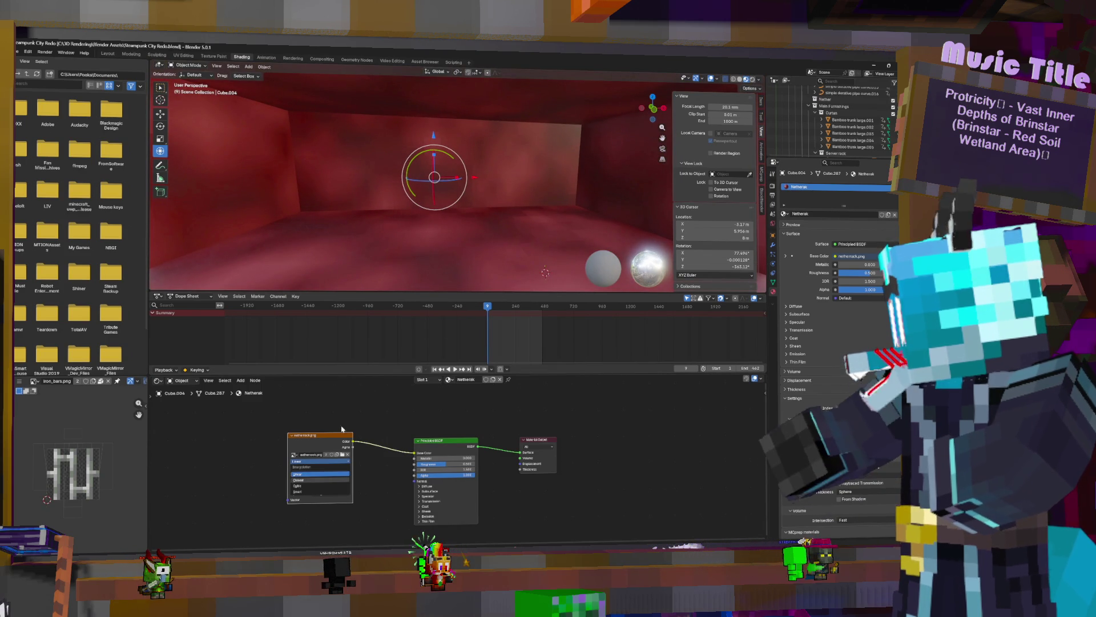
pyautogui.click(322, 463)
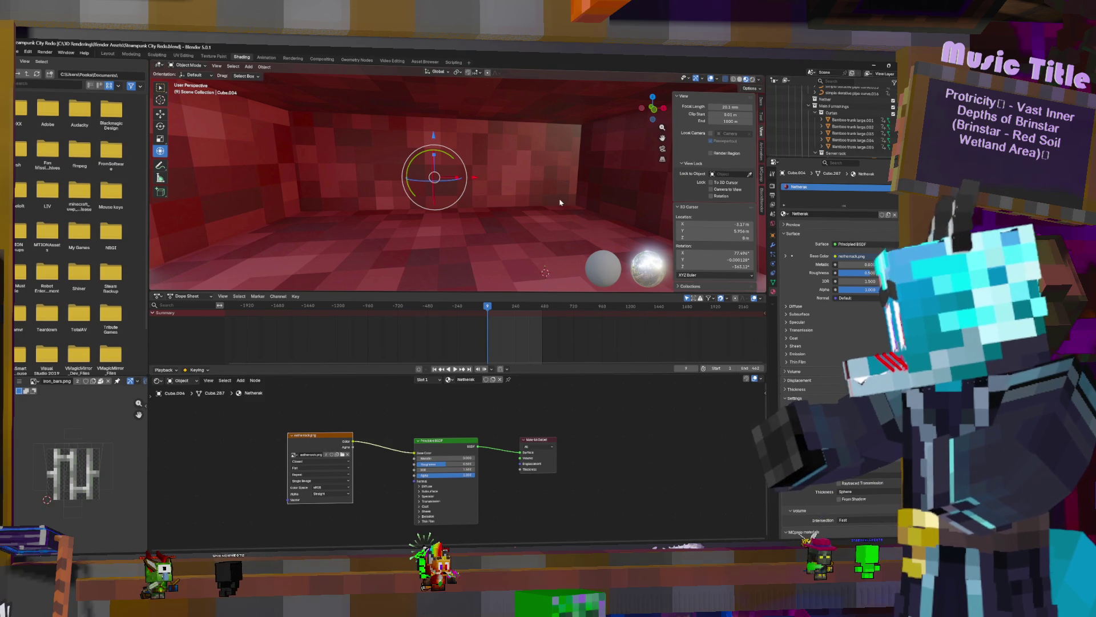
pyautogui.press('Tab')
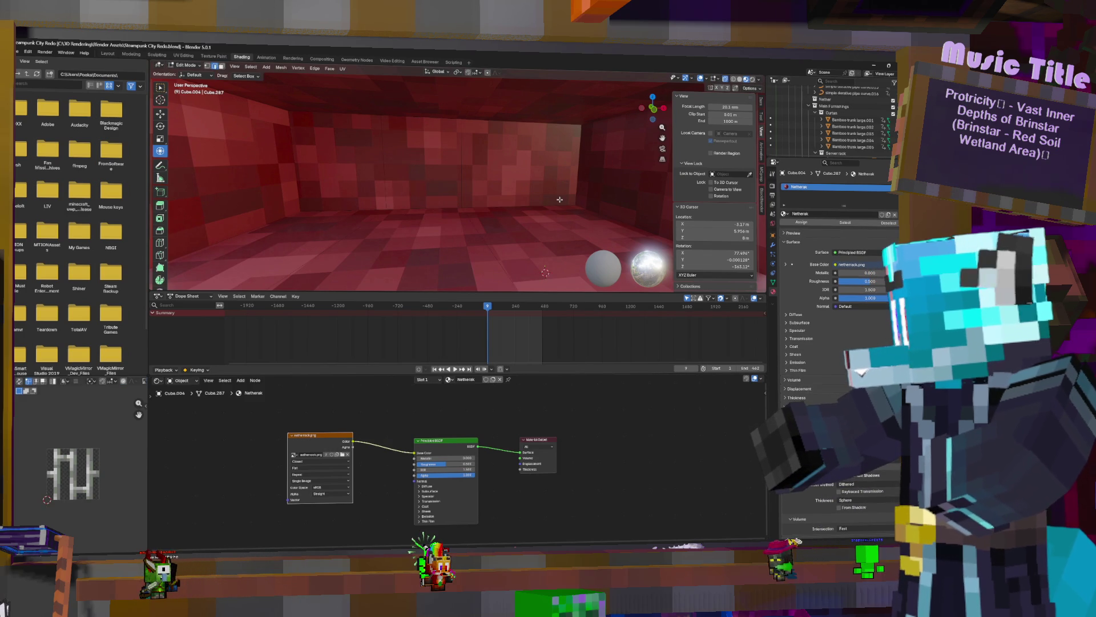
# Select all room geometry and scale its UVs up about twofold to shrink the tiling
pyautogui.moveTo(547, 196); pyautogui.dragTo(514, 199, button='middle')
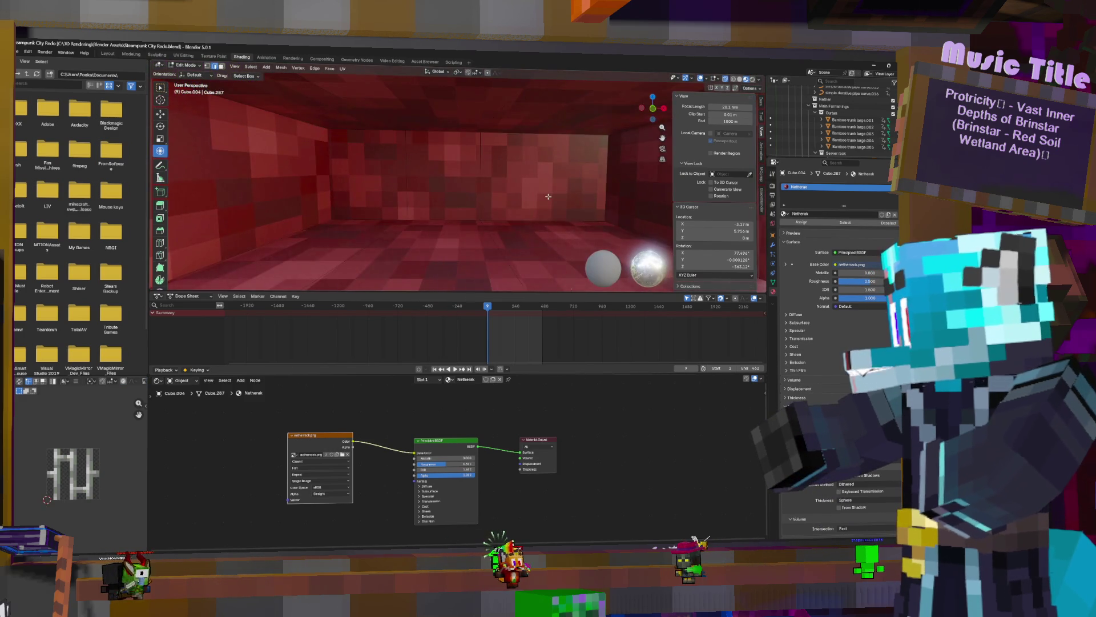
pyautogui.press('a')
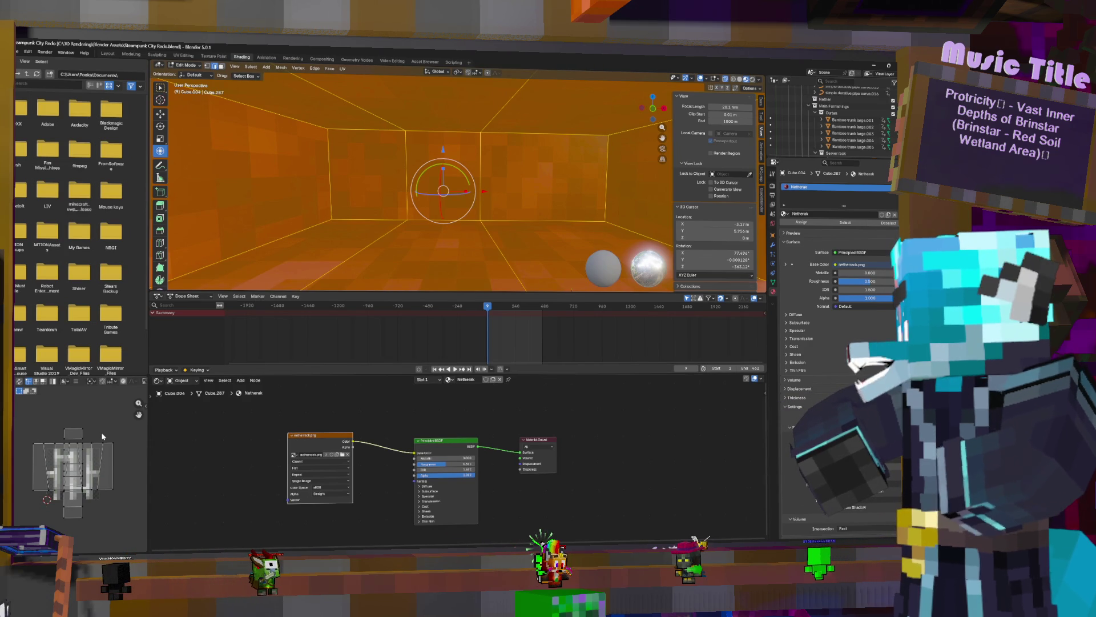
pyautogui.press('a')
pyautogui.press('s')
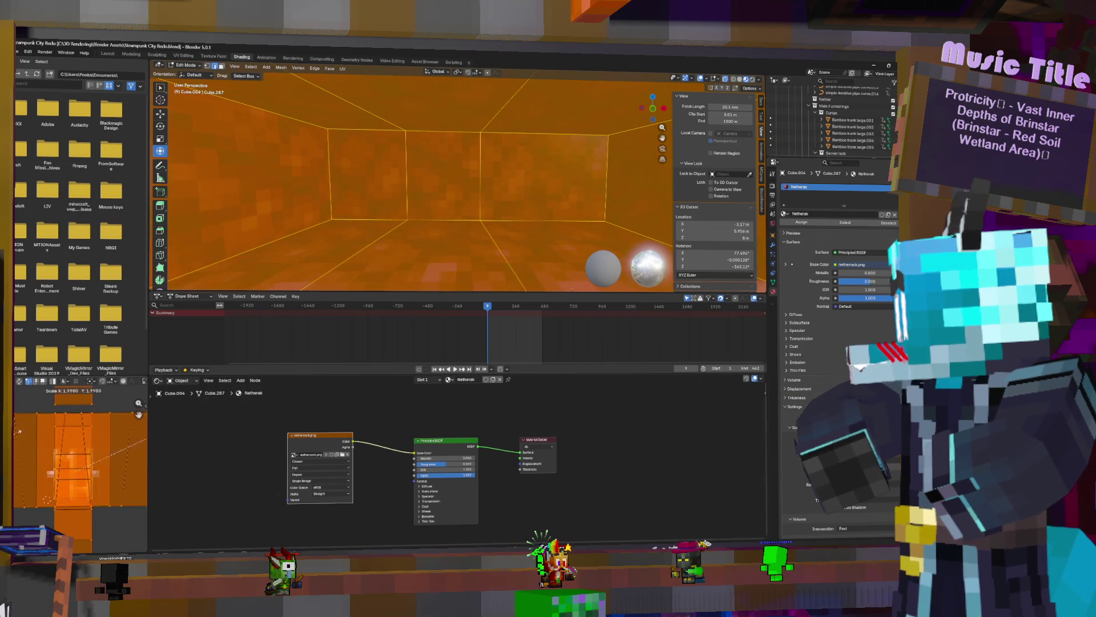